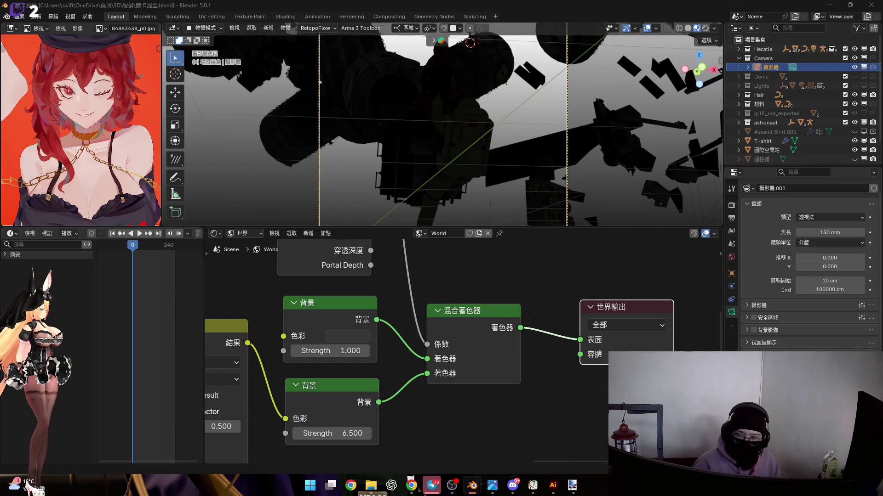
Add a World Output node via the 輸出 search and frame the whole world node tree.
scroll(450, 376, down, 2)
key(shift+a)
text(輸出)
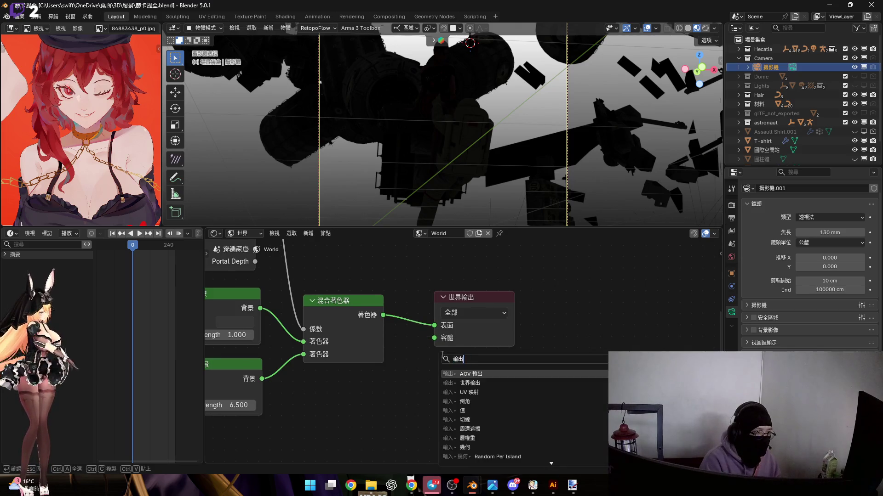
key(Return)
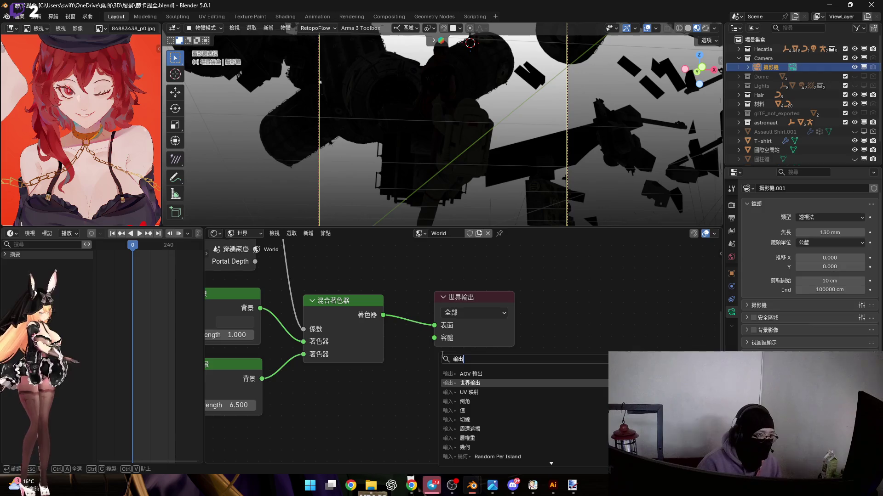
key(Return)
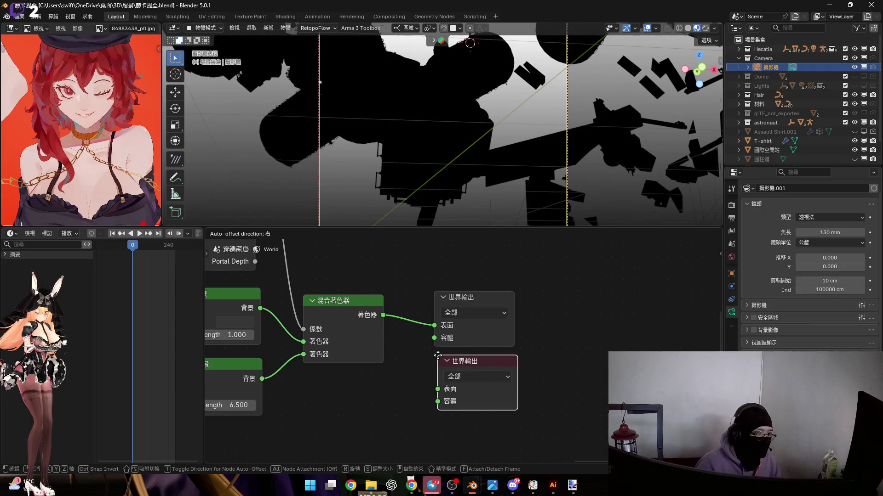
key(Escape)
key(Home)
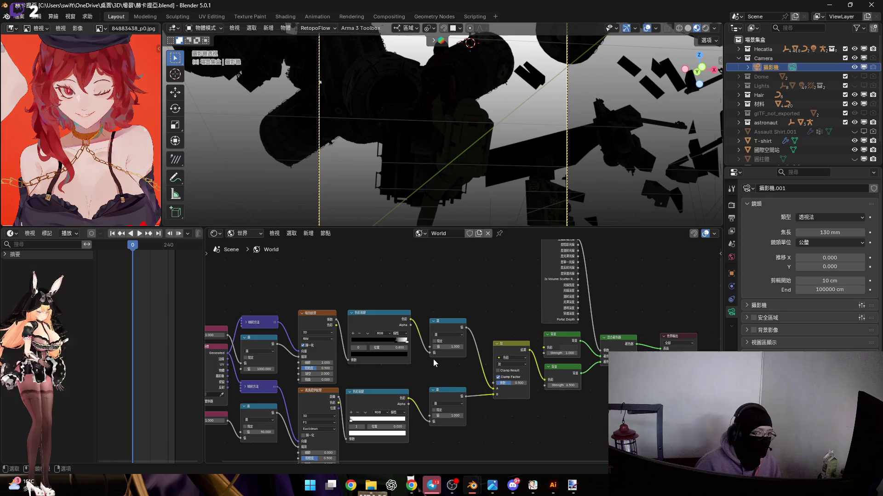
Enlarge the 3D viewport, leave camera view, and bring the girl and astronaut into view.
drag(584, 225, 584, 383)
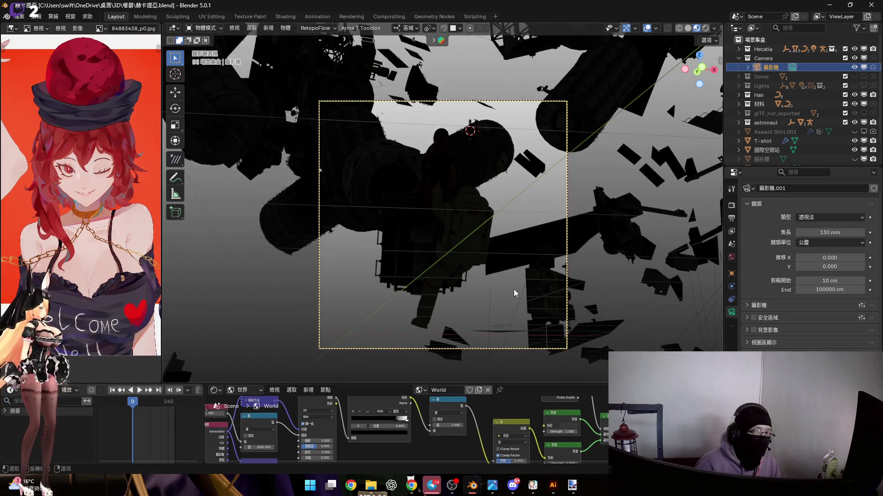
key(KP_0)
mouse_move(514, 288)
middle_down()
mouse_move(503, 228)
mouse_move(485, 211)
middle_up()
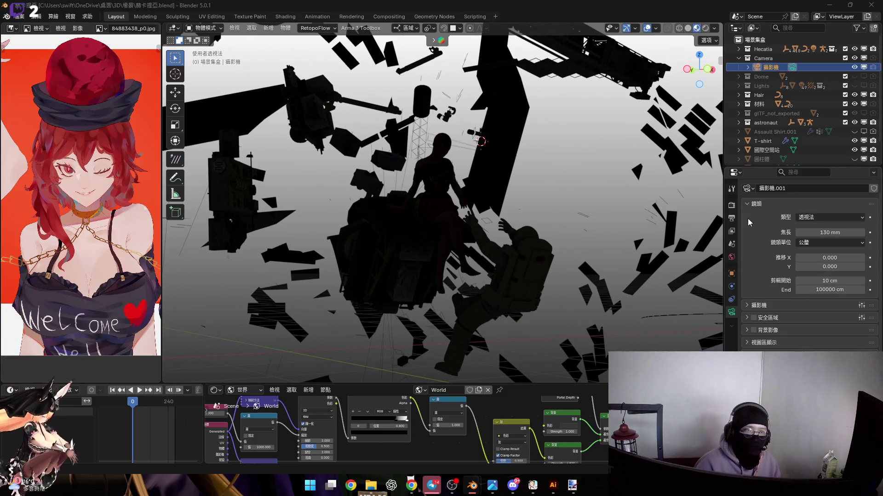
Set the Render Engine to Cycles in Render Properties.
click(731, 189)
click(732, 205)
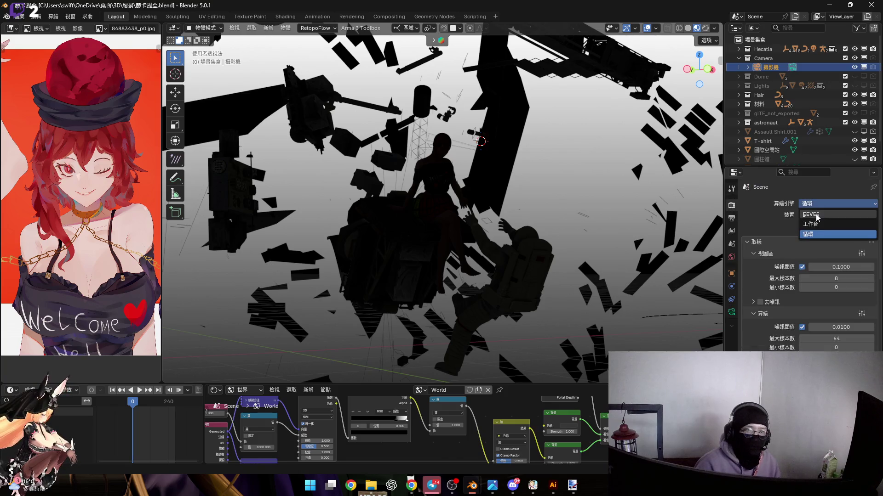
click(823, 204)
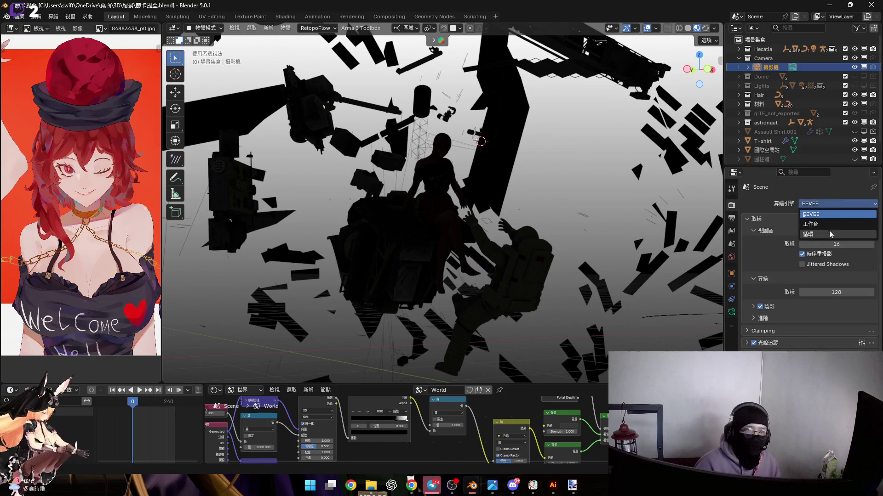
click(823, 237)
Raise the viewport border to give the world node editor more room.
drag(459, 384, 460, 302)
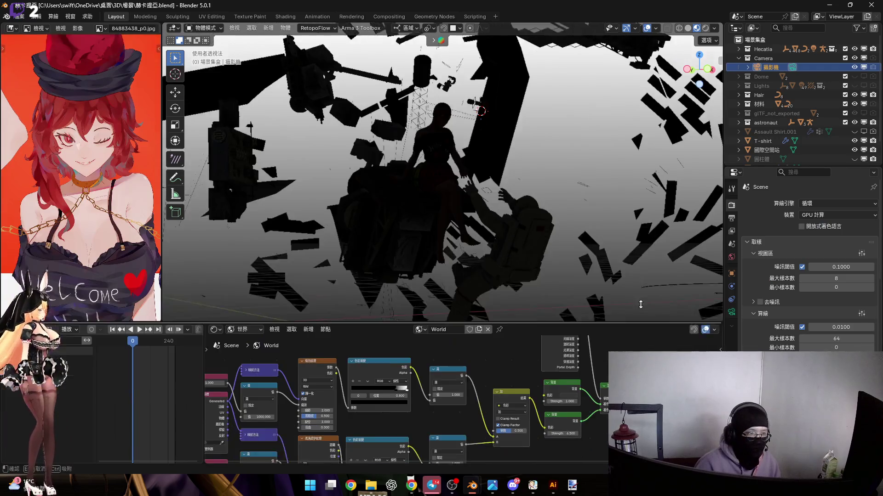
scroll(514, 376, up, 2)
scroll(514, 373, down, 3)
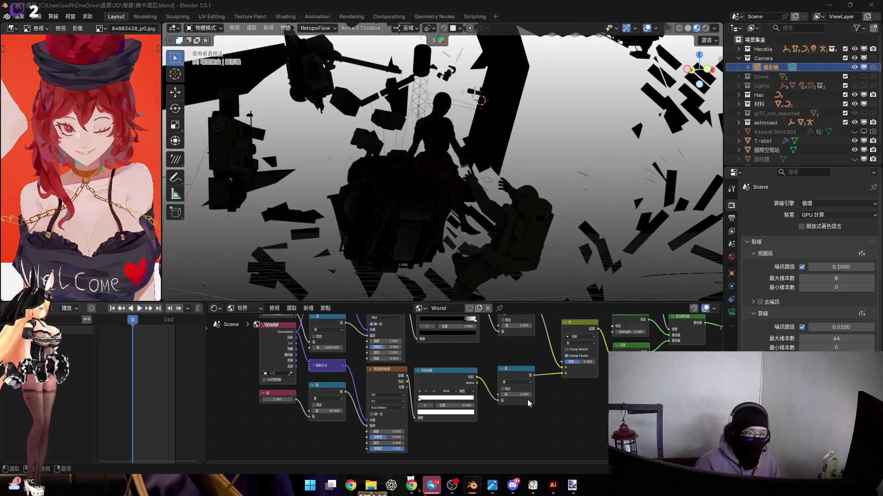
Link the Color Ramp output to Multiply's first Value and set the multiplier to 6.5.
scroll(528, 399, up, 4)
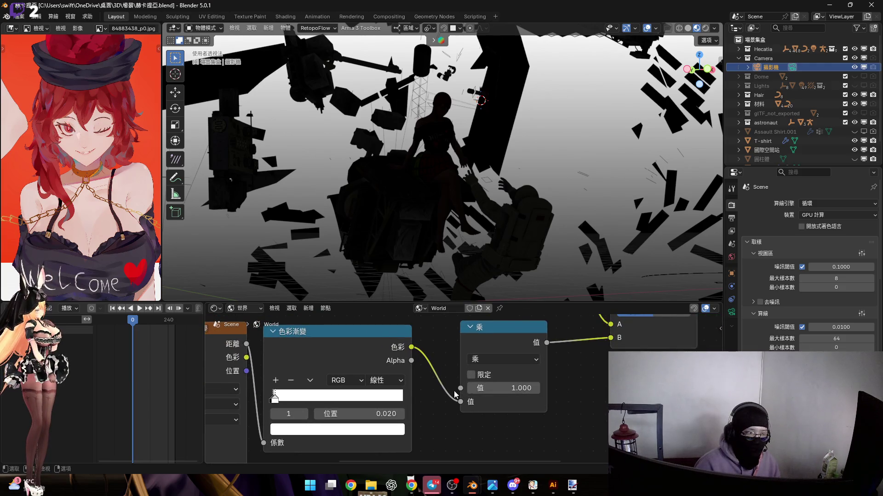
drag(460, 401, 459, 390)
drag(507, 404, 509, 405)
click(508, 403)
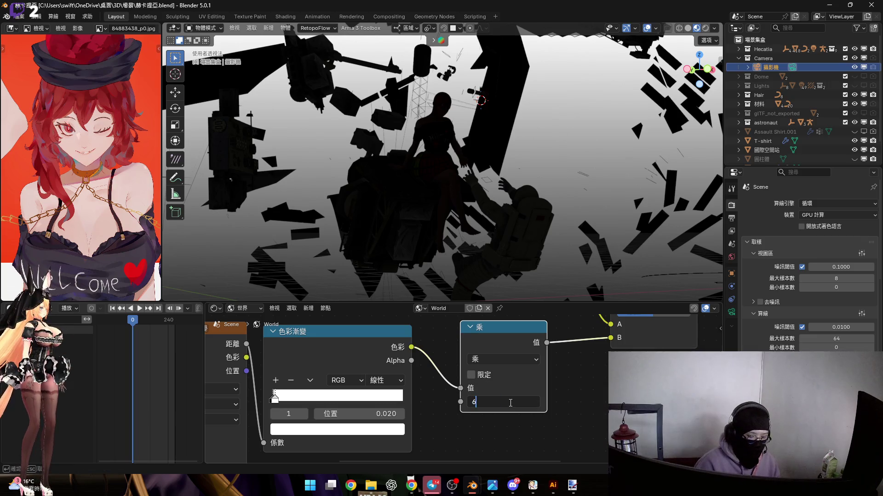
text(6.5)
key(Return)
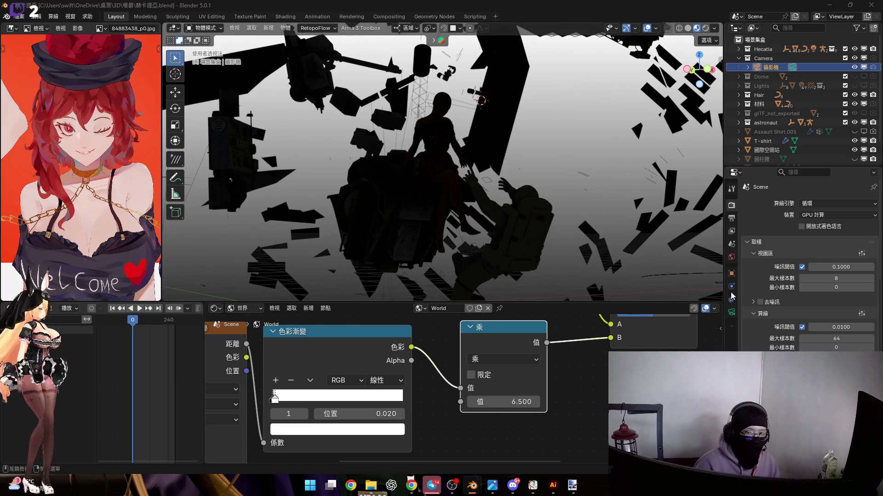
Make the first ramp stop white and the second stop, at 0.020, black.
scroll(328, 365, up, 3)
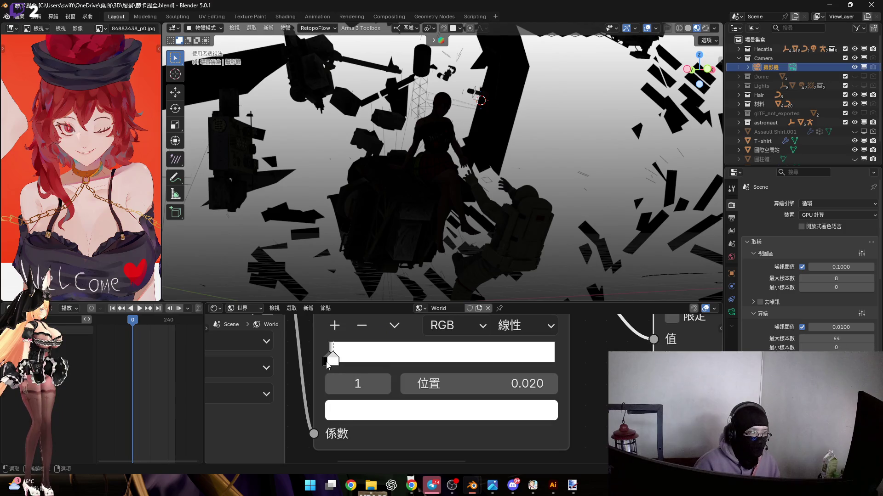
click(327, 361)
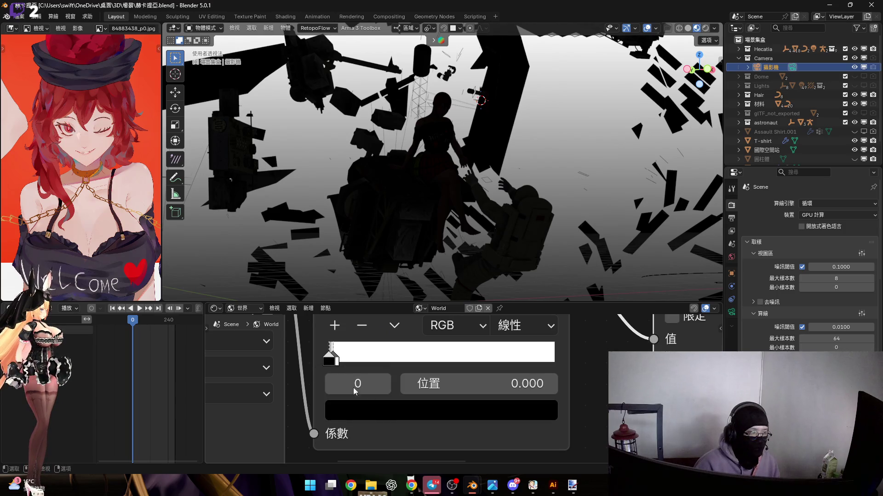
click(340, 410)
drag(459, 325, 525, 325)
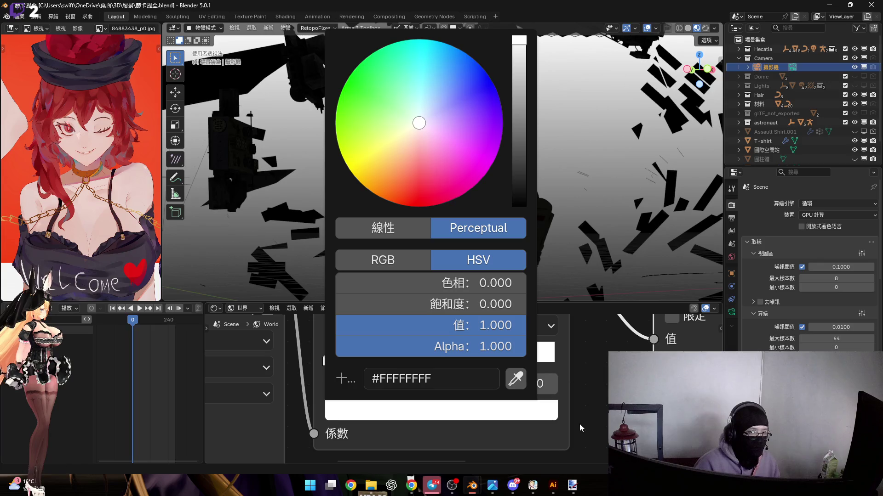
click(334, 365)
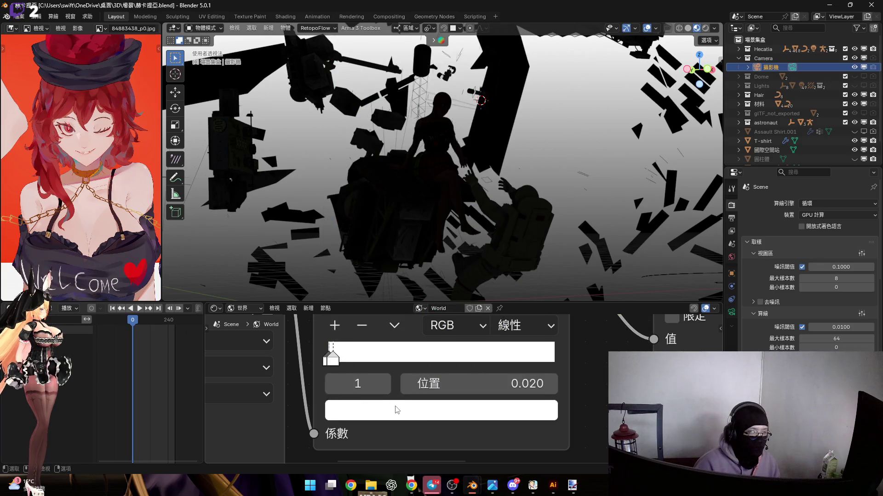
click(397, 409)
click(518, 204)
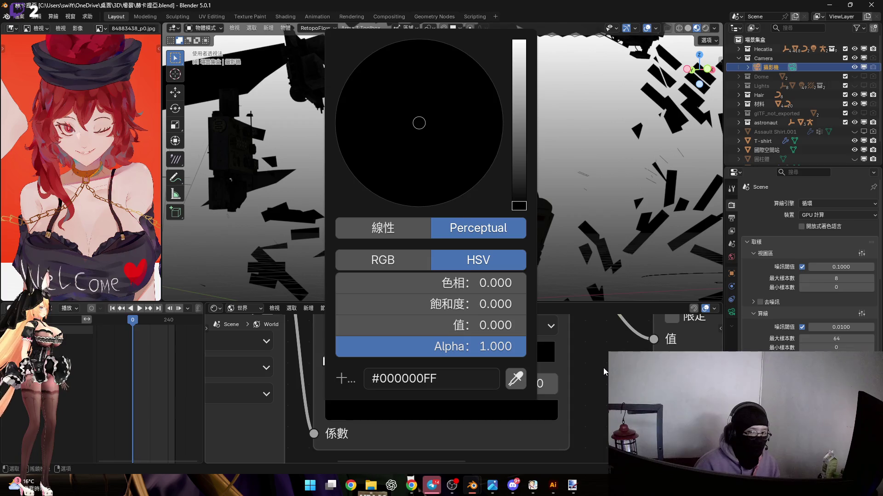
Change the Multiply value to 1.0 and bring the Add node into view.
scroll(574, 432, down, 2)
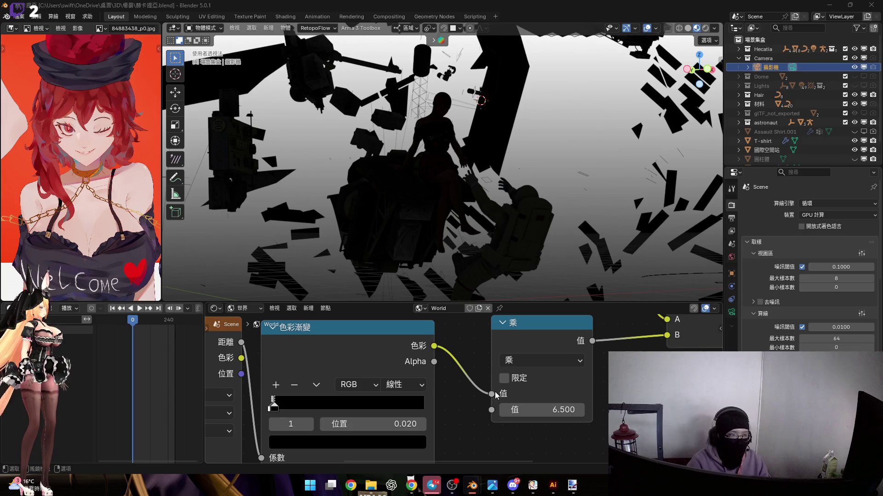
click(529, 410)
text(1)
key(Return)
scroll(623, 394, down, 2)
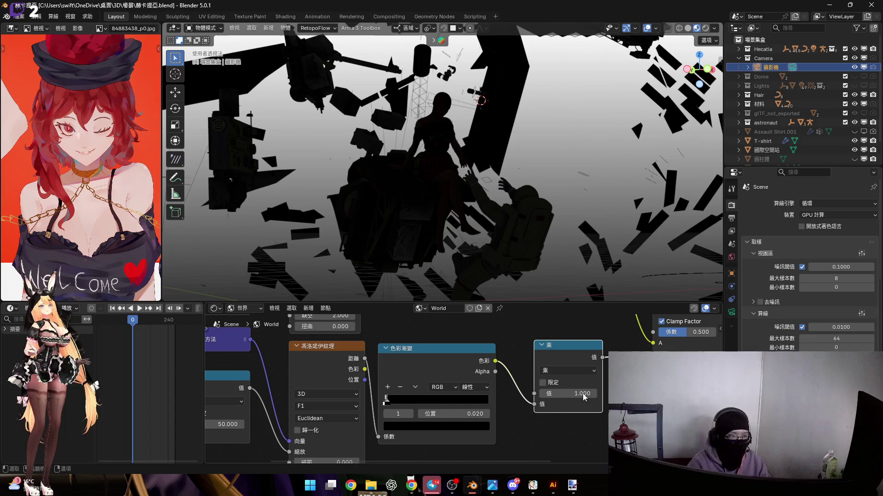
mouse_move(578, 382)
middle_down()
mouse_move(538, 390)
mouse_move(517, 413)
middle_up()
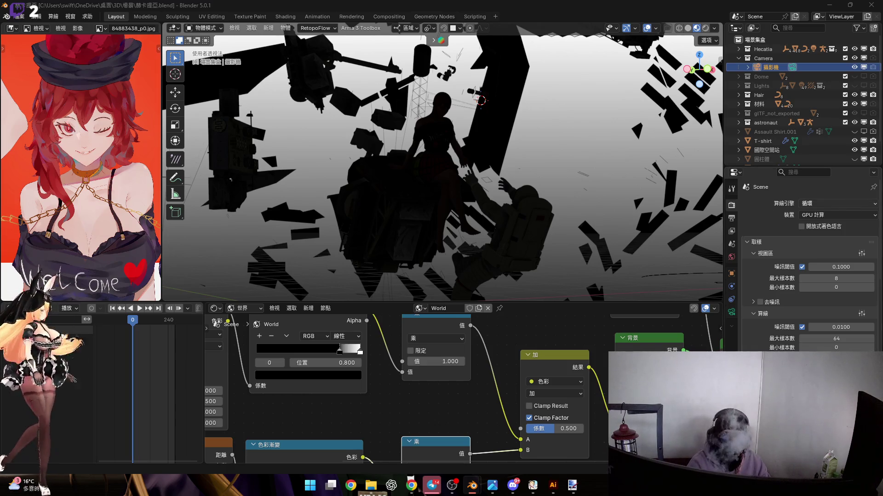
click(732, 218)
scroll(809, 262, down, 3)
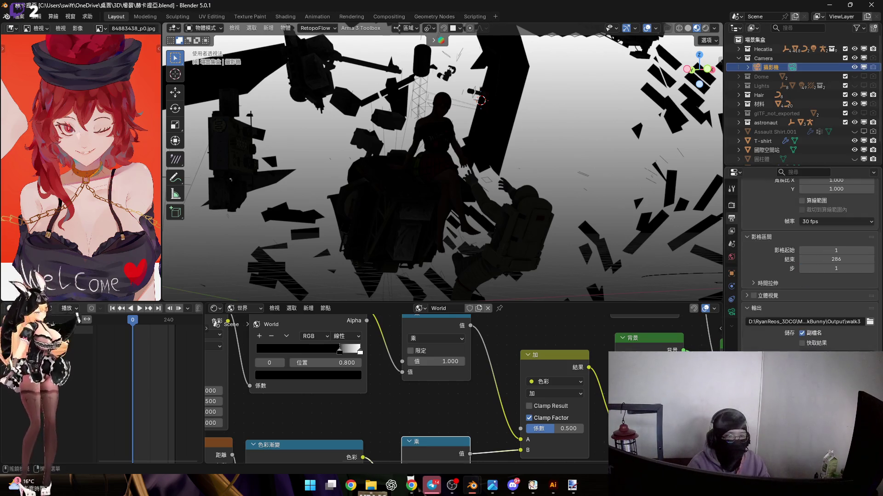
scroll(809, 262, down, 4)
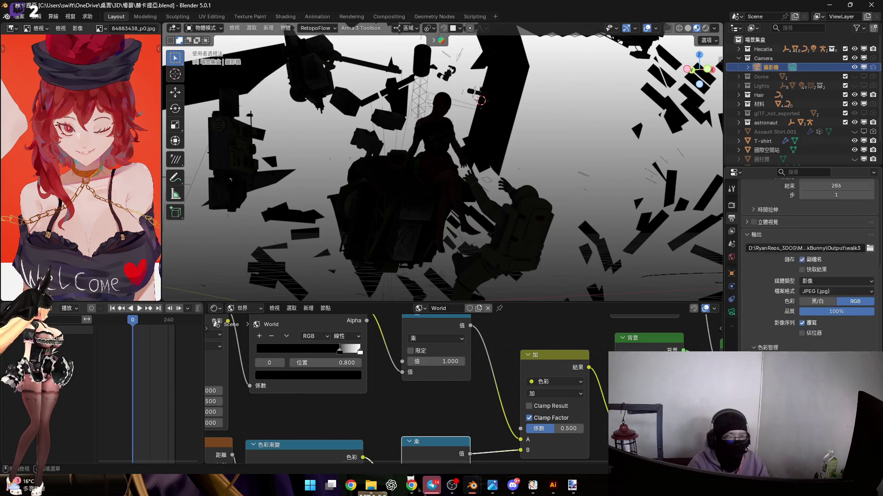
scroll(809, 263, up, 4)
scroll(781, 313, up, 3)
scroll(795, 344, down, 3)
click(731, 231)
scroll(809, 257, down, 5)
click(732, 206)
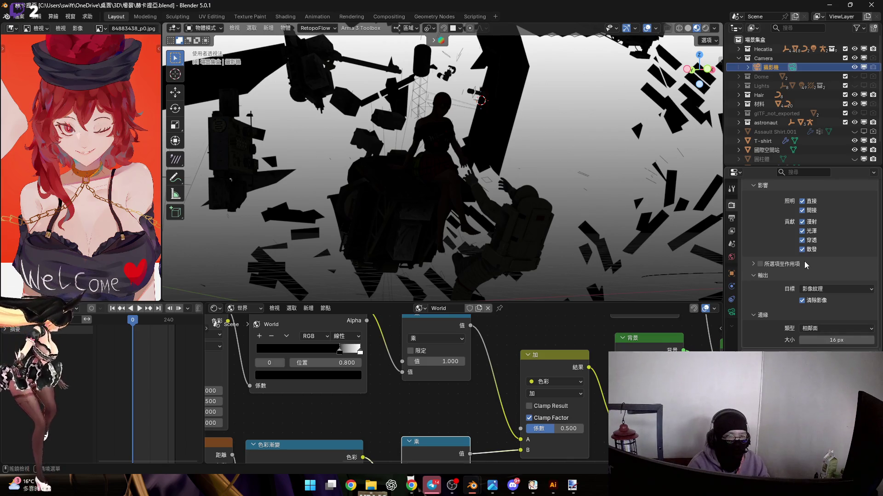
scroll(800, 348, down, 2)
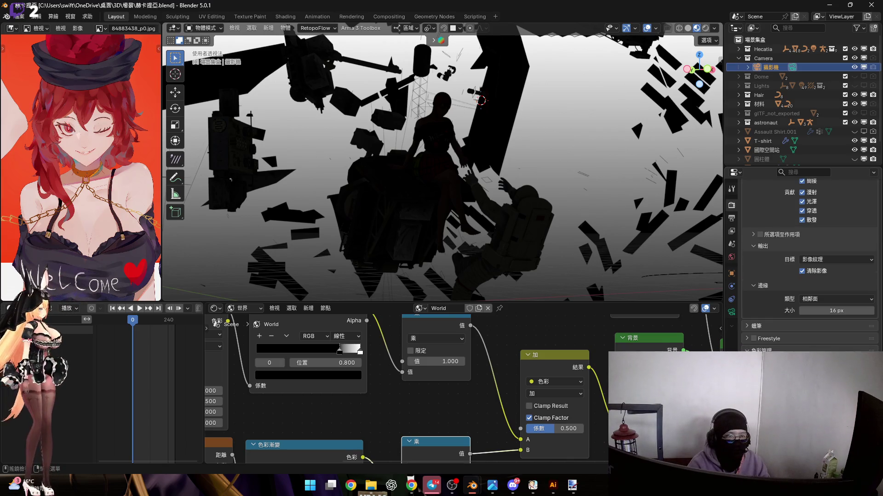
click(836, 373)
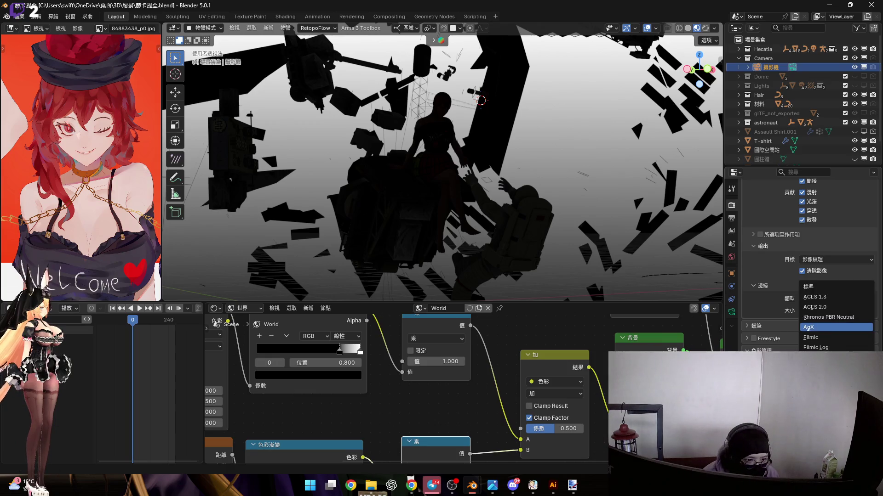
key(Escape)
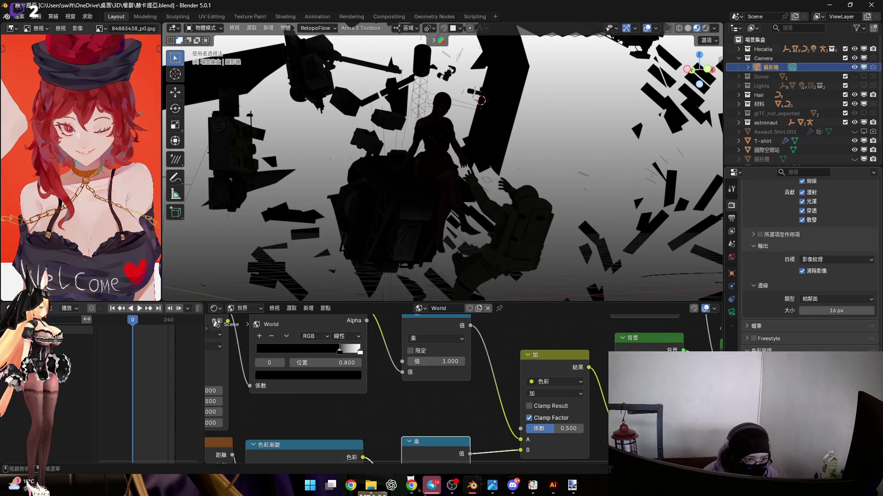
click(747, 339)
click(747, 339)
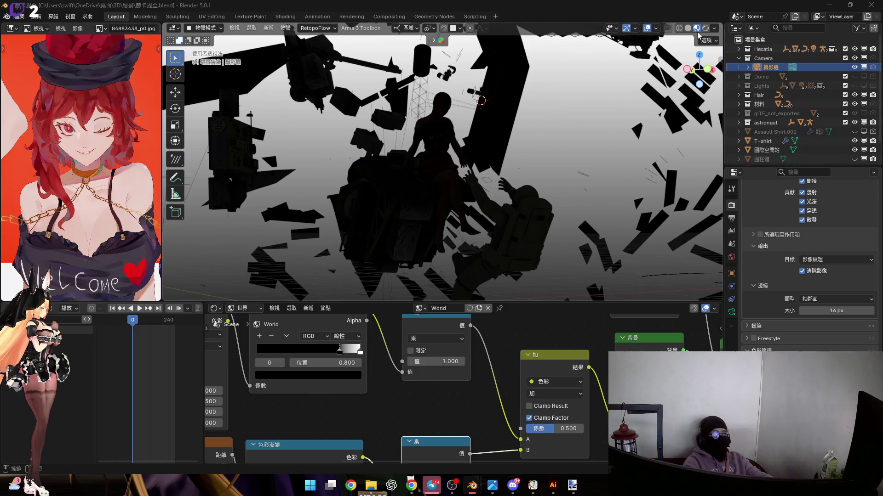
Toggle the viewport's Scene World lighting off and back on in the shading options.
click(714, 28)
click(662, 84)
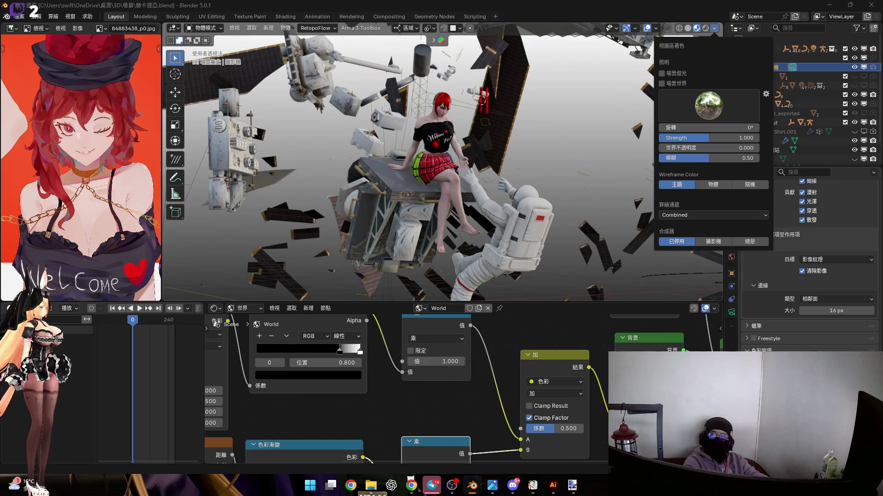
click(679, 84)
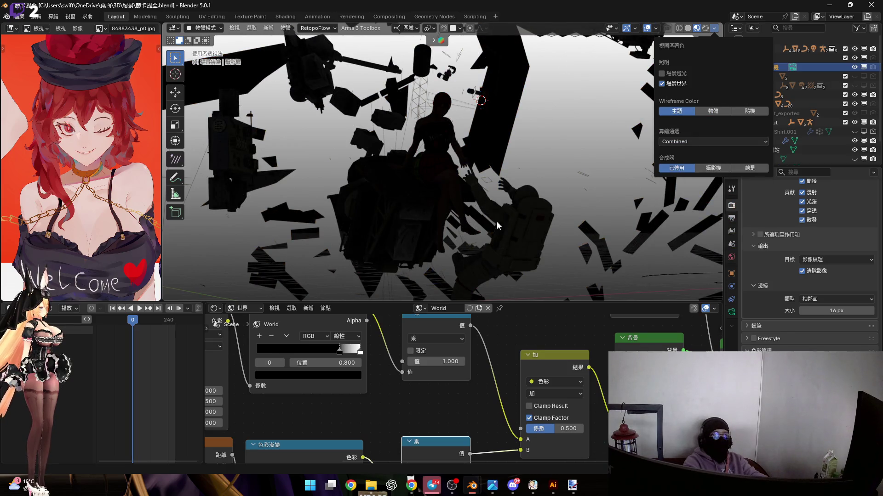
scroll(483, 388, down, 5)
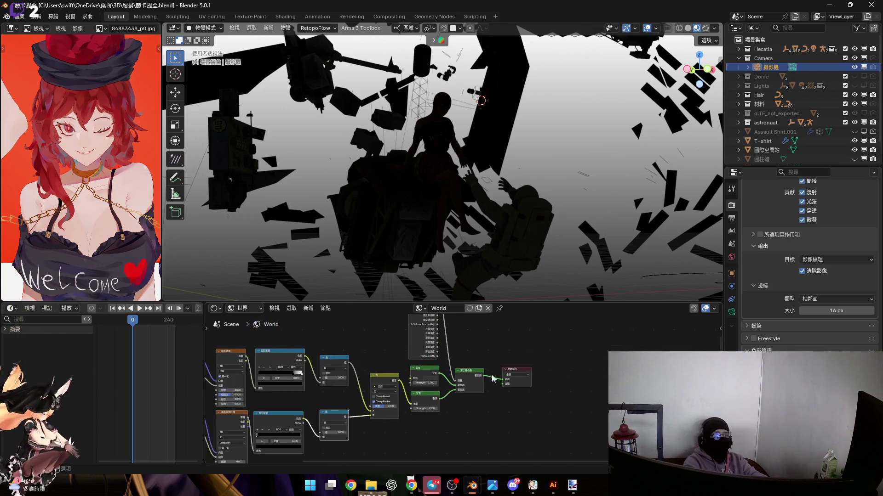
scroll(483, 387, up, 2)
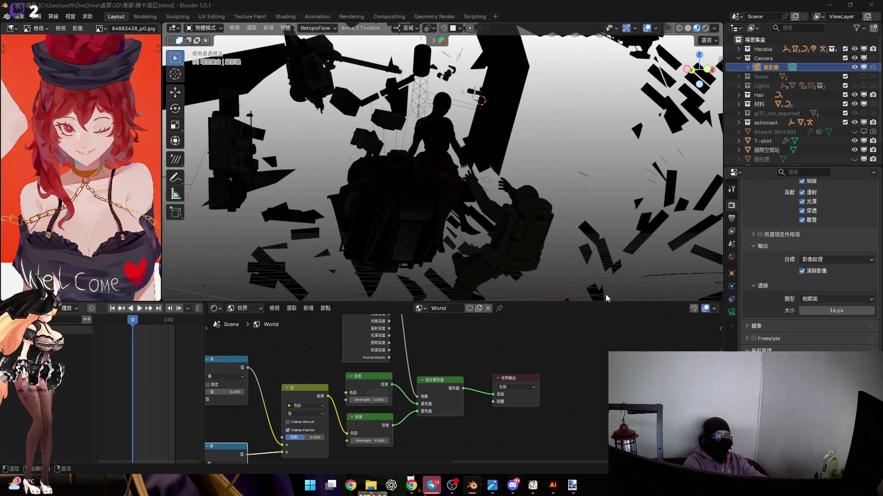
click(714, 29)
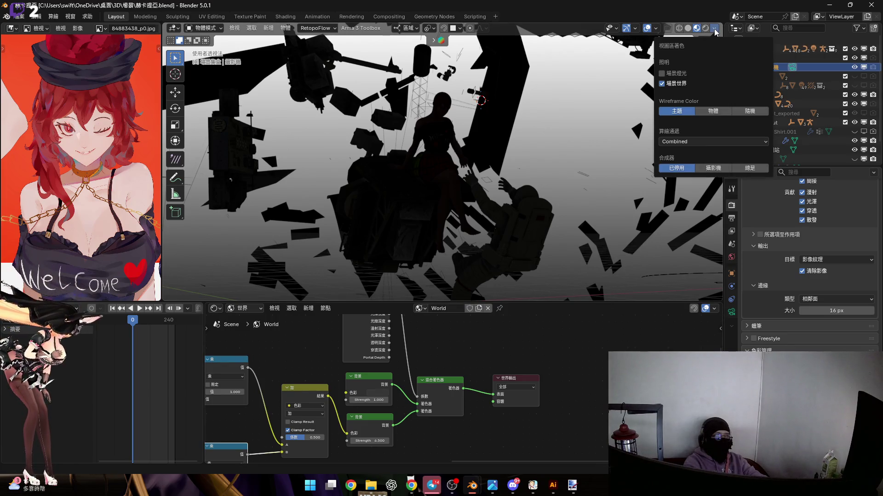
click(706, 140)
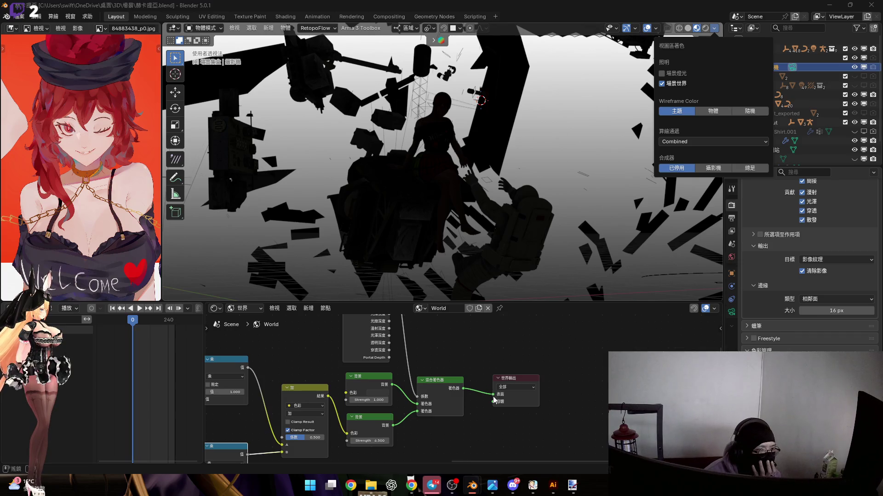
click(515, 384)
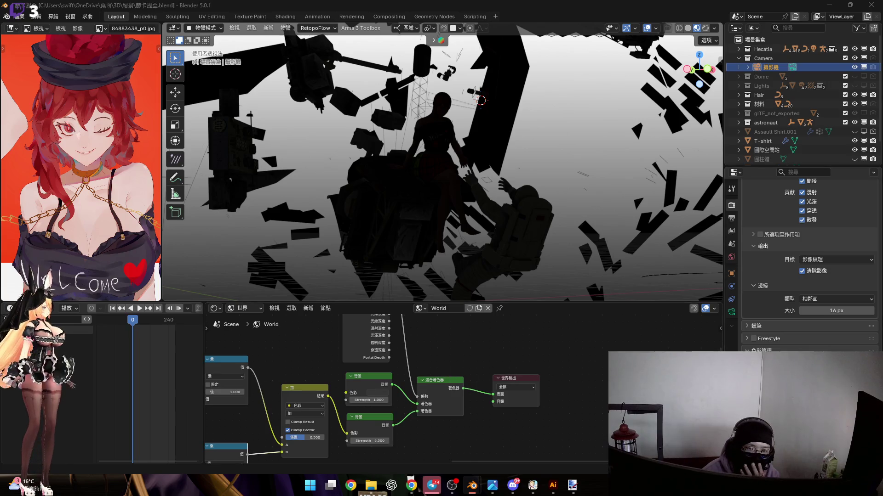
scroll(344, 370, down, 2)
Change the Render Engine to EEVEE in Render Properties.
ctrl+scroll(494, 386, up, 5)
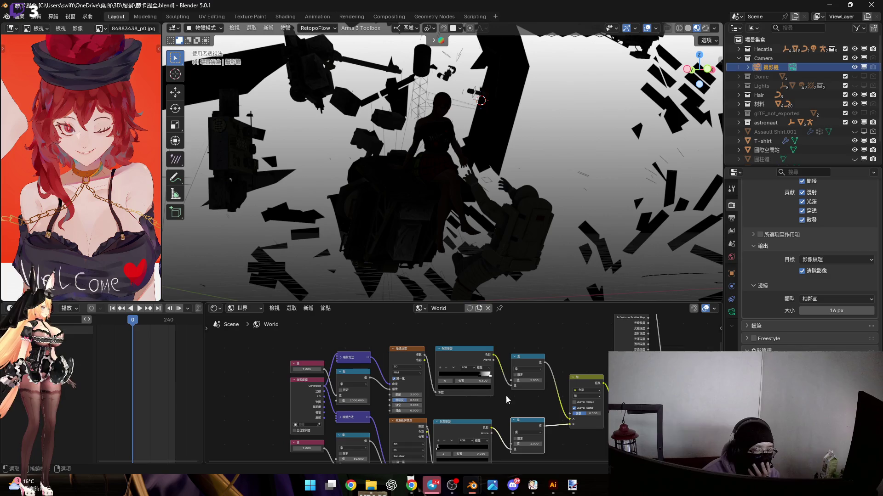
scroll(502, 403, up, 2)
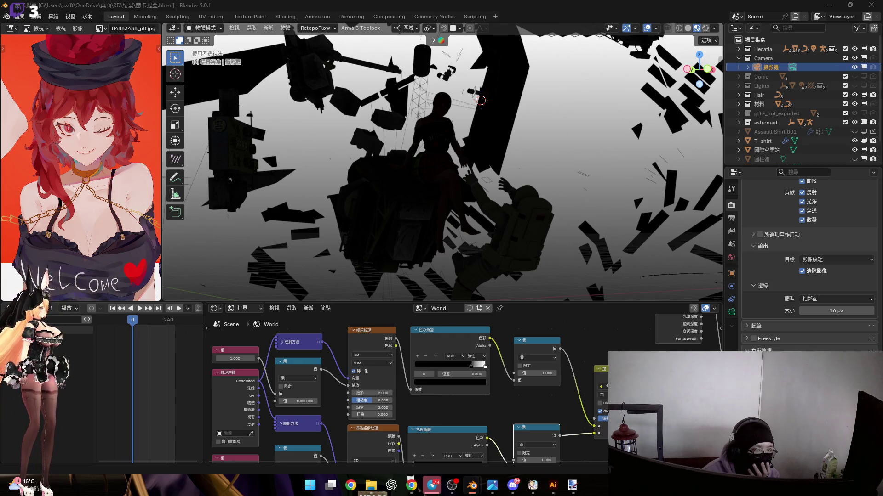
middle_drag(334, 382, 403, 345)
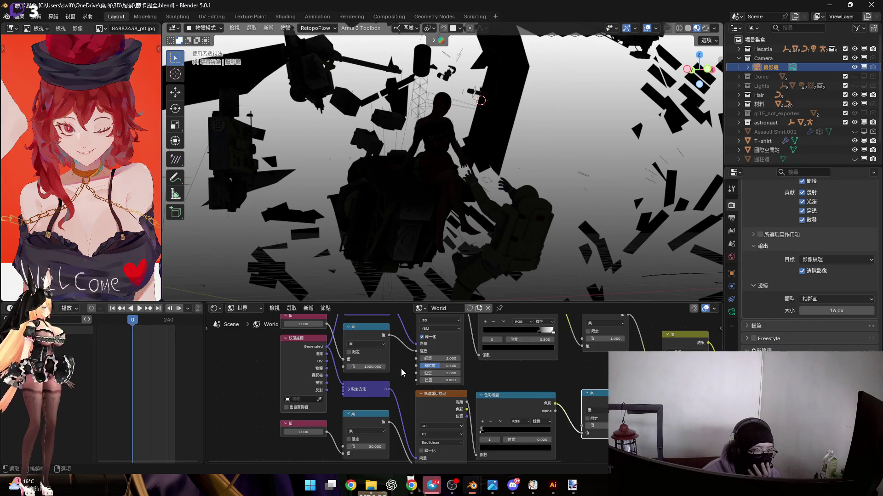
scroll(831, 210, up, 15)
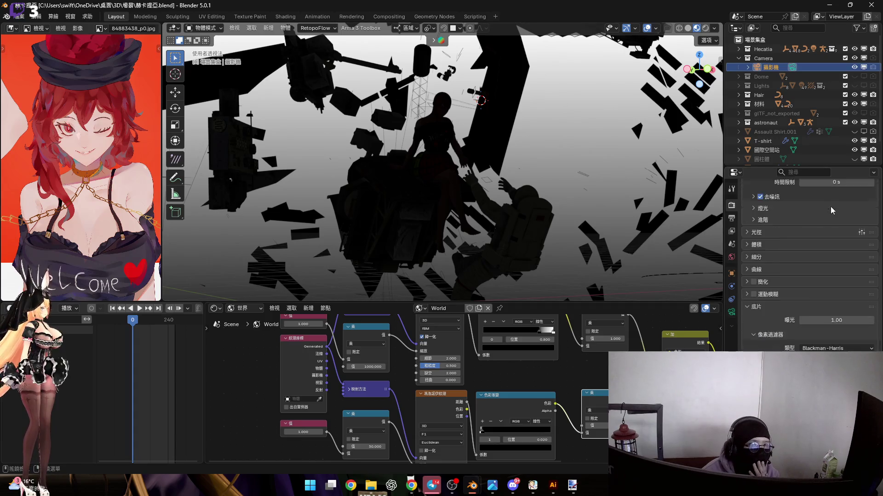
scroll(831, 210, up, 5)
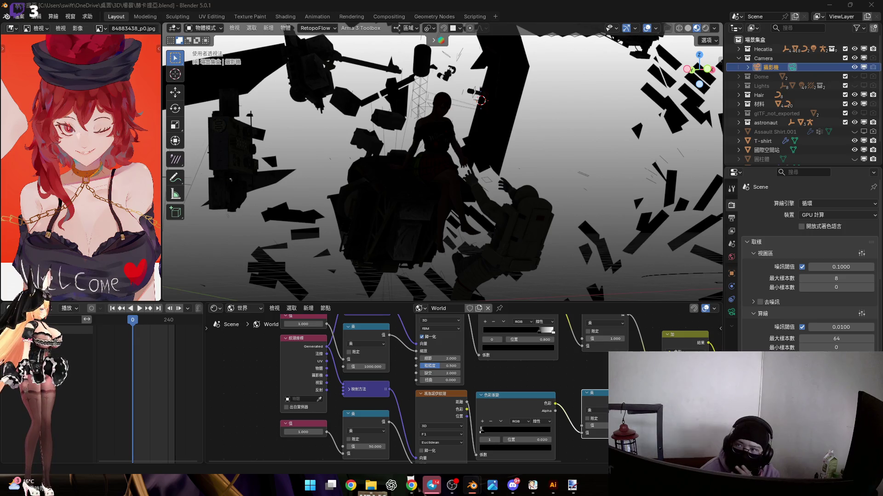
click(836, 203)
click(822, 216)
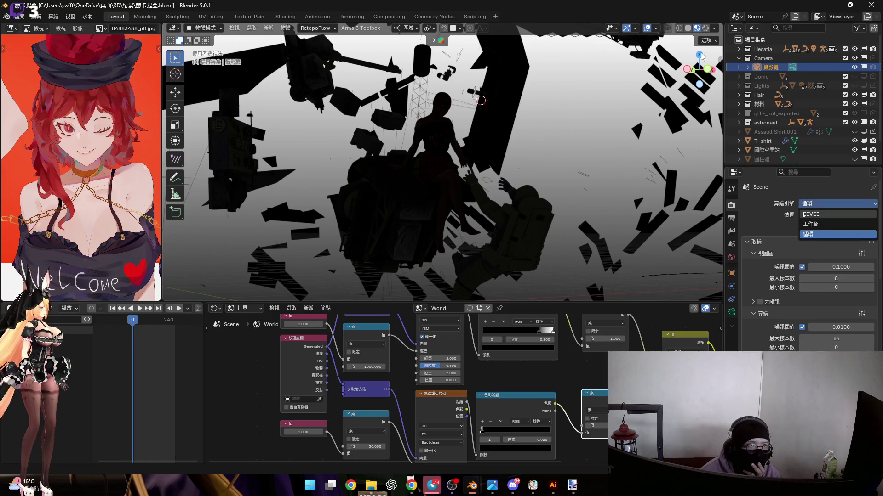
Turn the viewport's Scene World lighting off and back on.
click(715, 29)
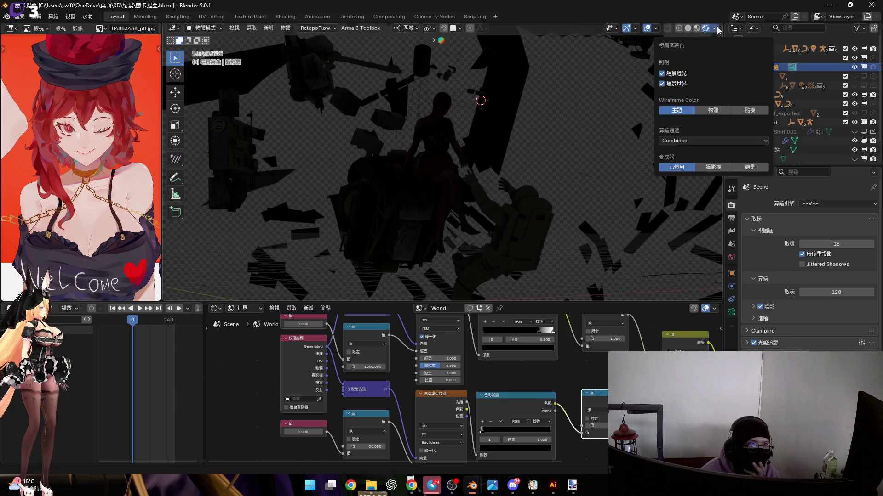
click(662, 84)
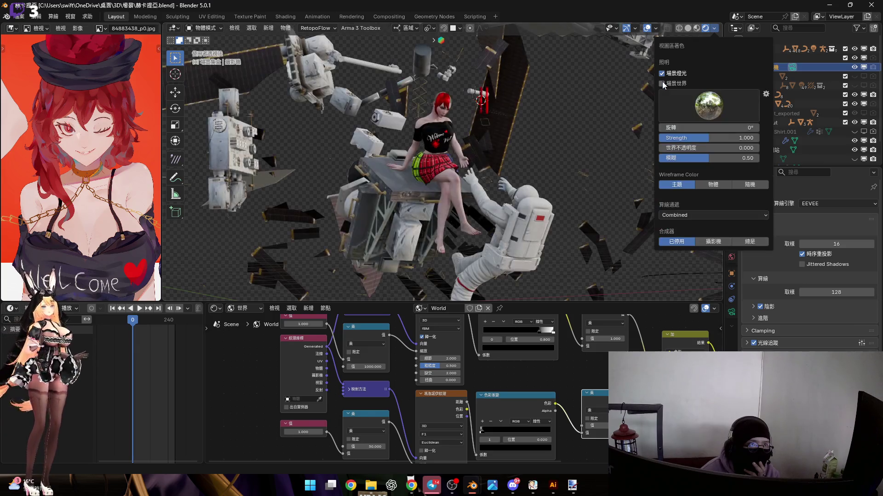
click(662, 83)
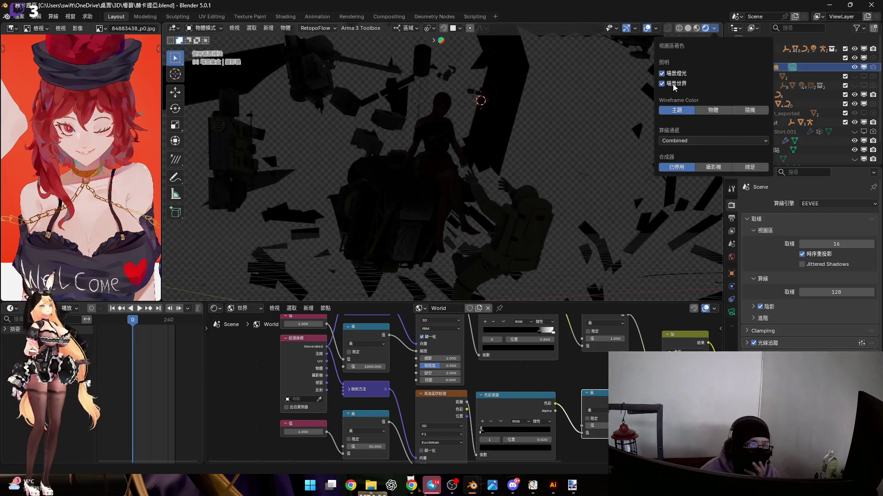
scroll(472, 401, up, 5)
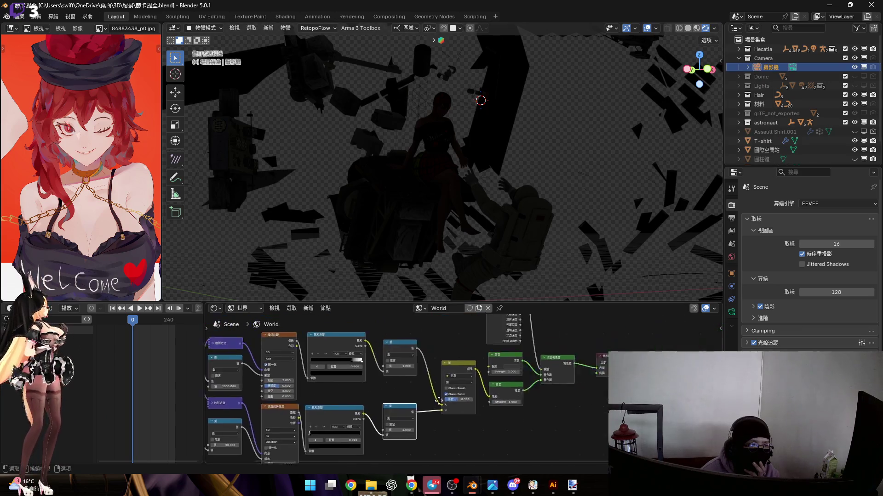
Select and delete the existing World Output node.
scroll(473, 401, down, 4)
click(484, 360)
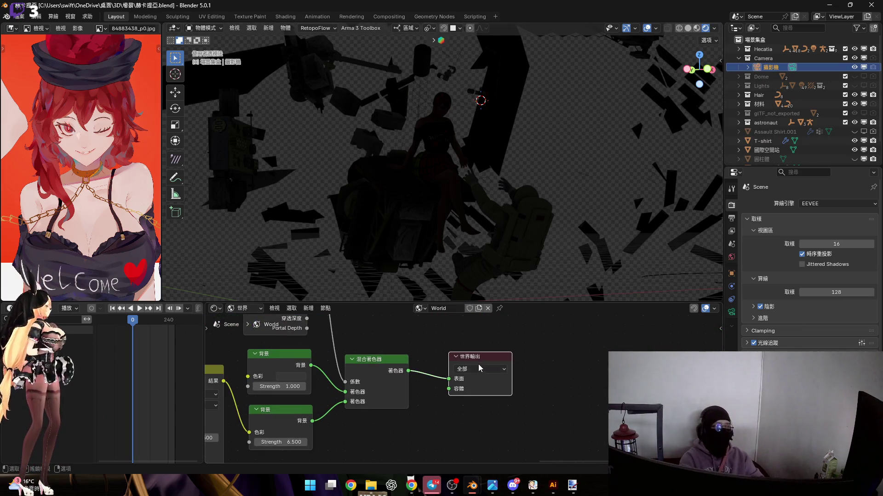
key(x)
Add a new World Output (search 輸出) from the Mix Shader, linked to its Surface input.
scroll(453, 366, up, 2)
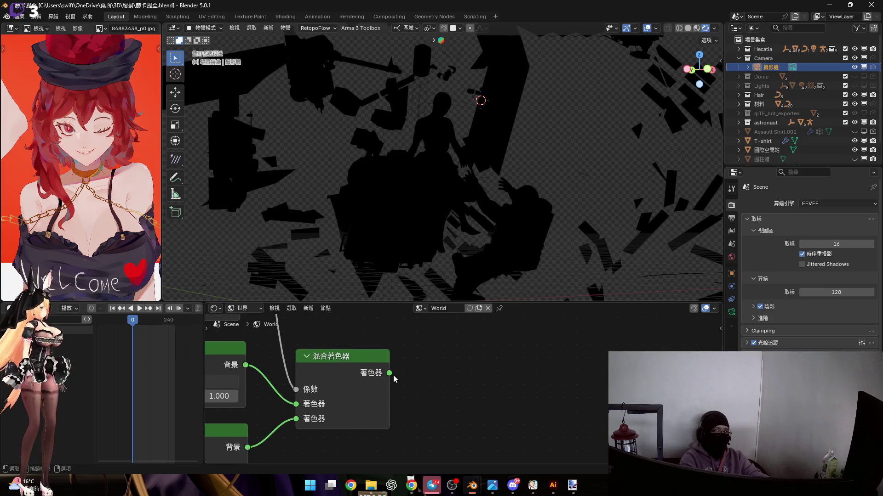
middle_drag(436, 368, 463, 380)
drag(415, 384, 489, 383)
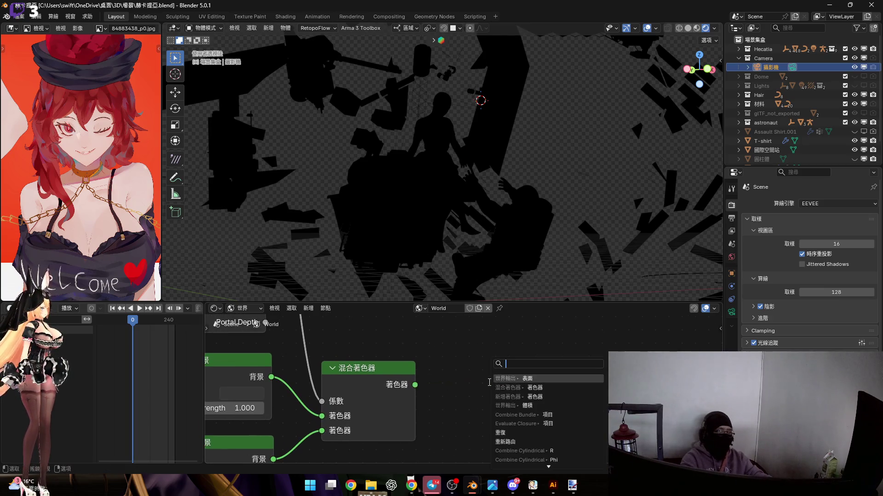
text(輸出)
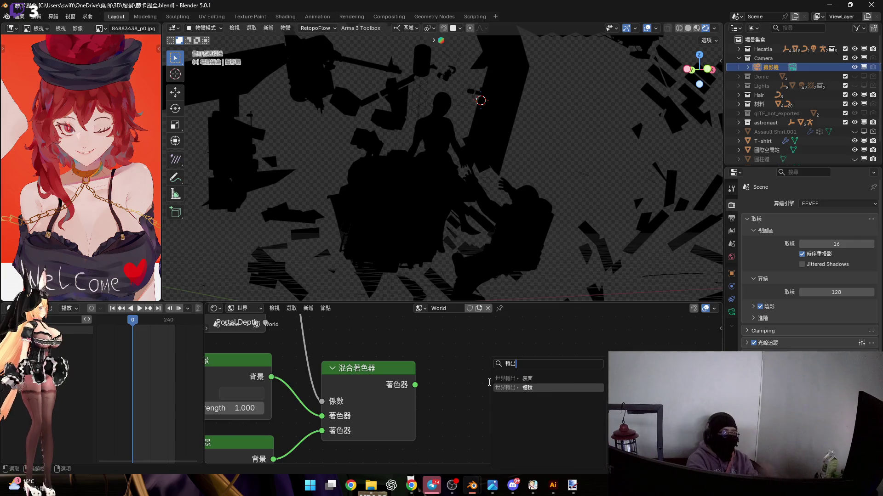
key(Return)
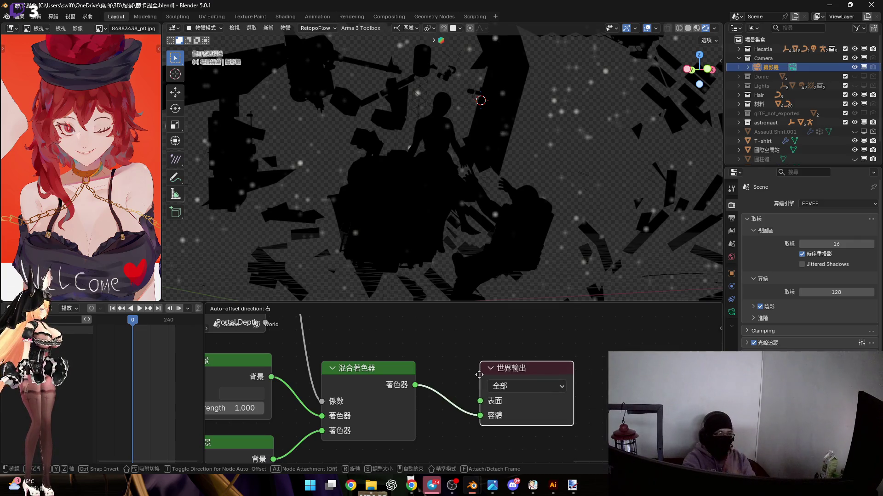
click(513, 319)
mouse_move(496, 204)
middle_down()
mouse_move(478, 203)
mouse_move(489, 210)
middle_up()
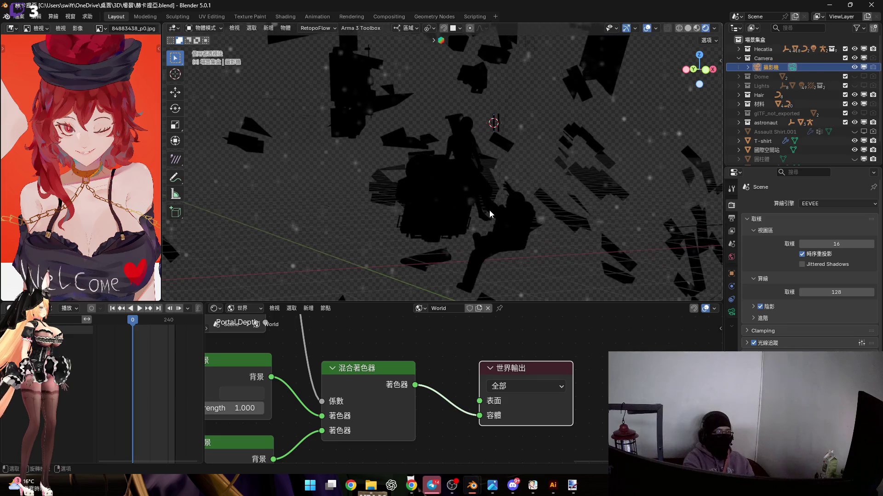
scroll(490, 403, up, 3)
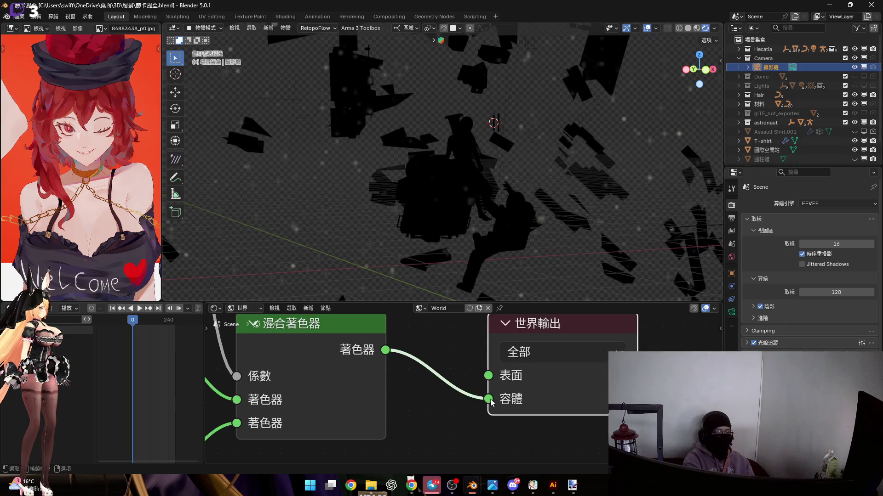
mouse_move(491, 400)
mouse_down()
mouse_move(479, 368)
mouse_move(487, 374)
mouse_up()
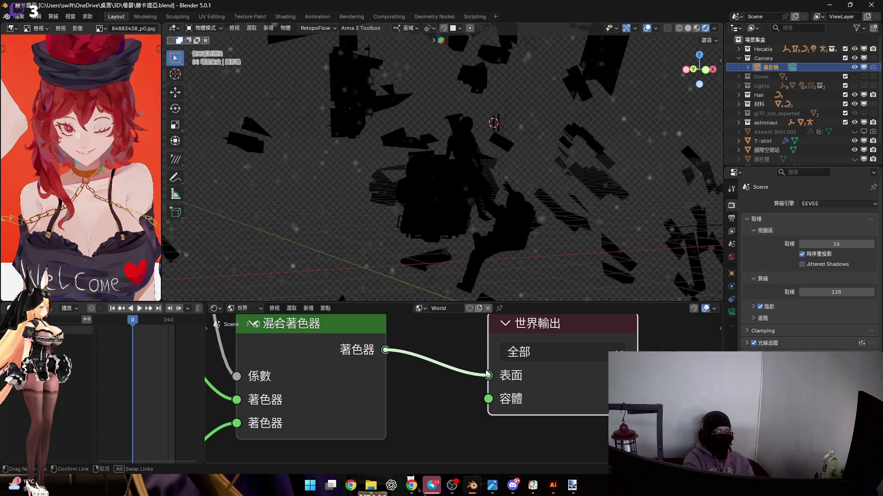
Try the Mix Shader link on Volume, then return it to World Output's Surface input.
drag(488, 374, 489, 375)
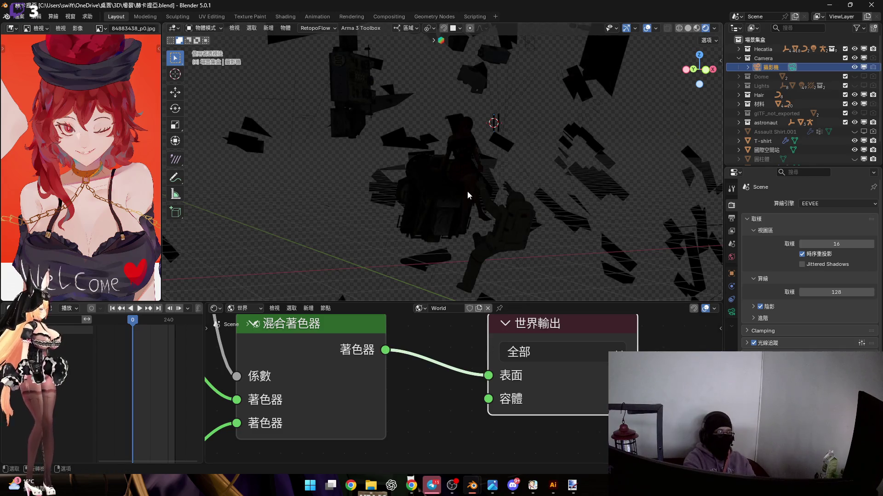
scroll(467, 193, up, 5)
drag(490, 375, 495, 401)
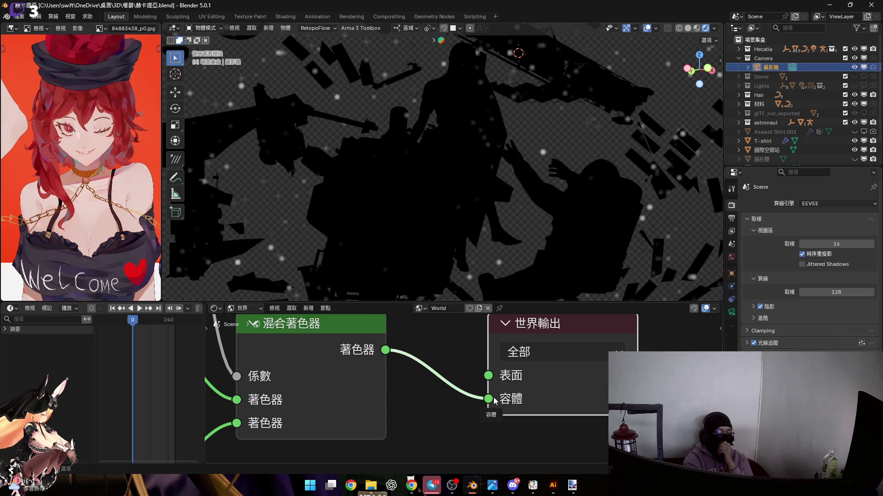
scroll(388, 225, down, 10)
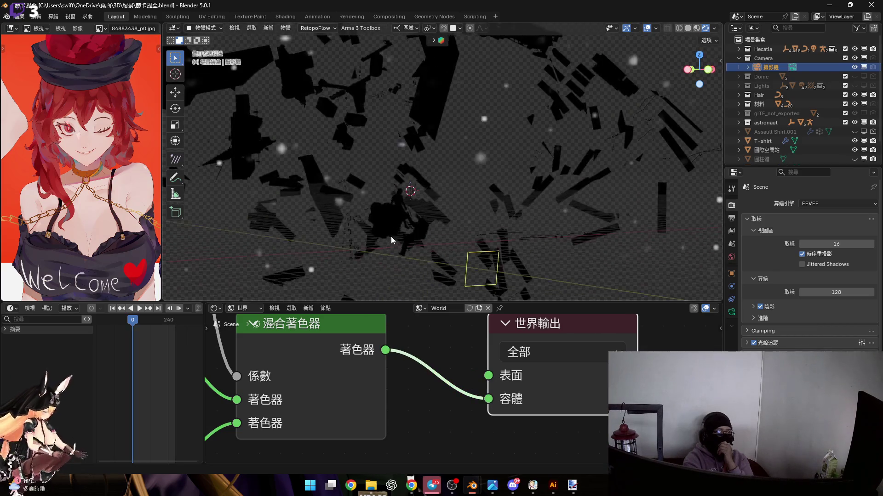
scroll(419, 230, up, 3)
drag(488, 399, 489, 375)
scroll(414, 390, down, 5)
scroll(437, 414, up, 5)
Pan to the Light Path node's outputs and switch to camera view.
mouse_move(437, 414)
middle_down()
mouse_move(460, 453)
mouse_move(461, 487)
middle_up()
scroll(460, 340, up, 3)
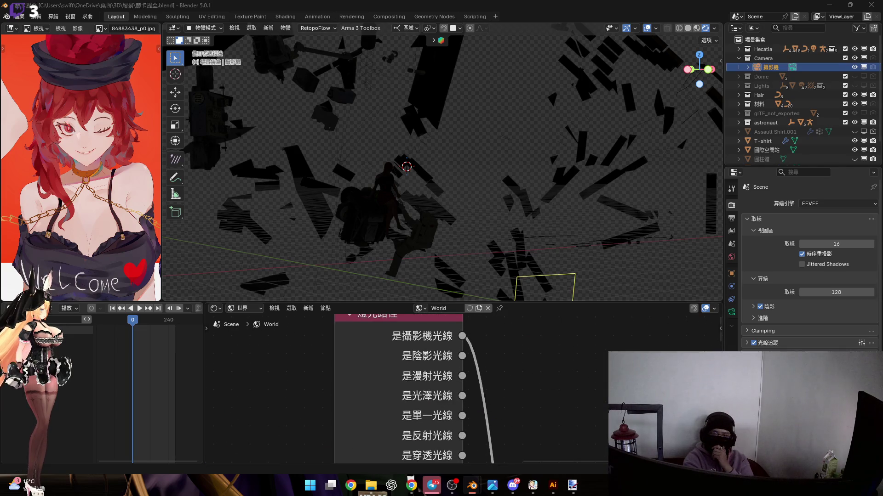
key(KP_0)
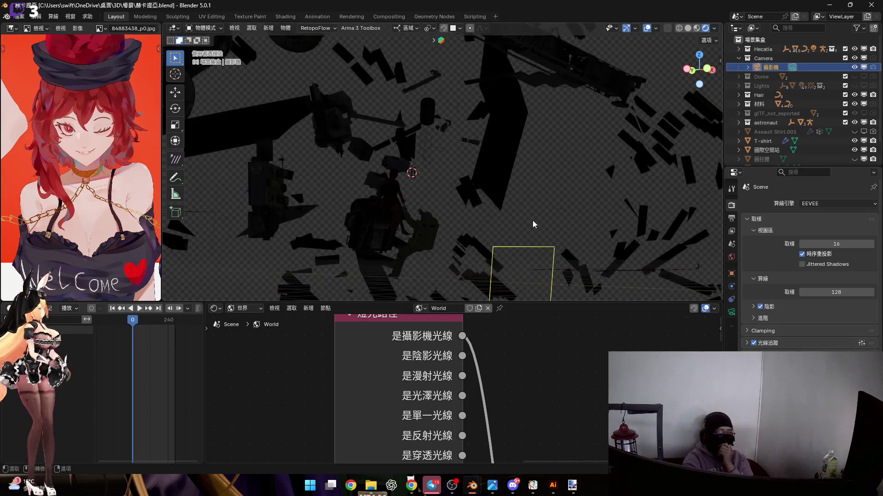
Enable Material Preview shading in the camera view and choose Cycles as the render engine.
scroll(443, 413, down, 2)
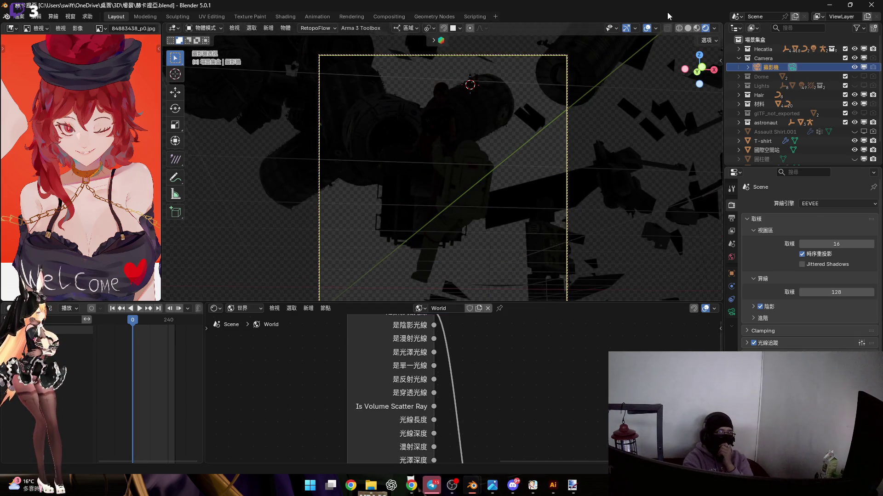
click(696, 28)
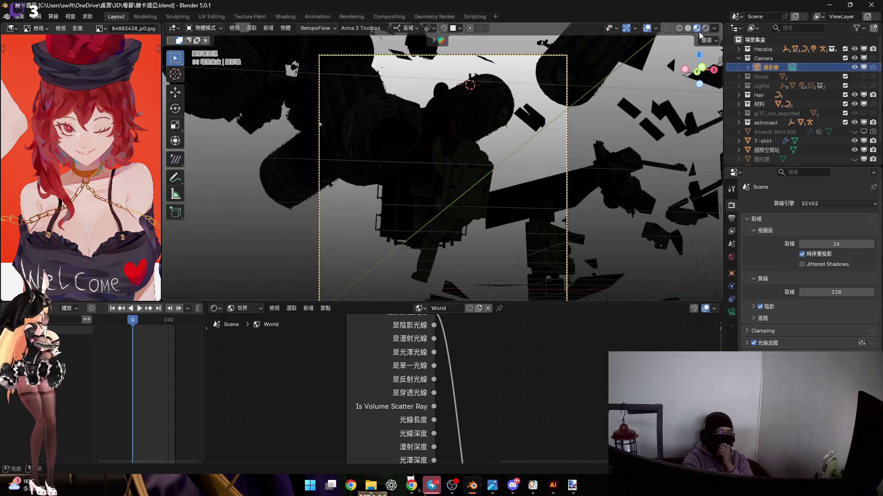
click(823, 205)
click(826, 232)
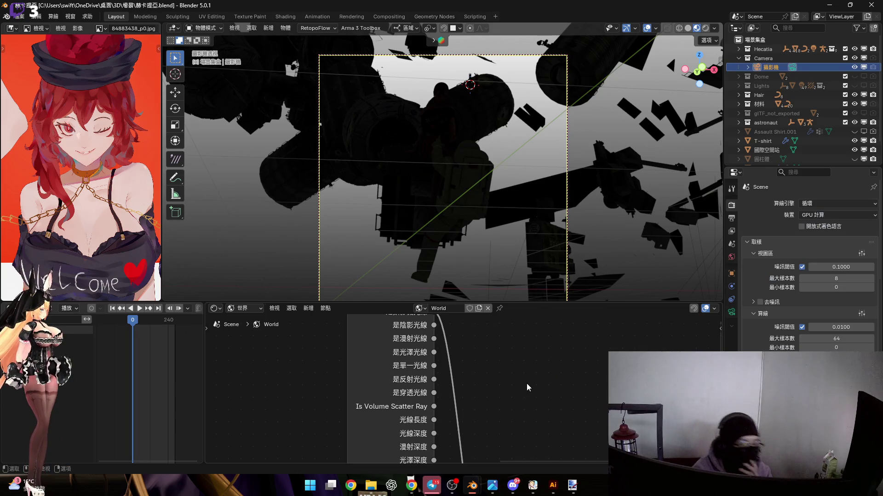
scroll(470, 362, down, 3)
shift+scroll(471, 362, down, 5)
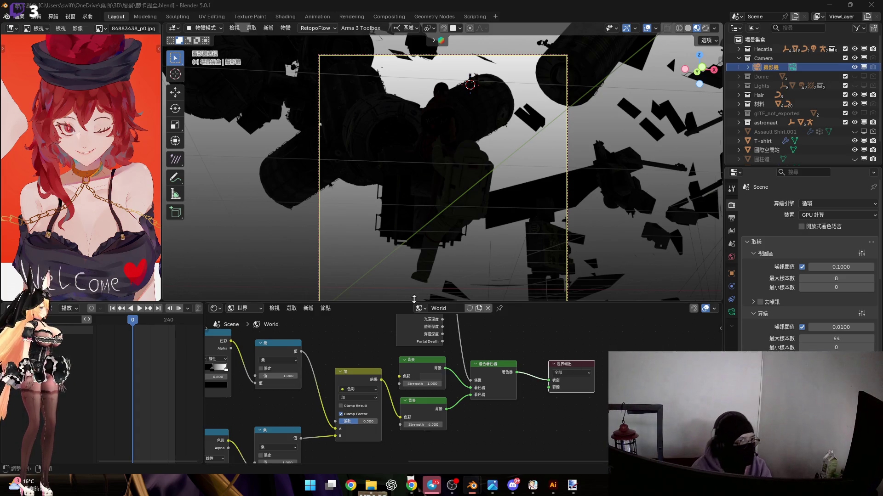
Try sliding the colour ramp stop further right, then cancel the change.
click(714, 40)
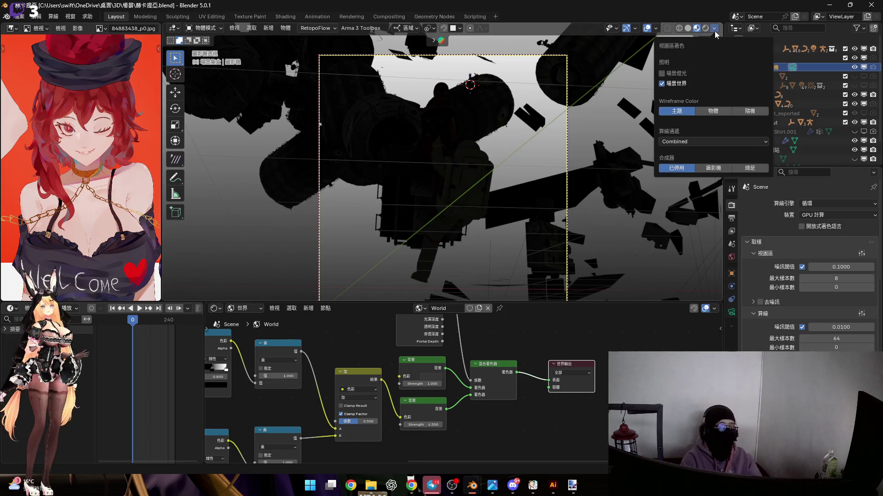
scroll(328, 384, down, 2)
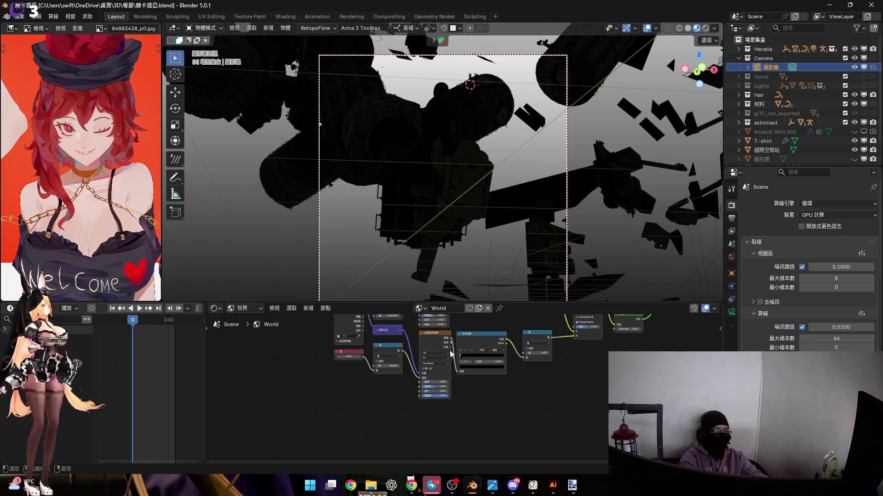
scroll(405, 377, up, 6)
drag(399, 372, 563, 368)
key(Escape)
Nudge the colour ramp stop, leaving its position at 0.000 so the sky stays dark.
scroll(515, 365, down, 4)
scroll(515, 365, down, 4)
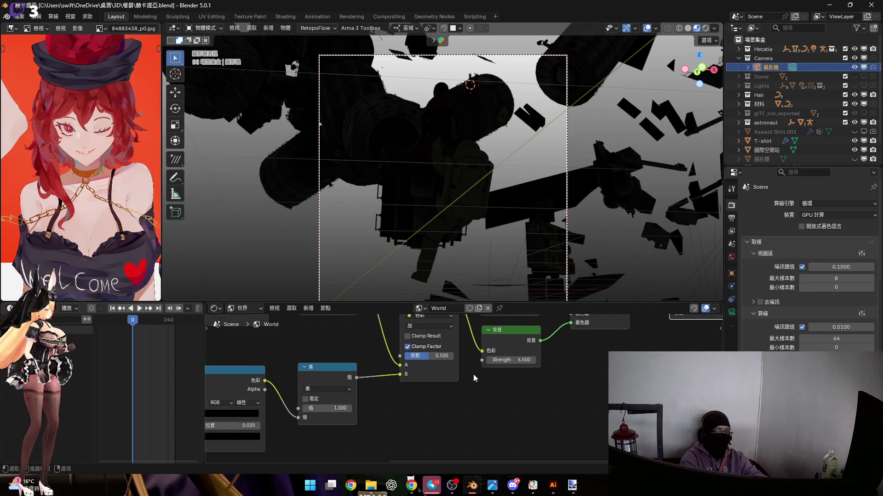
scroll(413, 395, up, 5)
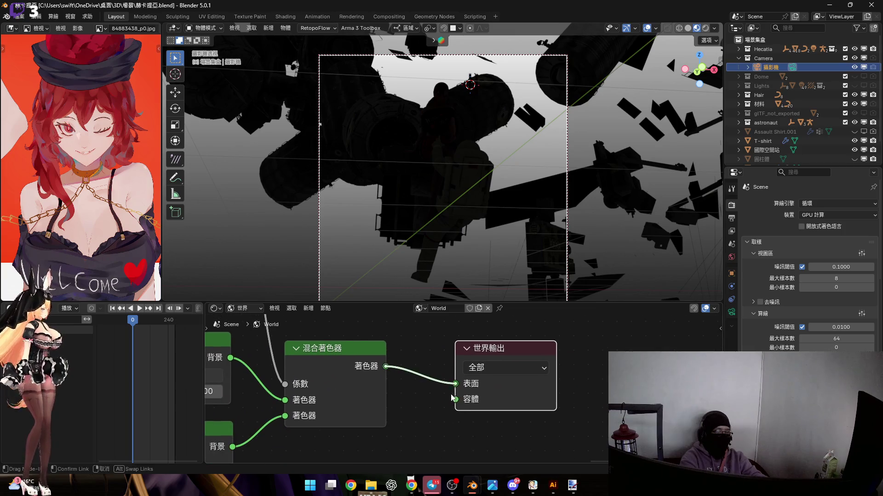
scroll(455, 391, down, 4)
scroll(402, 391, up, 5)
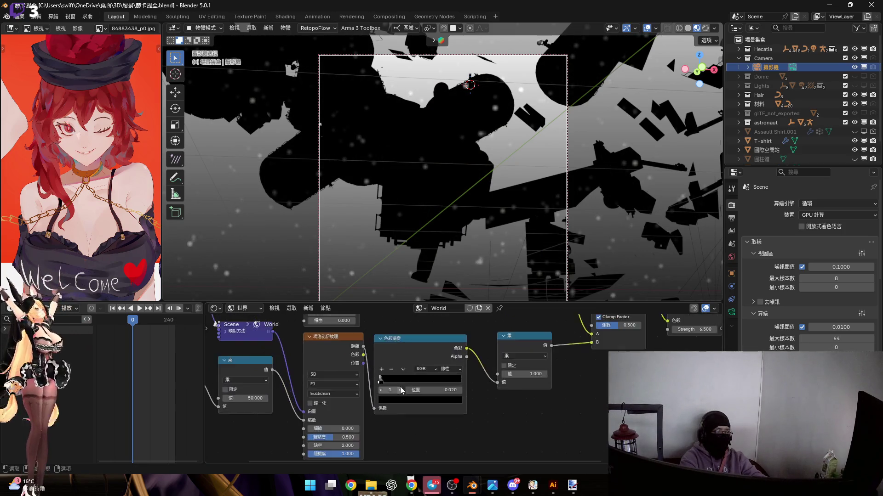
scroll(401, 390, up, 5)
mouse_move(377, 381)
mouse_down()
mouse_move(436, 382)
mouse_move(377, 384)
mouse_up()
scroll(378, 385, up, 1)
scroll(376, 384, down, 3)
scroll(488, 383, up, 3)
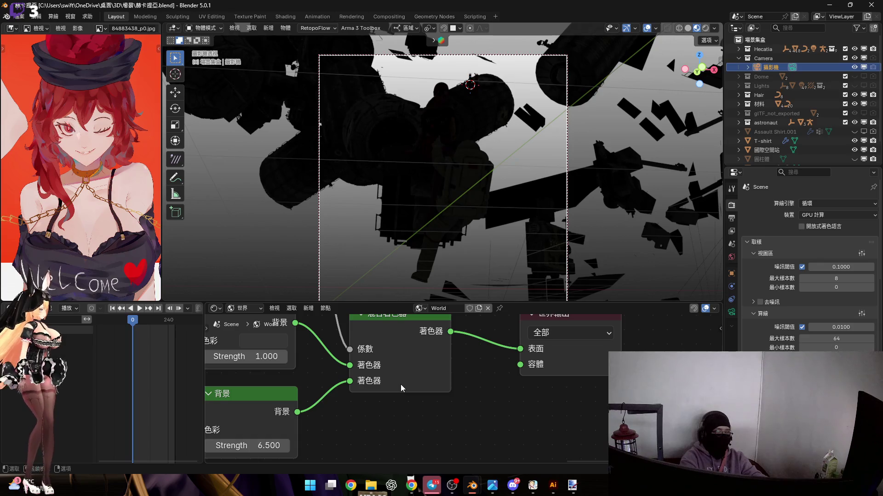
scroll(414, 361, down, 3)
scroll(349, 382, up, 3)
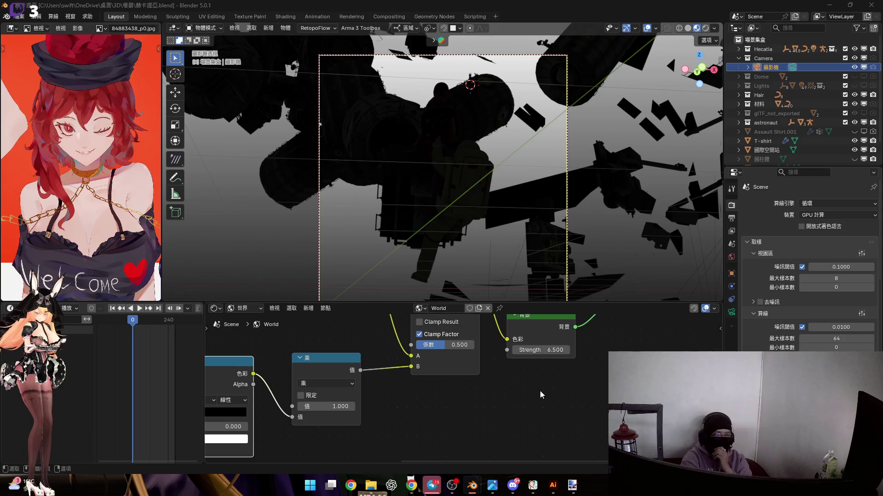
scroll(455, 345, up, 2)
drag(437, 401, 469, 400)
key(Escape)
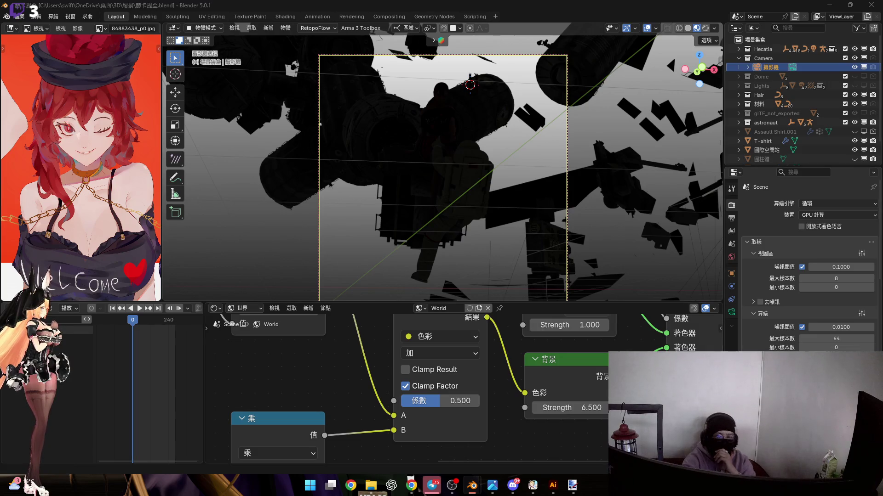
middle_drag(440, 389, 458, 349)
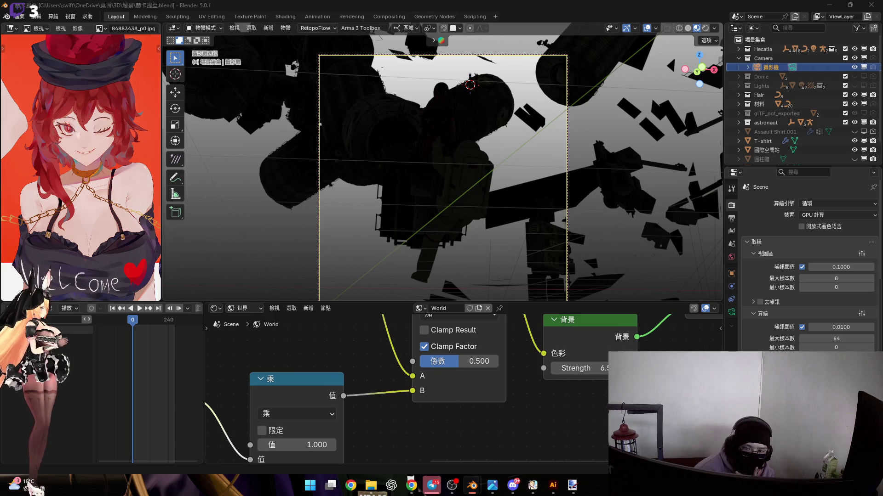
scroll(383, 390, down, 2)
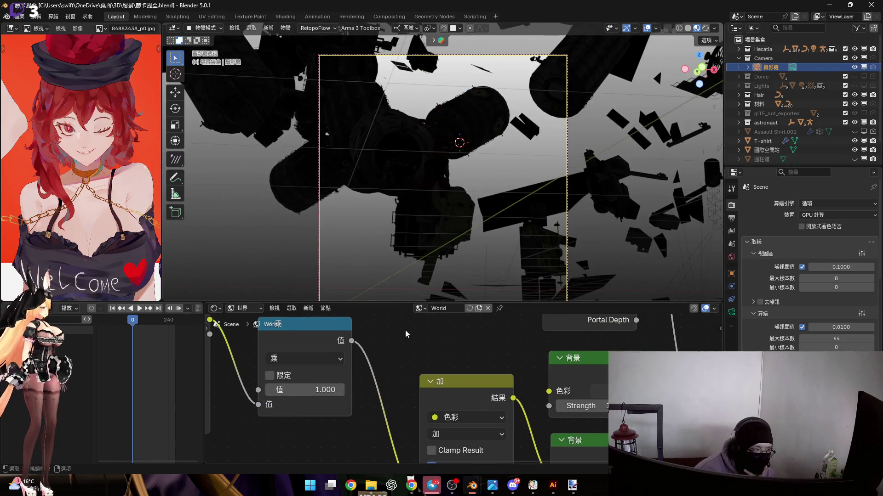
middle_drag(383, 389, 395, 429)
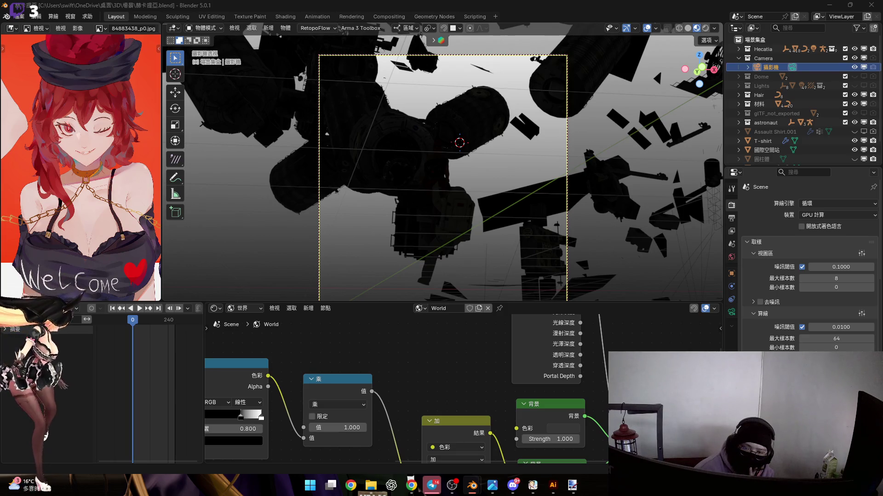
middle_drag(294, 441, 506, 416)
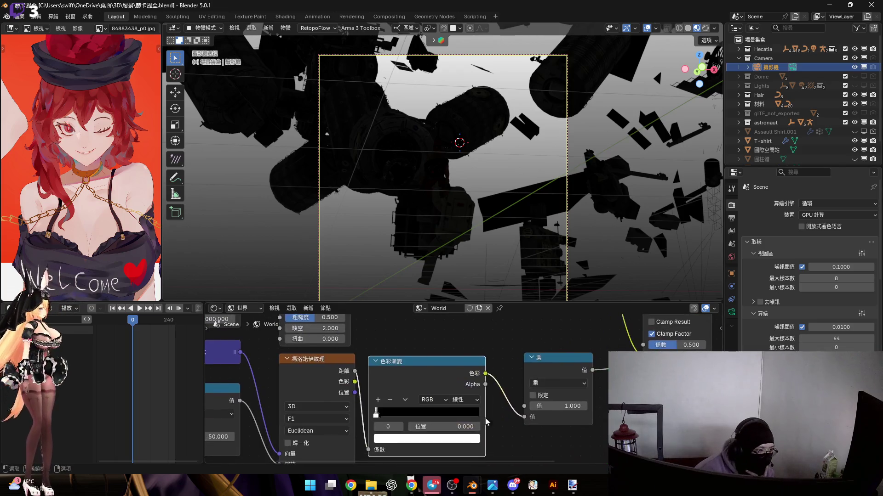
mouse_move(325, 457)
middle_down()
mouse_move(403, 401)
mouse_move(392, 413)
mouse_move(469, 414)
mouse_move(470, 459)
middle_up()
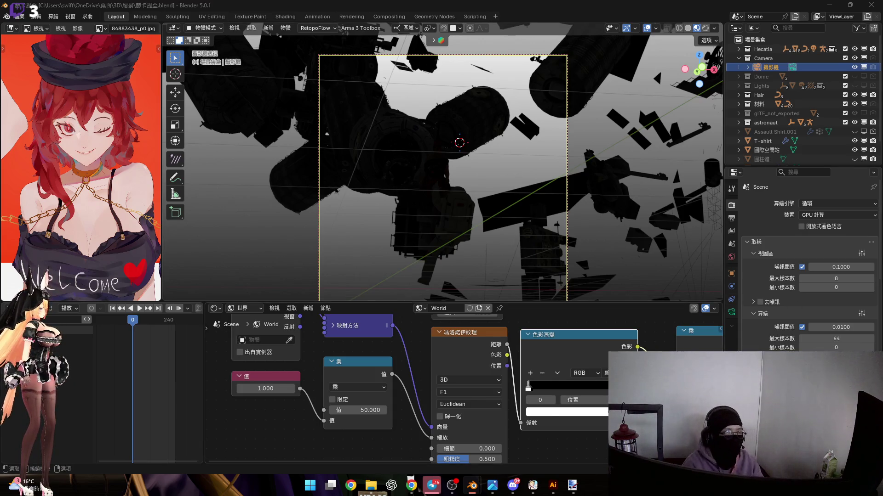
Detach the Mix Shader link from the World Output's Surface input.
scroll(510, 393, down, 3)
scroll(486, 402, up, 5)
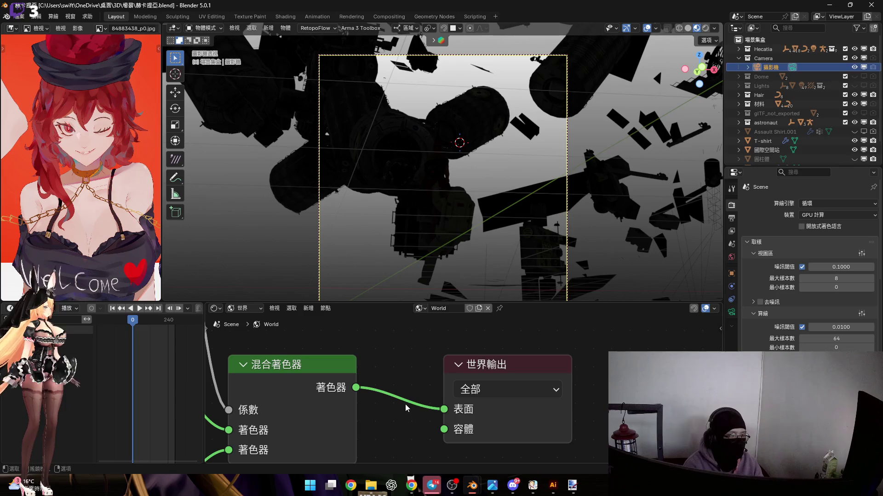
drag(444, 409, 402, 406)
drag(570, 203, 604, 150)
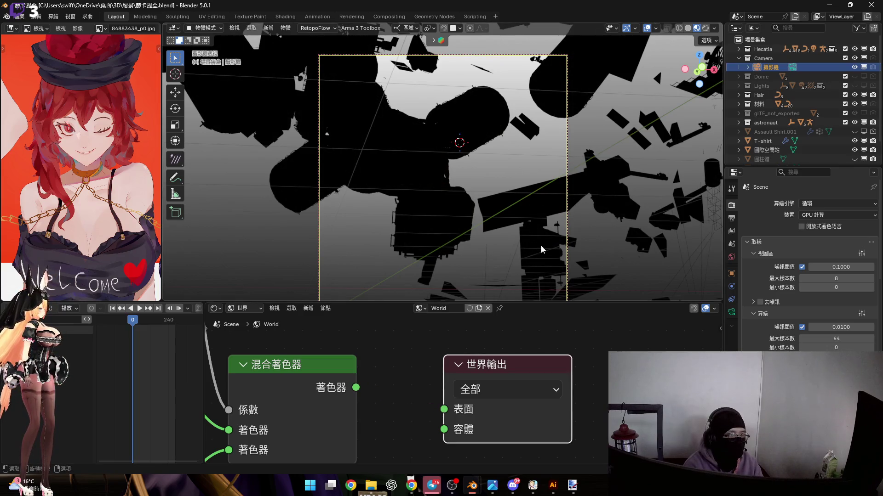
Link the Mix Shader output back to the World Output's Surface input.
mouse_move(365, 389)
mouse_down()
mouse_move(449, 400)
mouse_move(414, 404)
mouse_up()
scroll(749, 301, down, 3)
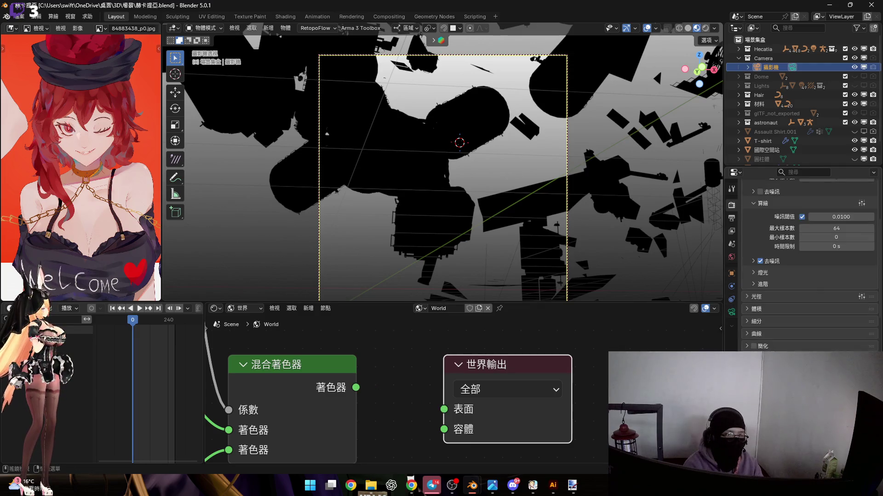
drag(355, 387, 444, 409)
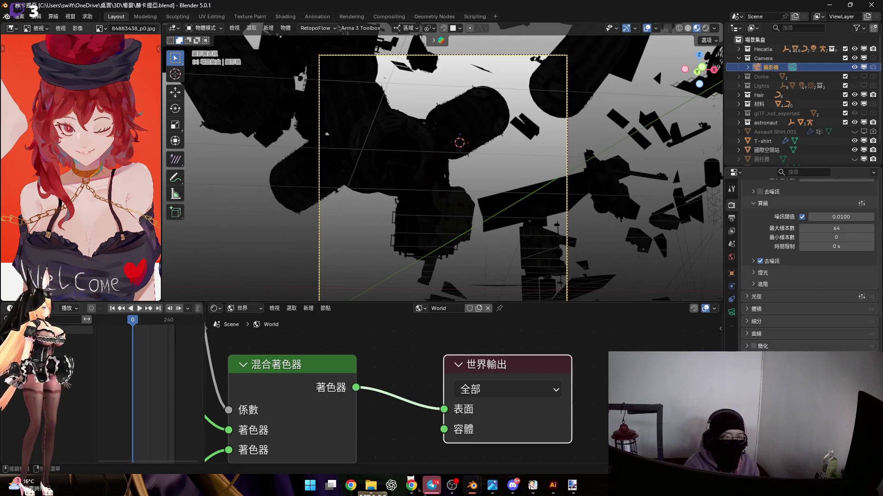
scroll(809, 257, down, 8)
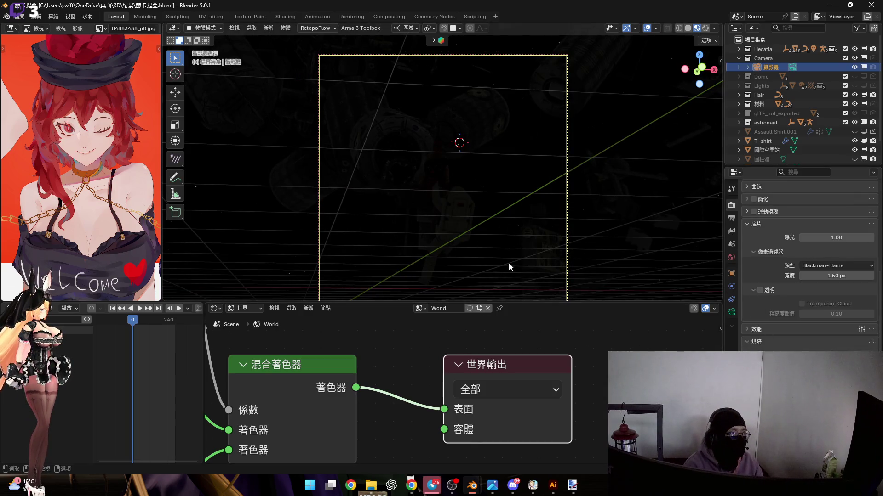
Hide the viewport overlays and grid, then orbit and zoom to frame the station against the stars.
mouse_move(558, 183)
middle_down()
mouse_move(524, 208)
mouse_move(470, 226)
mouse_move(484, 223)
middle_up()
key(shift+alt+z)
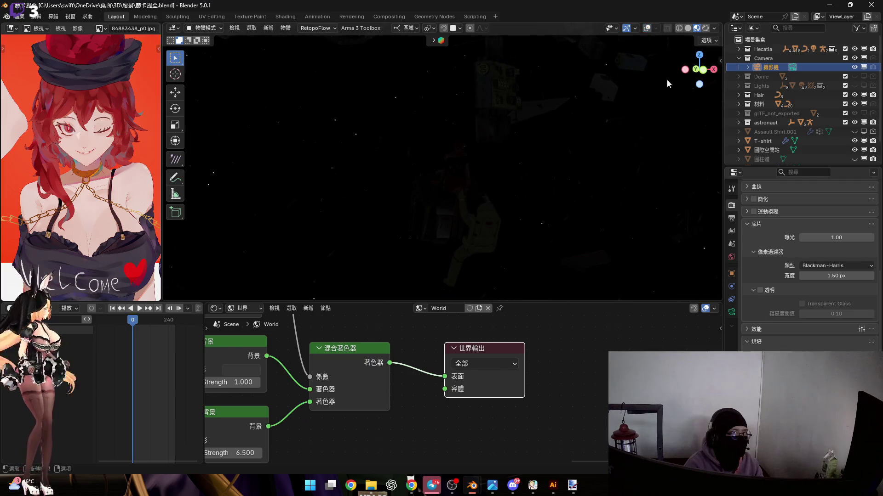
mouse_move(441, 202)
middle_down()
mouse_move(433, 213)
mouse_move(432, 420)
middle_up()
scroll(509, 362, down, 2)
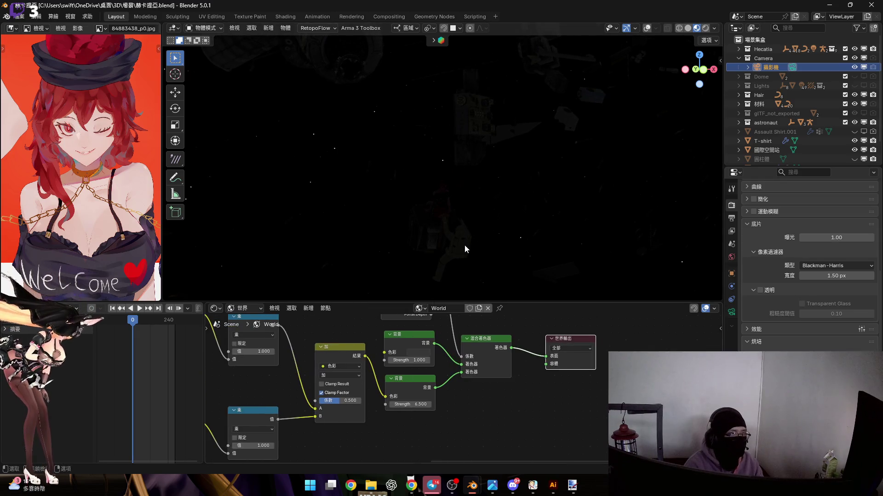
mouse_move(467, 243)
middle_down()
mouse_move(468, 226)
mouse_move(441, 262)
mouse_move(468, 232)
middle_up()
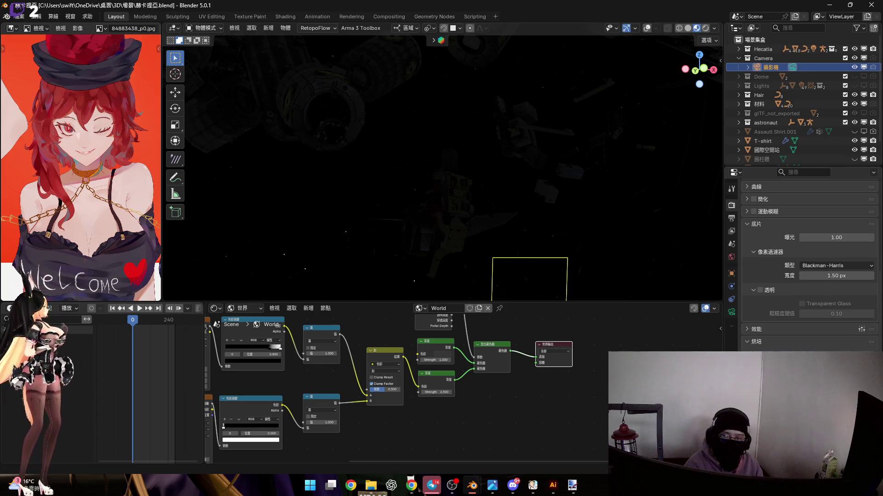
Collapse the node editor to give the 3D view full height, then paste the copied Planet_Empty objects.
drag(304, 302, 303, 453)
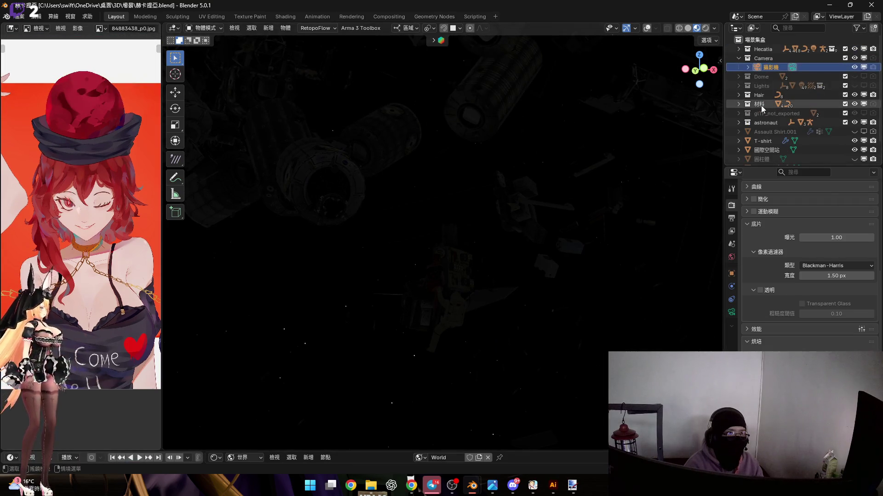
scroll(761, 107, down, 2)
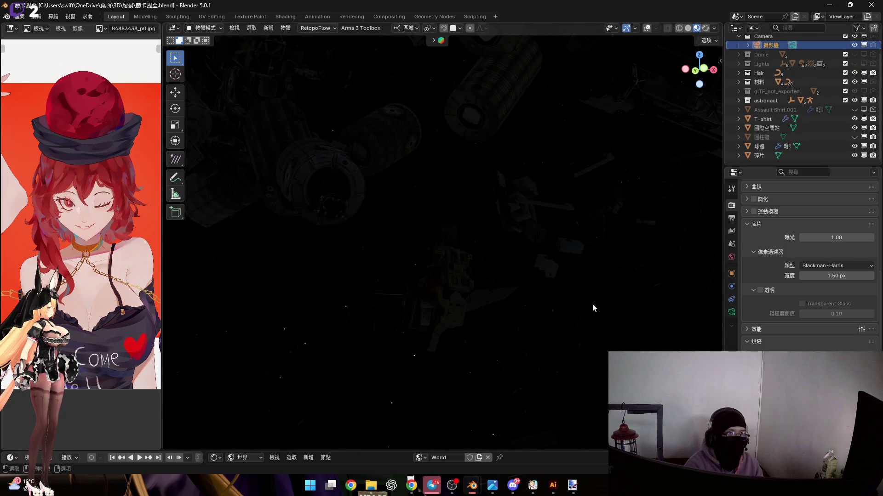
key(ctrl+v)
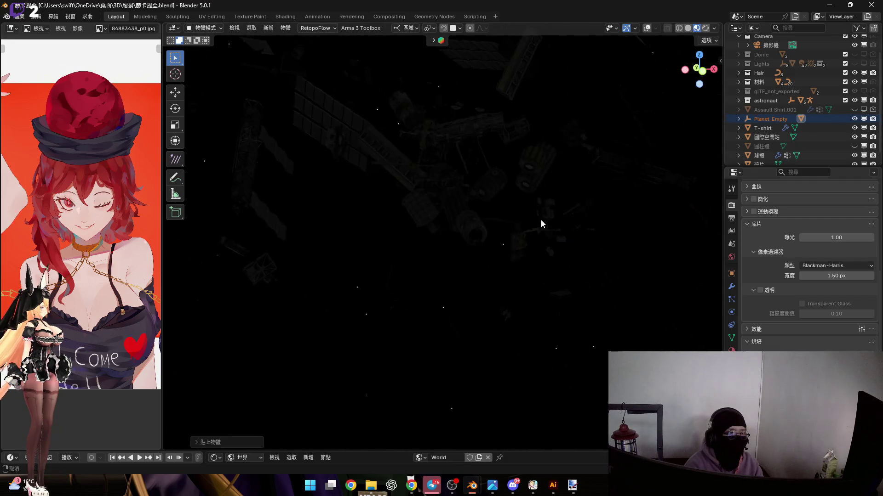
Turn off Scene Lights and Scene World in the viewport shading options.
click(714, 28)
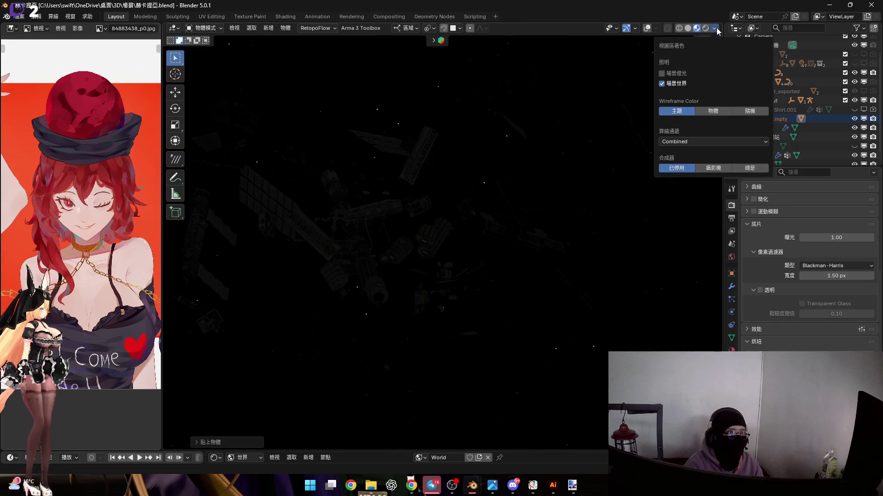
click(662, 73)
click(662, 83)
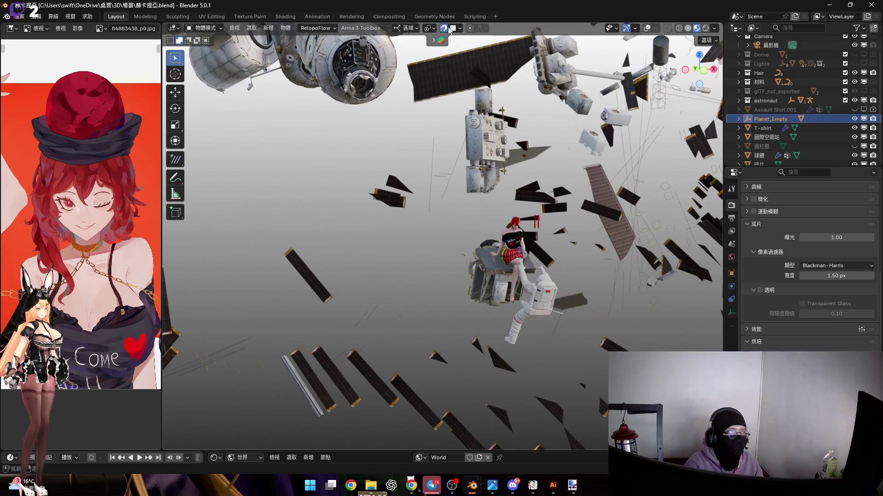
key(g)
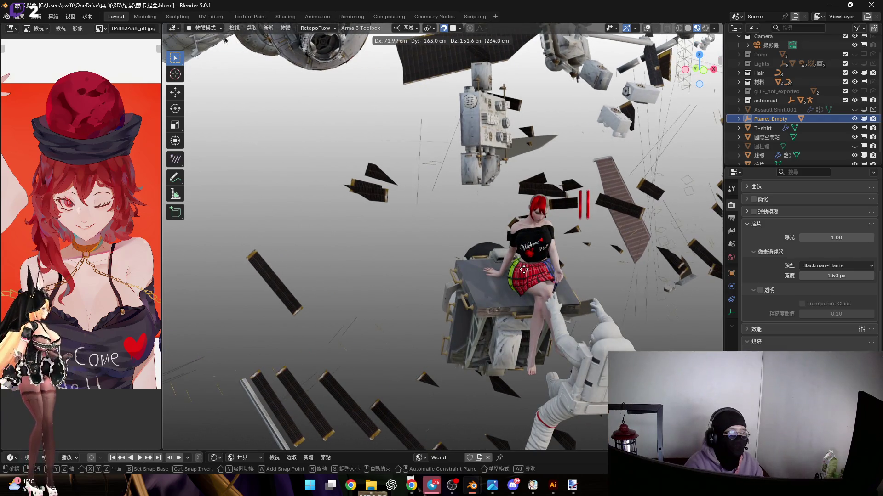
right_click(530, 270)
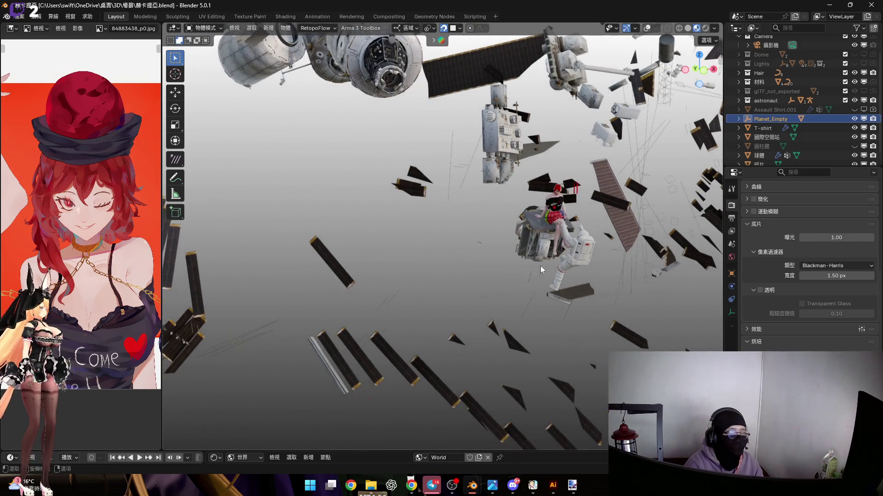
click(714, 29)
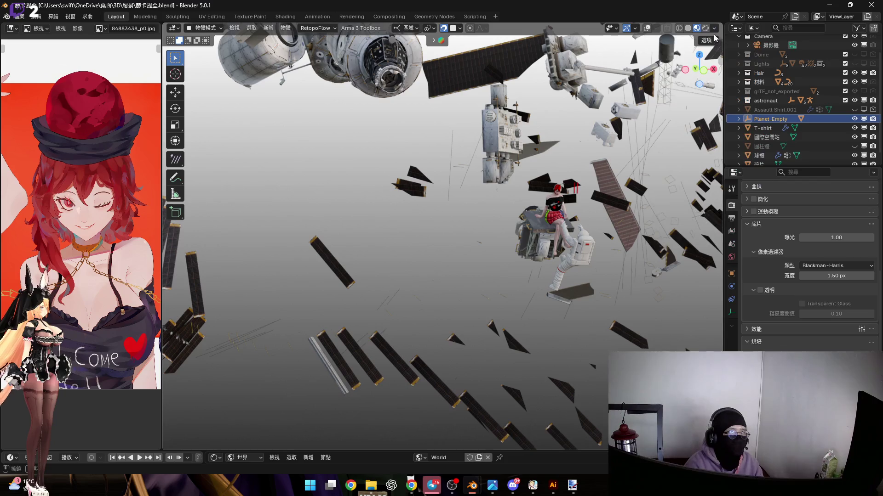
key(n)
click(717, 77)
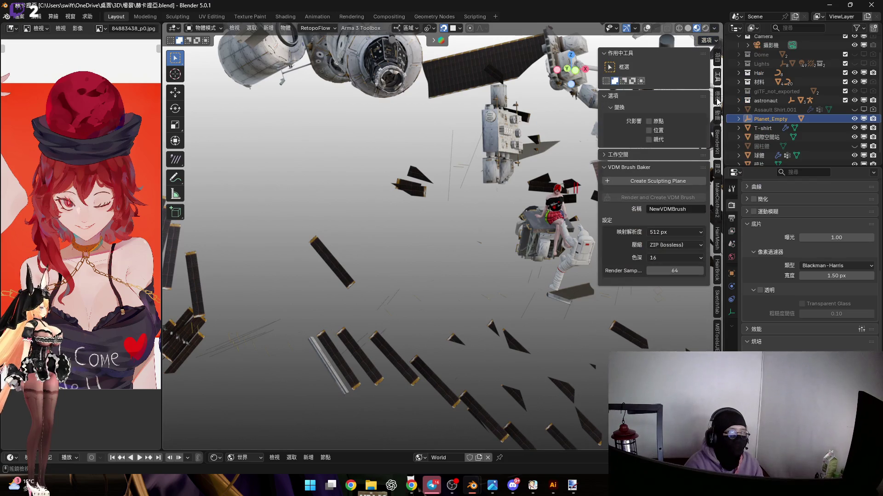
click(717, 98)
click(719, 60)
click(718, 96)
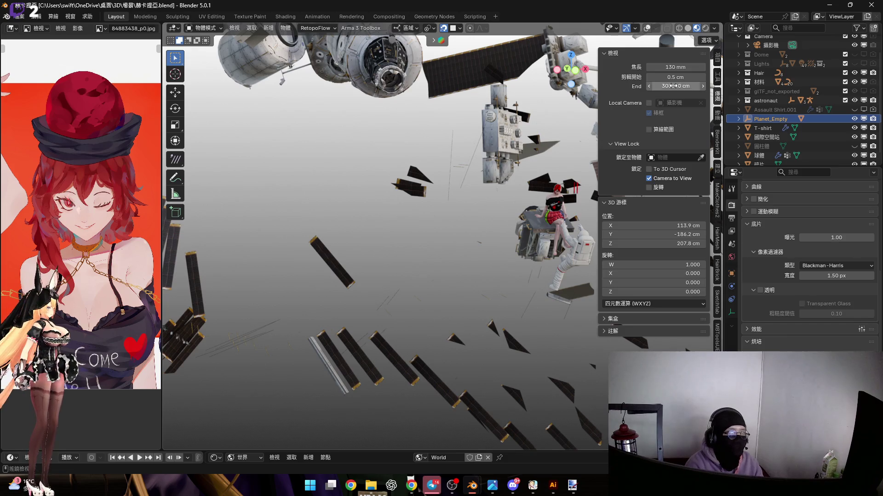
click(672, 86)
click(657, 86)
text(00)
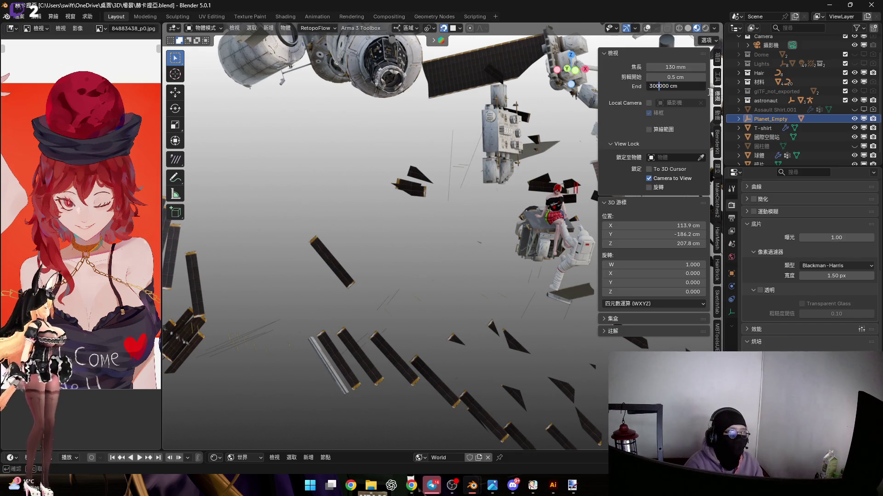
key(Escape)
mouse_move(459, 198)
middle_down()
mouse_move(442, 226)
mouse_move(449, 248)
mouse_move(423, 236)
mouse_move(449, 254)
mouse_move(462, 228)
middle_up()
key(n)
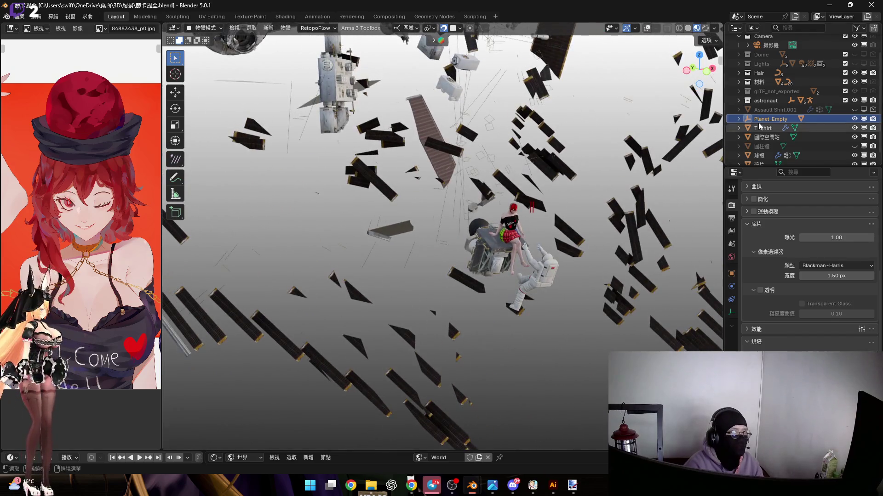
Remove Planet_Empty and its child object using Delete Hierarchy from the Outliner.
right_click(776, 120)
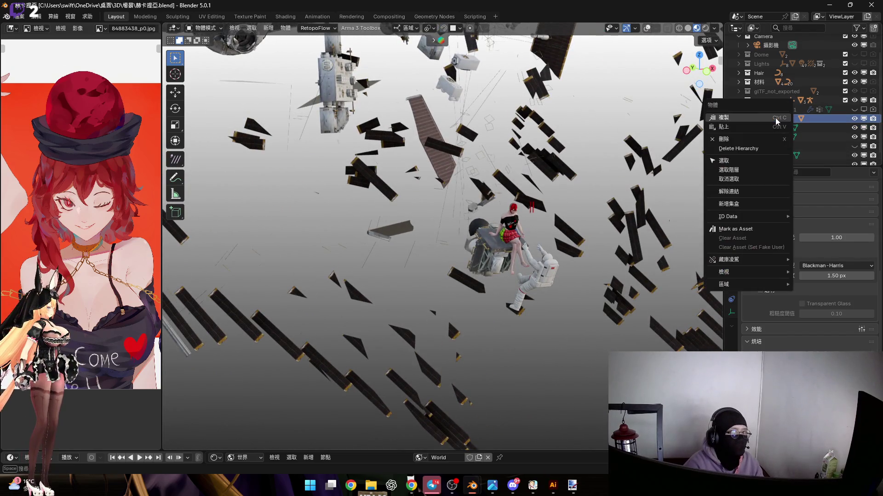
scroll(496, 242, up, 5)
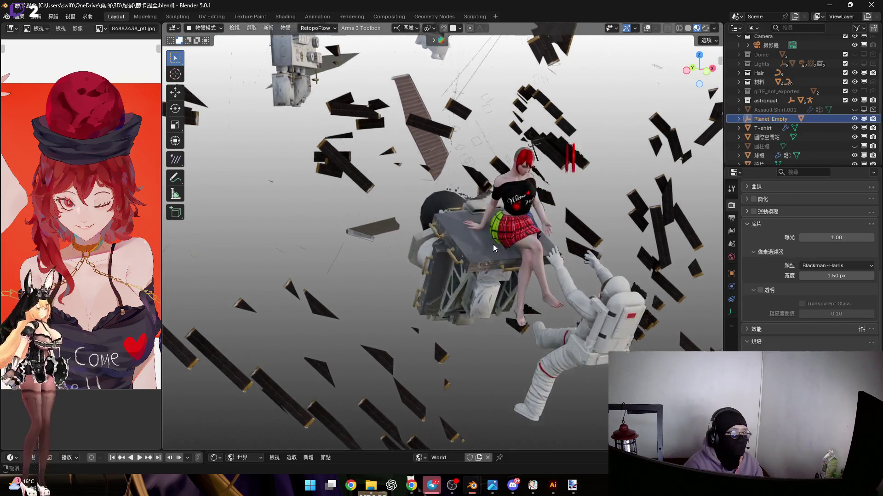
key(g)
key(Escape)
right_click(768, 128)
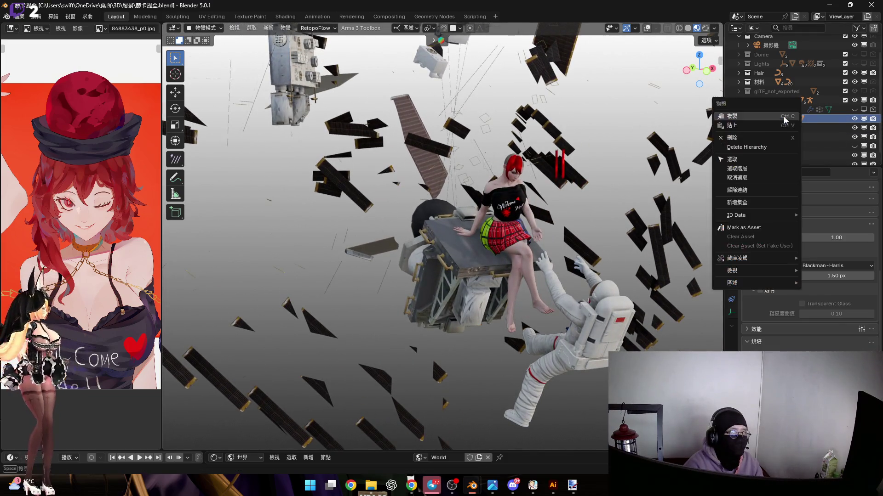
key(Return)
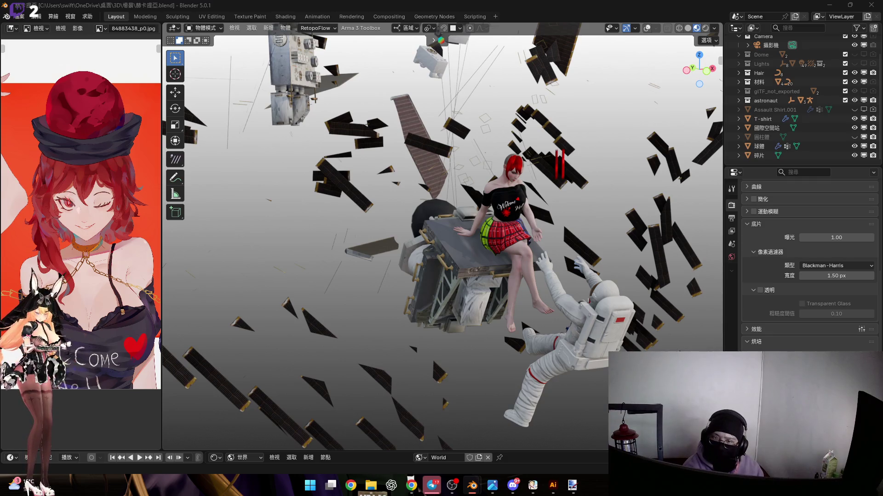
Paste the copied planet objects back into the scene.
middle_drag(441, 198, 395, 171)
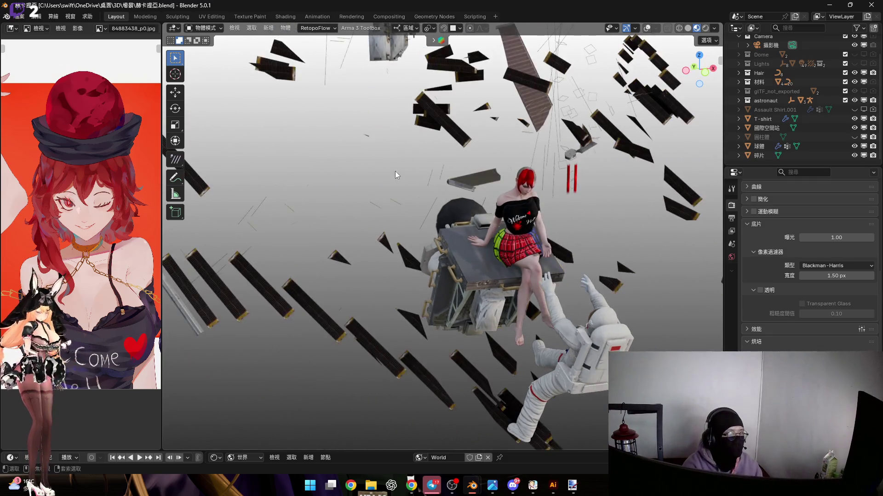
key(ctrl+v)
middle_drag(444, 190, 475, 210)
Enlarge the node editor and switch the Shader Editor from World to Object nodes.
drag(533, 452, 533, 257)
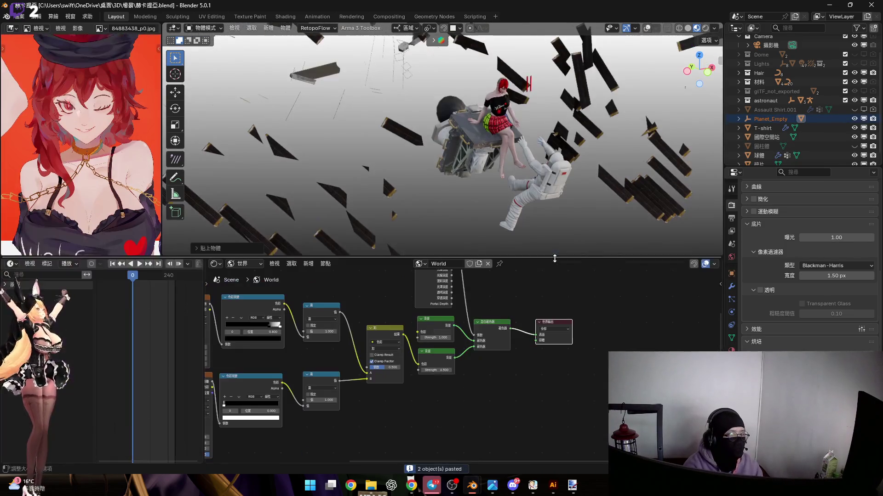
click(215, 263)
click(244, 264)
click(248, 285)
key(Home)
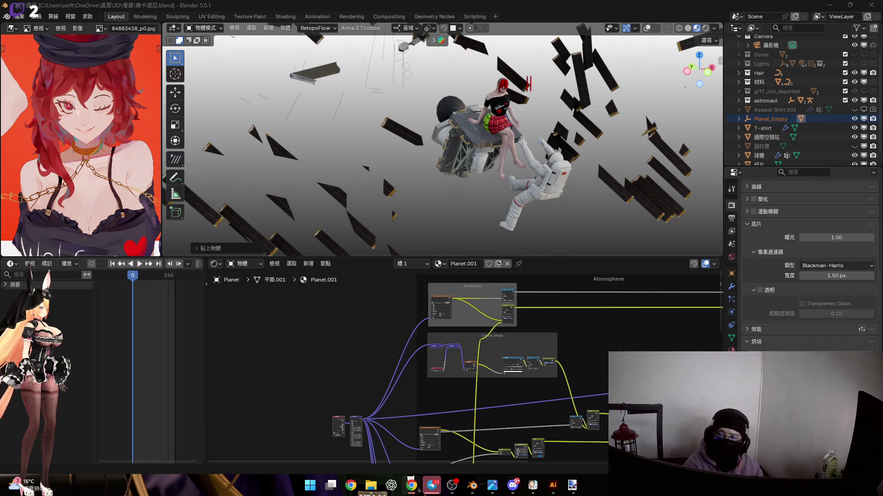
Look through the scene camera and pan the node tree into view.
mouse_move(529, 216)
middle_down()
mouse_move(508, 213)
mouse_move(481, 151)
mouse_move(478, 175)
middle_up()
key(KP_0)
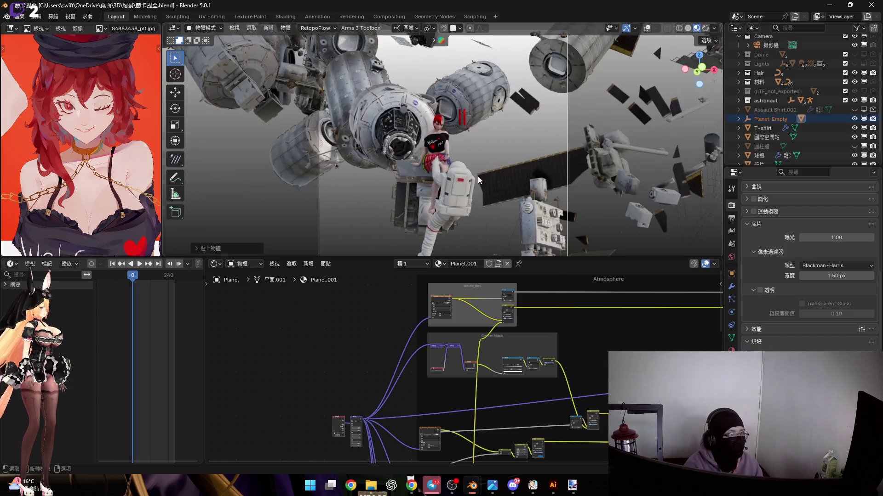
scroll(421, 374, up, 3)
middle_drag(422, 455, 422, 375)
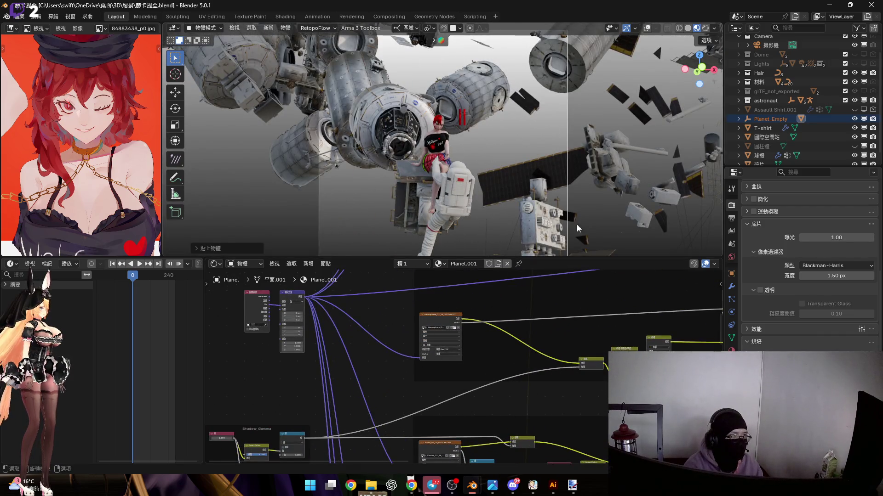
Briefly preview the scene world lighting, then turn it back off.
click(714, 28)
click(662, 83)
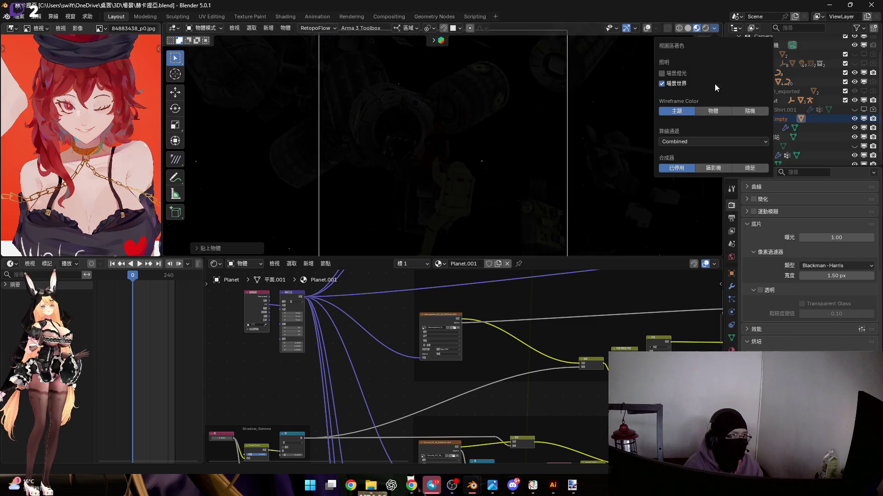
click(661, 84)
scroll(418, 323, up, 6)
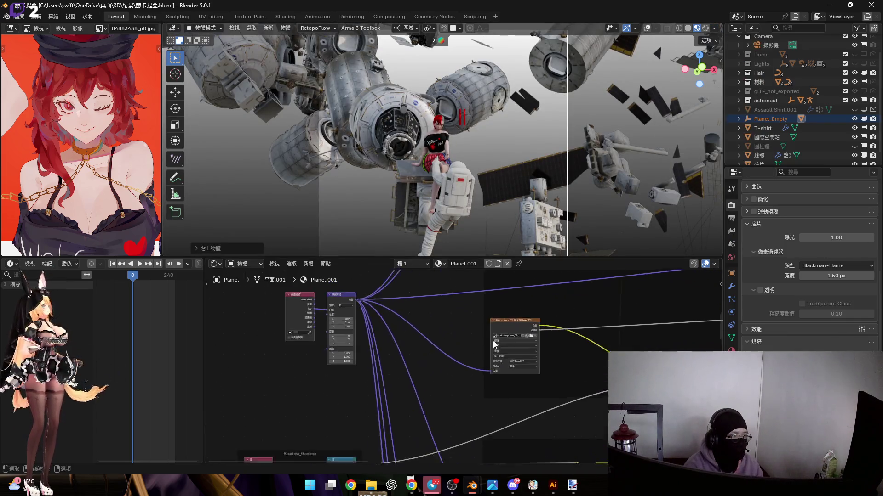
scroll(532, 327, down, 5)
mouse_move(492, 286)
middle_down()
mouse_move(460, 369)
mouse_move(400, 403)
middle_up()
scroll(459, 369, up, 1)
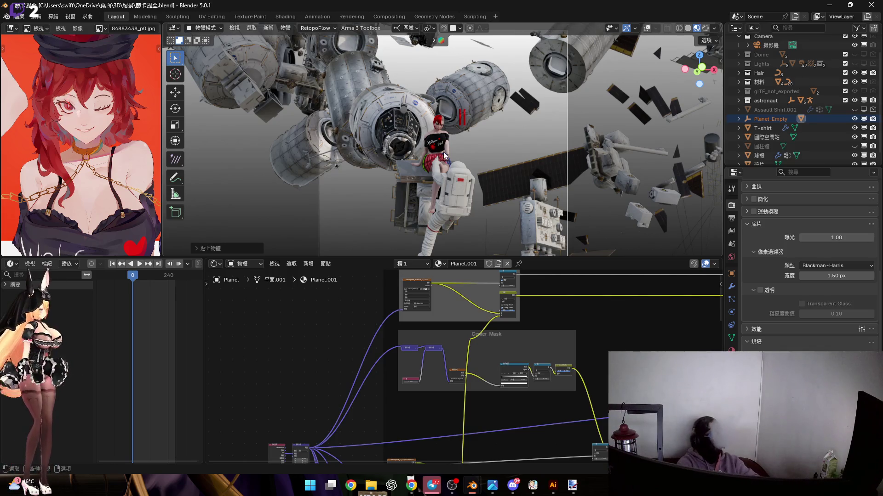
Scale the planet down to about 0.7 and enlarge the 3D view over the nodes.
key(s)
click(503, 200)
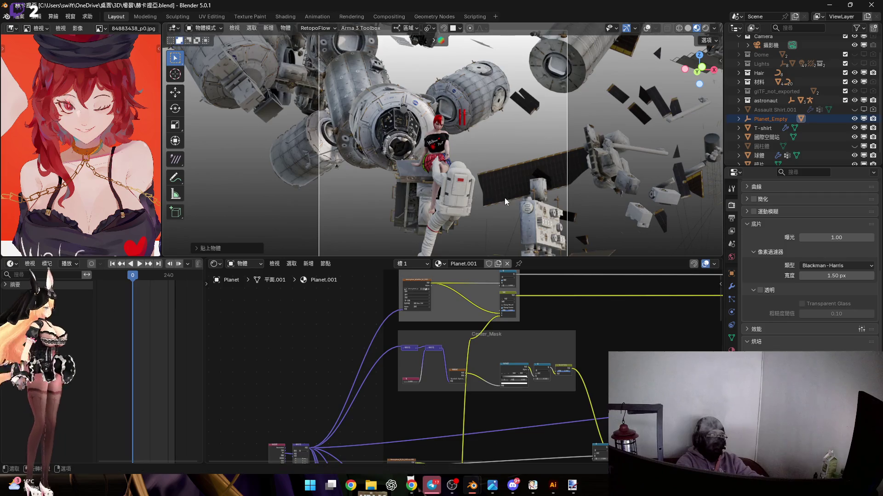
drag(550, 259, 550, 453)
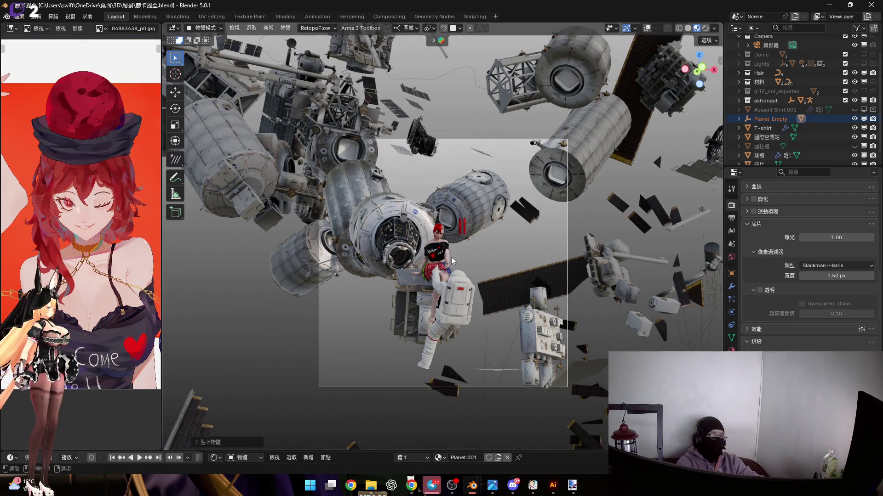
Change the viewport's far Clip End distance in the sidebar's View settings.
scroll(451, 257, up, 3)
scroll(451, 258, down, 6)
mouse_move(422, 258)
middle_down()
mouse_move(467, 278)
mouse_move(438, 274)
mouse_move(445, 271)
middle_up()
scroll(445, 272, up, 2)
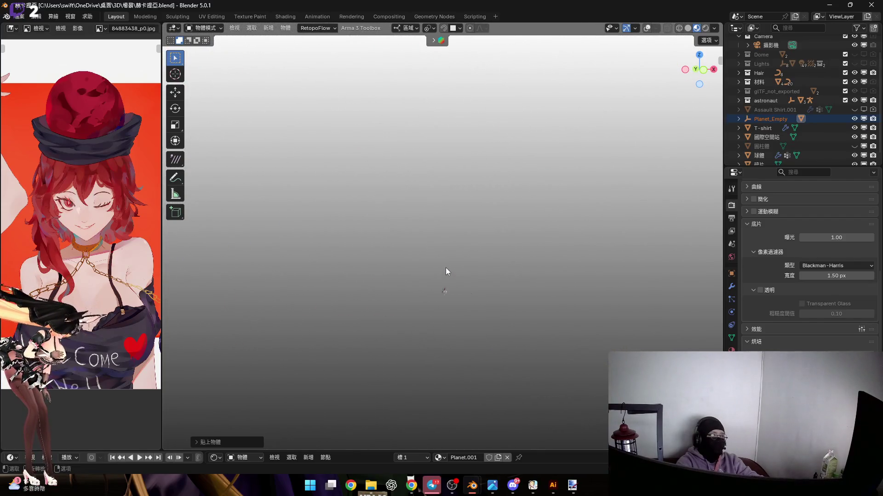
key(n)
click(660, 86)
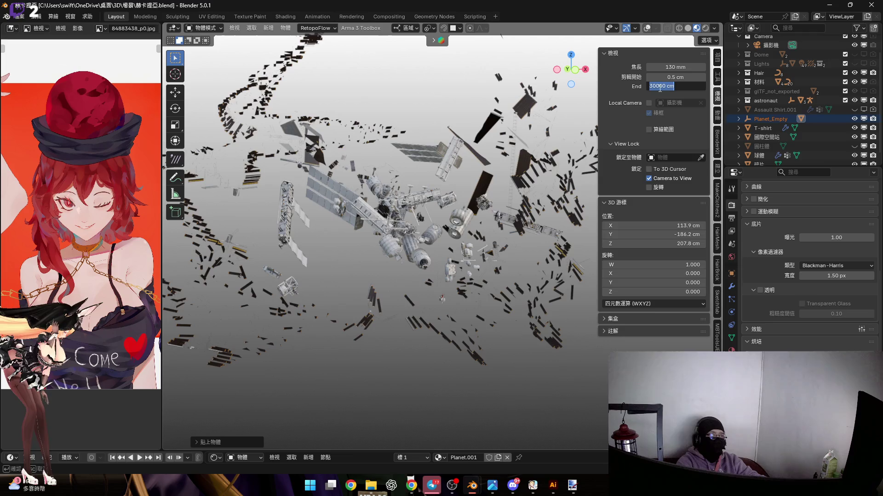
key(Return)
key(n)
Scale the planet up to about 6.18.
mouse_move(381, 283)
middle_down()
mouse_move(453, 249)
mouse_move(479, 267)
mouse_move(470, 244)
mouse_move(415, 209)
mouse_move(424, 232)
mouse_move(450, 255)
mouse_move(529, 247)
mouse_move(457, 253)
mouse_move(492, 252)
middle_up()
scroll(456, 255, up, 1)
scroll(456, 256, up, 3)
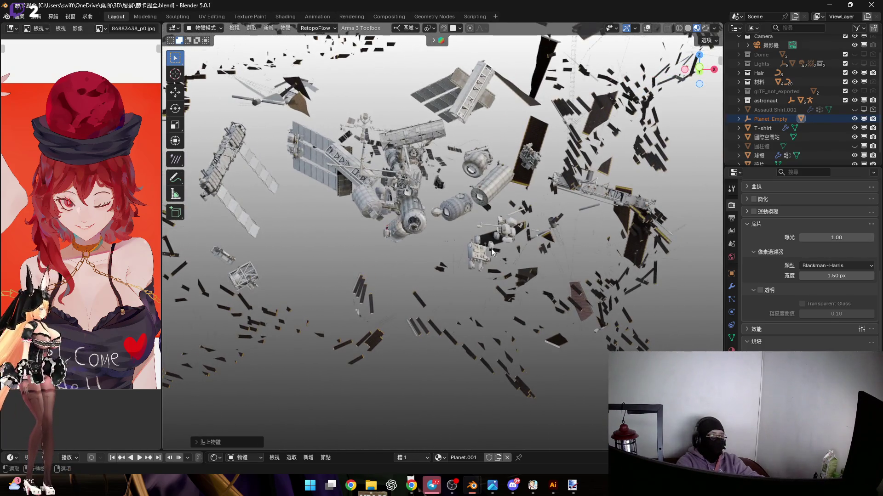
key(s)
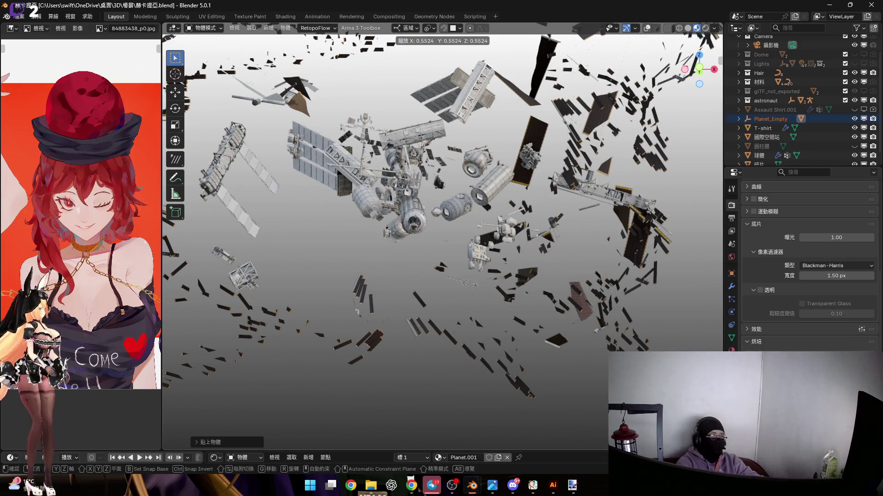
click(510, 297)
Move the enlarged planet to a new position, then bring up Planet_Empty's Outliner menu.
scroll(479, 258, up, 5)
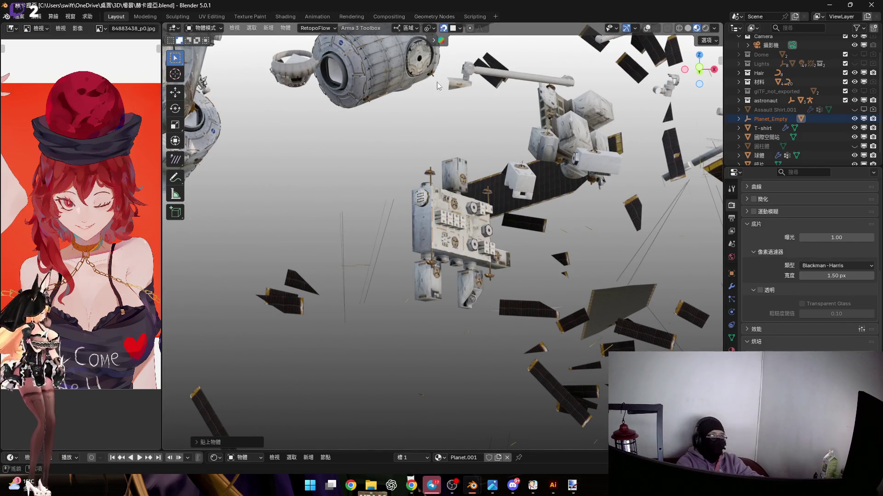
scroll(495, 260, down, 5)
mouse_move(495, 260)
middle_down()
mouse_move(357, 197)
mouse_move(358, 247)
mouse_move(418, 232)
middle_up()
scroll(389, 202, up, 6)
scroll(413, 243, up, 8)
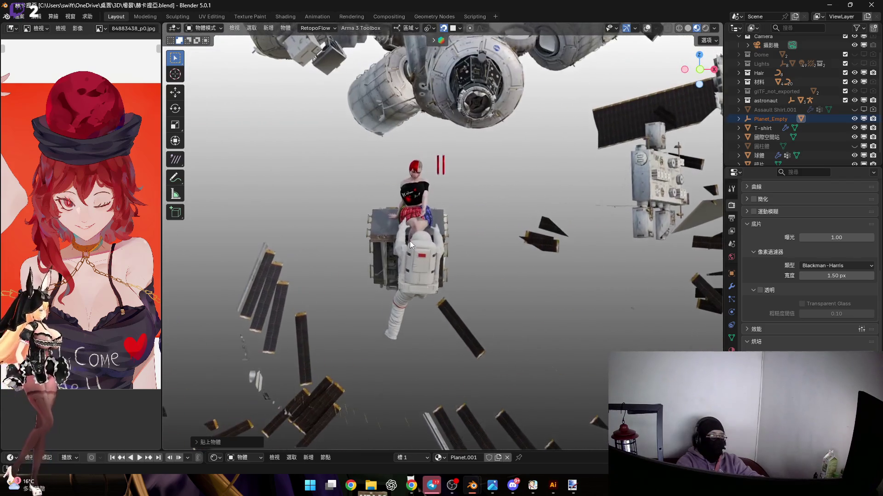
key(g)
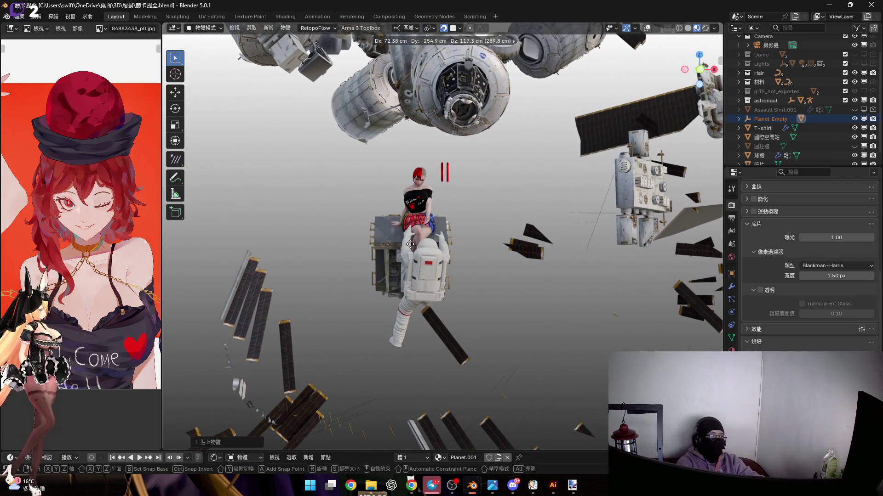
click(422, 256)
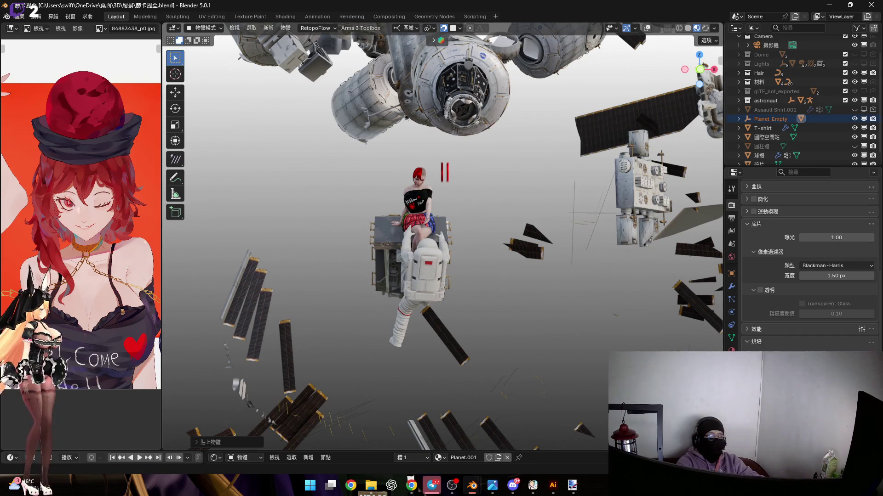
right_click(773, 119)
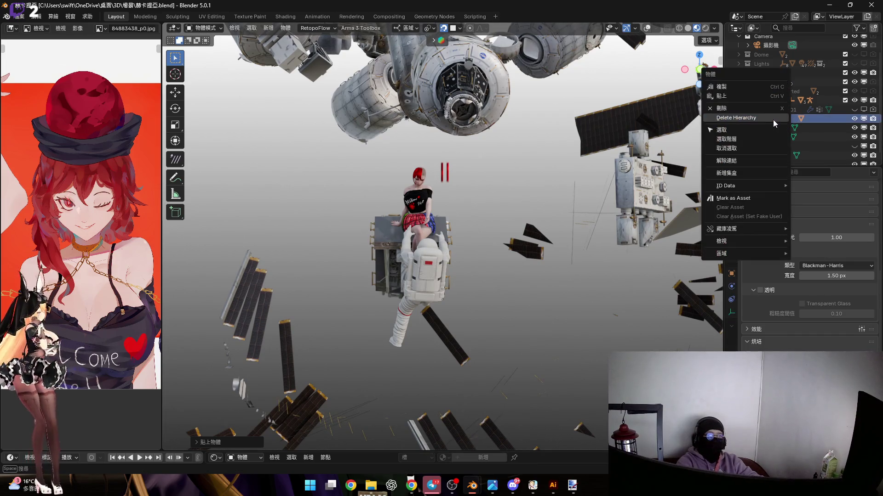
Choose Delete Hierarchy to remove Planet_Empty and its child objects.
click(736, 117)
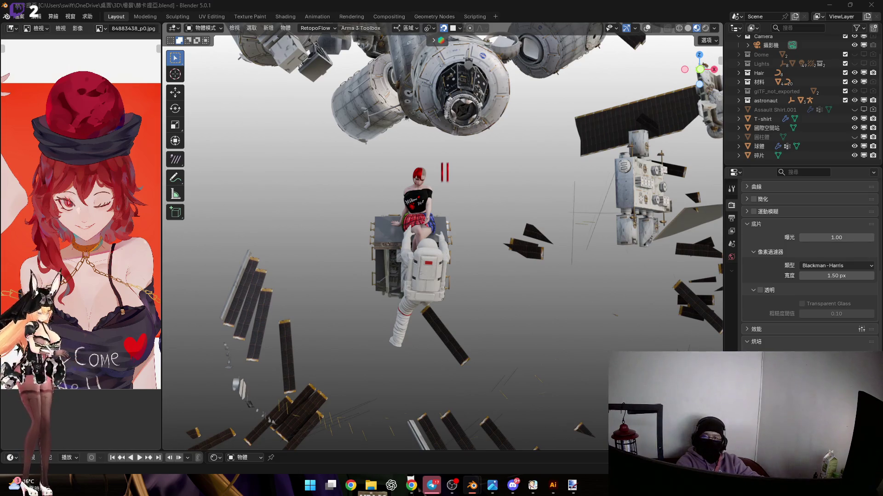
middle_drag(582, 217, 549, 225)
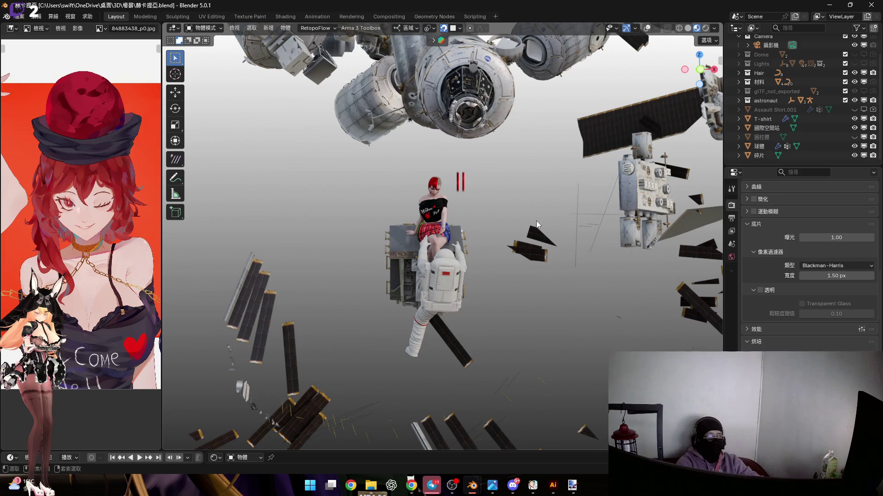
Delete Planet_Empty with its children and enlarge the bottom node editor.
click(531, 200)
scroll(531, 199, down, 5)
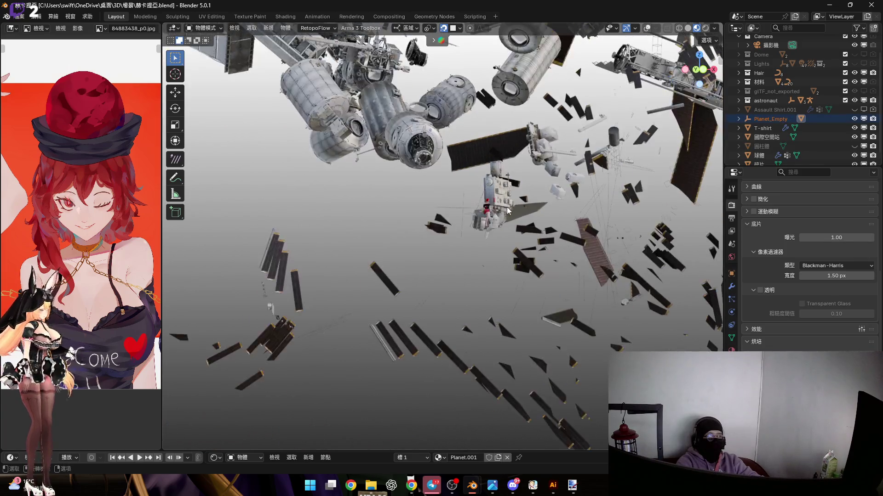
drag(551, 452, 473, 289)
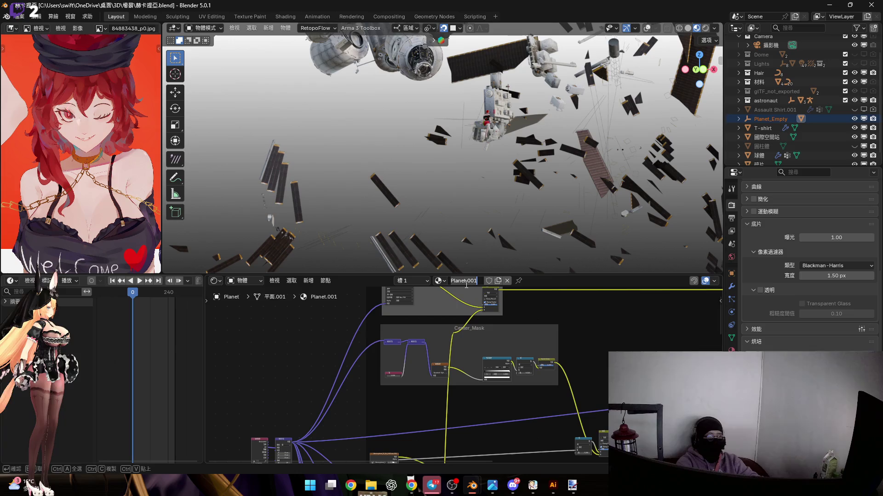
right_click(781, 119)
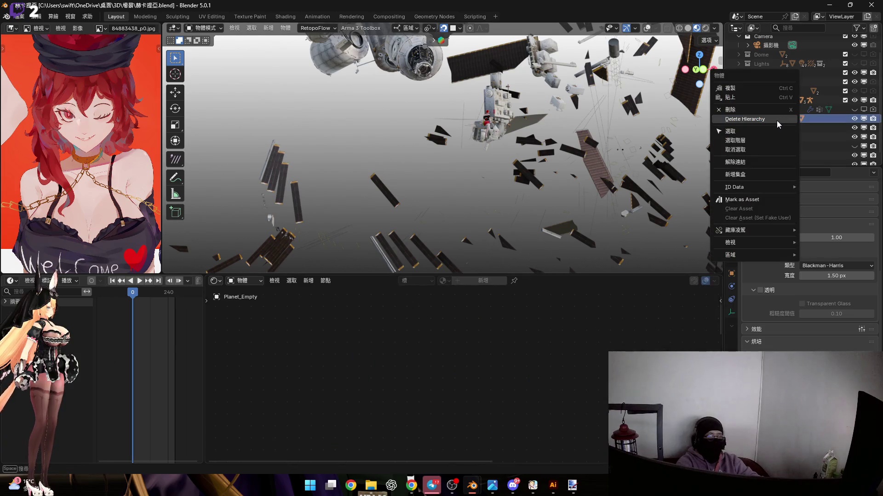
key(Return)
In a data browser, search for Planet.001 and delete that material.
click(214, 281)
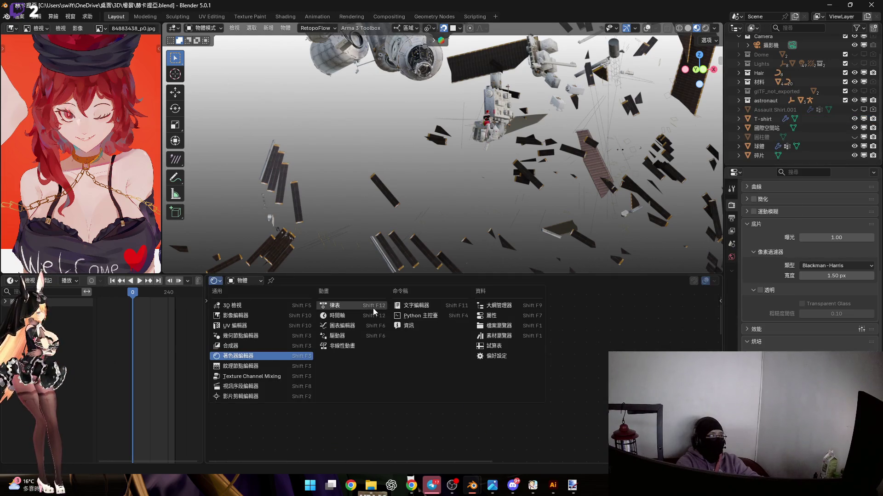
click(507, 309)
click(475, 282)
text(Planet.001)
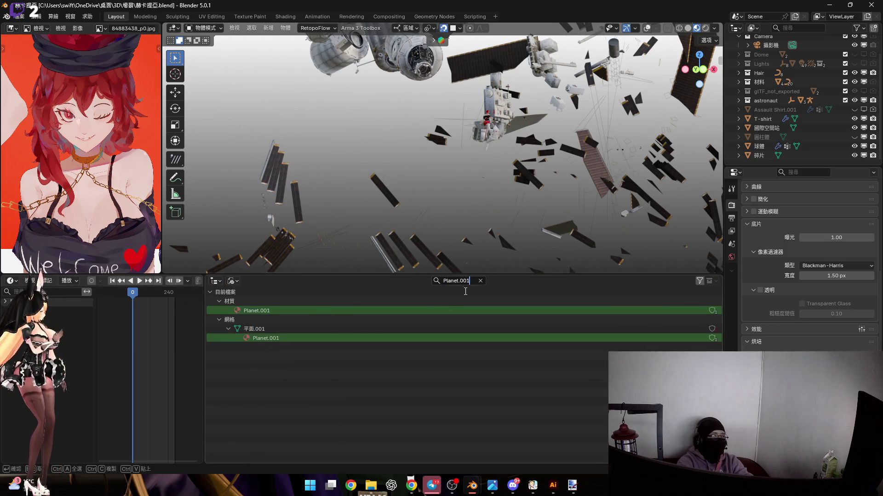
key(Return)
right_click(283, 310)
click(282, 312)
Change the search filter to Planet, then clear it entirely.
click(468, 281)
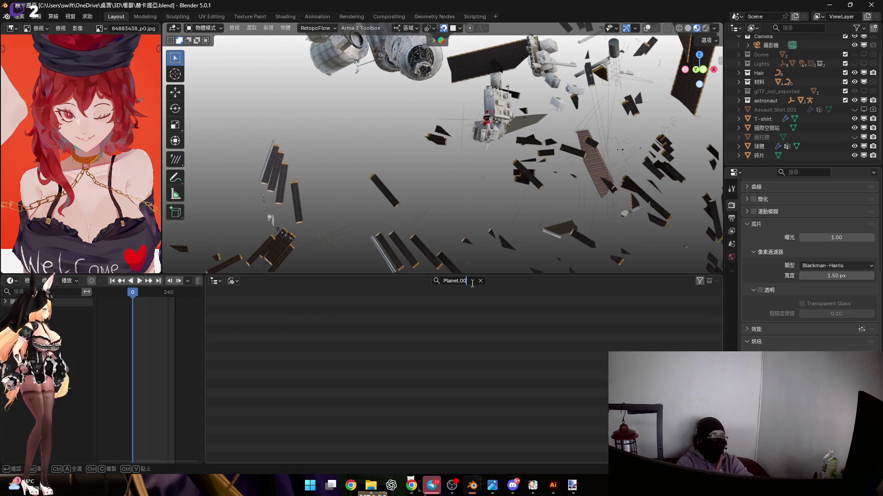
key(BackSpace)
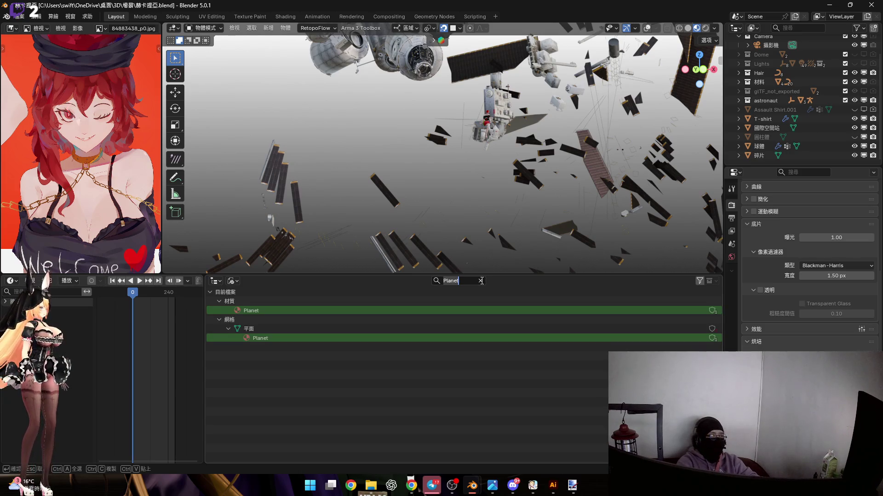
key(ctrl+a)
key(BackSpace)
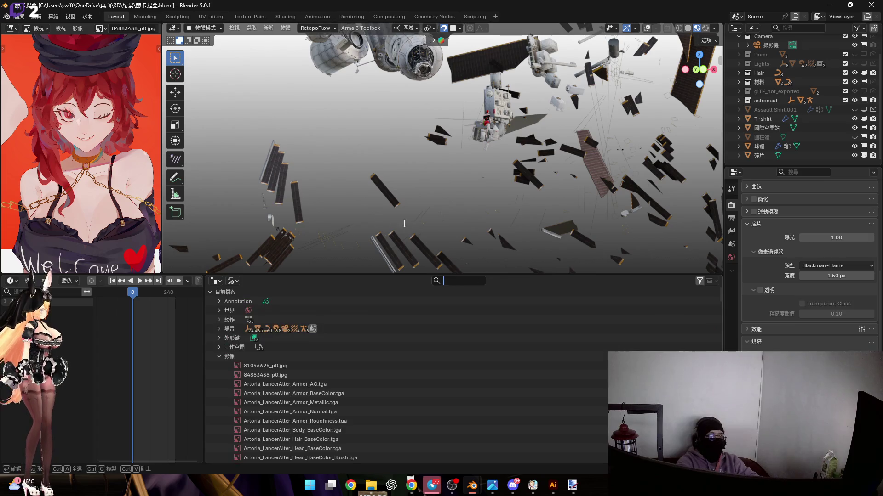
Switch the bottom panel to the Shader Editor and open the Shift+A add menu.
click(214, 280)
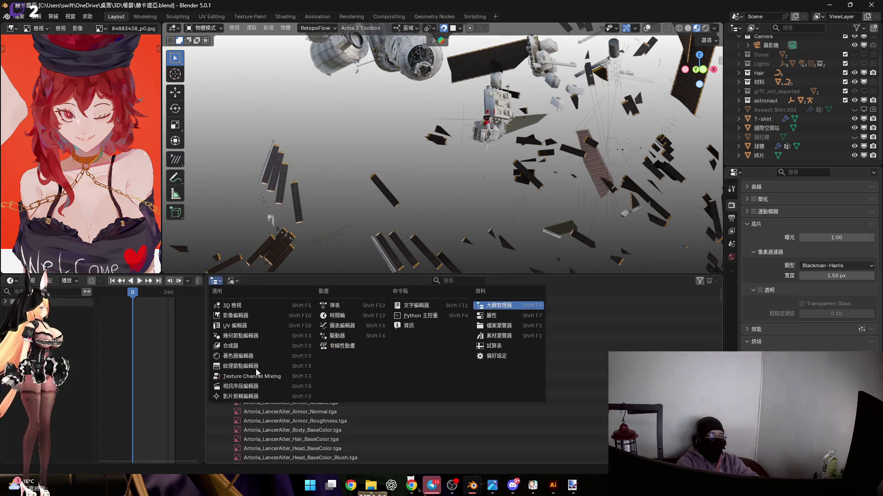
click(254, 356)
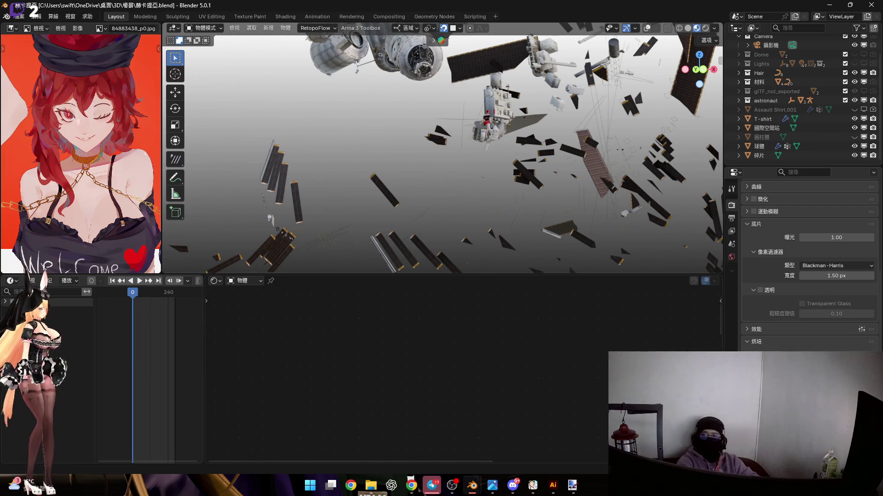
scroll(446, 183, up, 5)
scroll(456, 181, up, 3)
key(shift+a)
Add a mesh plane and rotate it 90° on X to stand it upright.
mouse_move(458, 189)
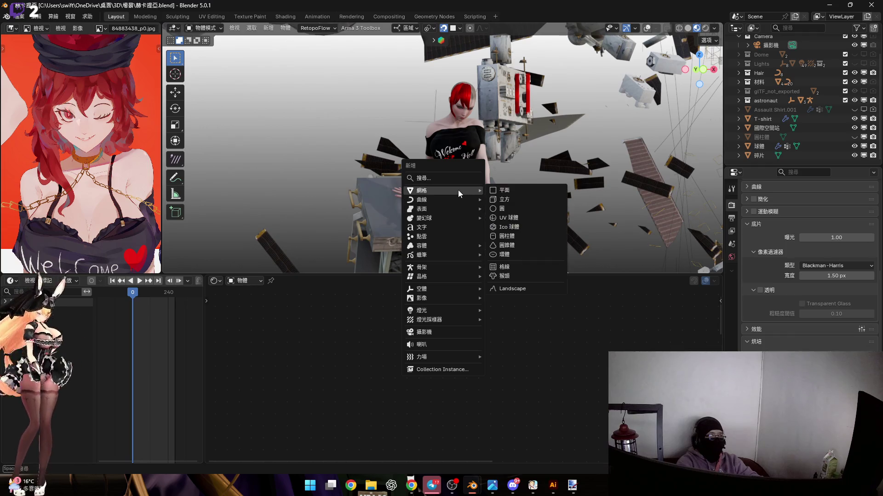
click(502, 190)
mouse_move(501, 193)
middle_down()
mouse_move(491, 202)
mouse_move(528, 198)
middle_up()
key(r)
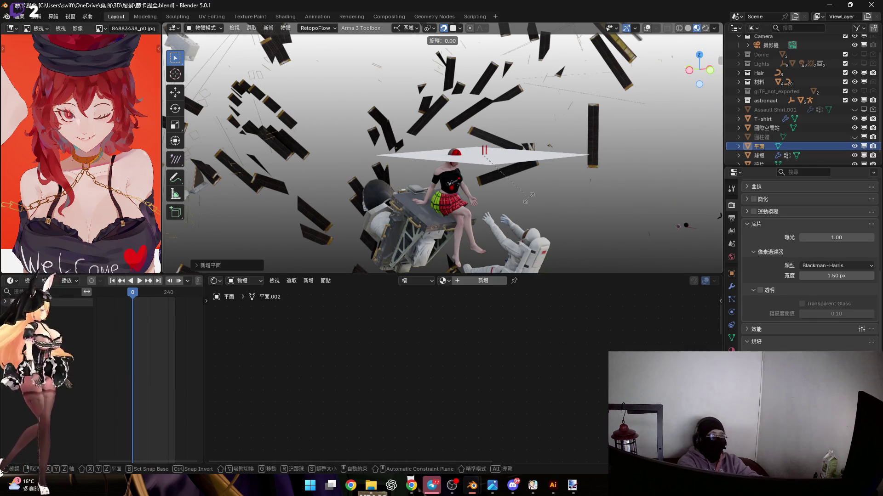
key(x)
key(9)
key(0)
key(Return)
Assign the Planet material to the plane from the material list.
click(450, 283)
text(Planet)
click(490, 294)
Expand the 3D view and start moving the plane back along its local Z axis.
drag(552, 275, 551, 453)
scroll(573, 261, up, 3)
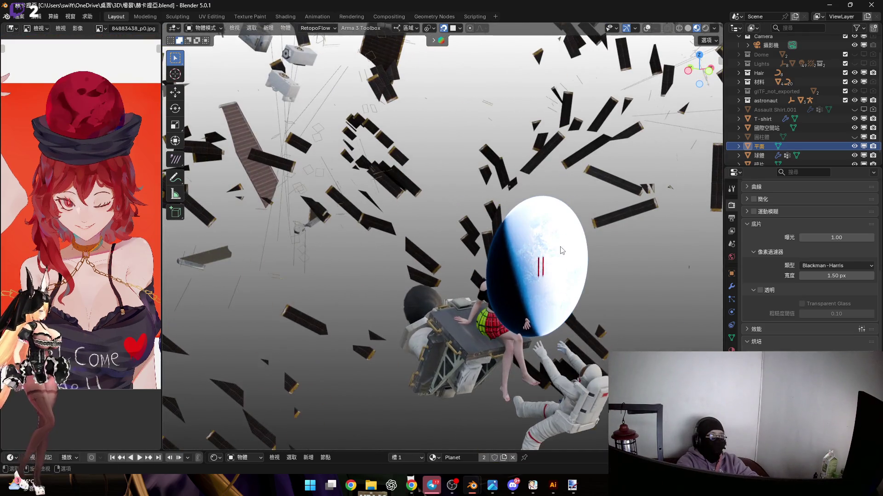
scroll(565, 244, down, 5)
mouse_move(562, 235)
middle_down()
mouse_move(581, 227)
mouse_move(501, 243)
mouse_move(536, 252)
mouse_move(523, 235)
mouse_move(566, 276)
mouse_move(581, 272)
mouse_move(578, 297)
mouse_move(573, 288)
mouse_move(597, 297)
middle_up()
key(g)
key(y)
key(z)
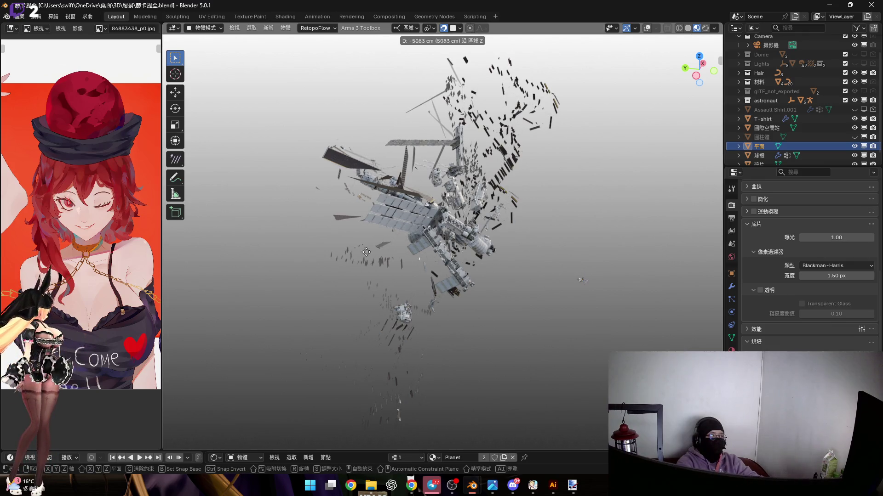
Confirm the planet far behind the station and switch to camera view.
click(221, 236)
middle_drag(221, 237, 333, 237)
scroll(332, 237, up, 4)
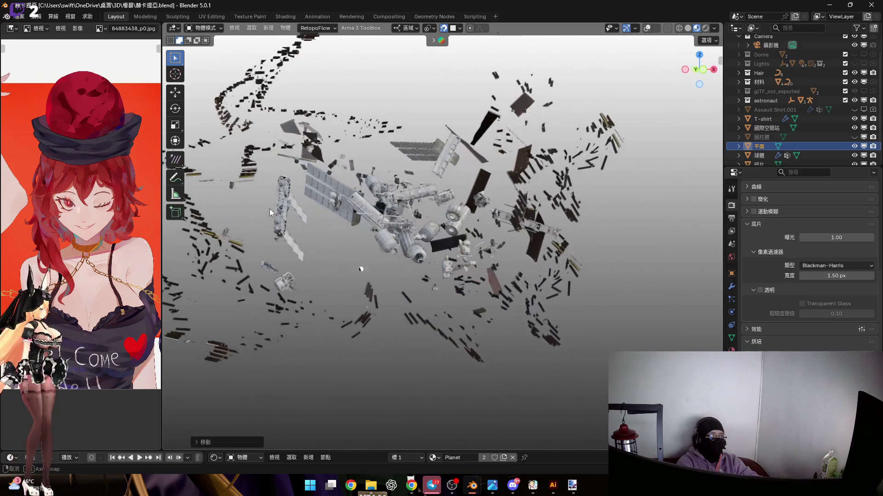
key(KP_0)
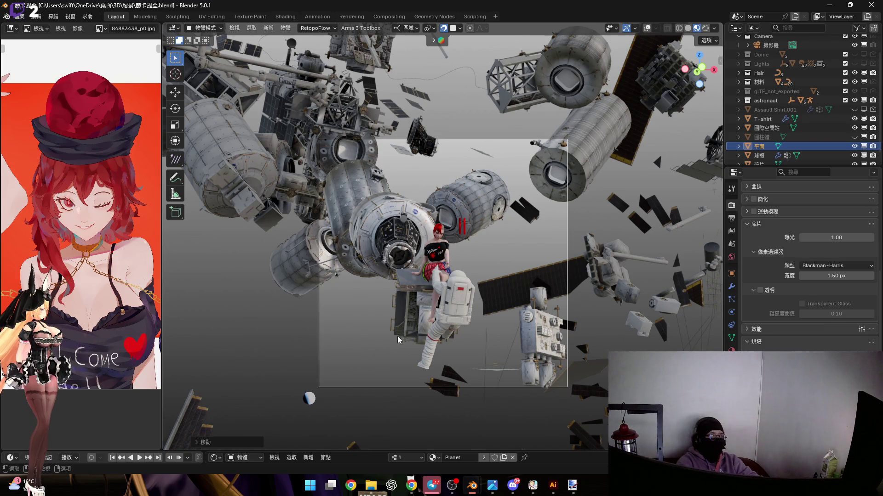
Scale the planet plane up to a huge size behind the station.
key(g)
key(s)
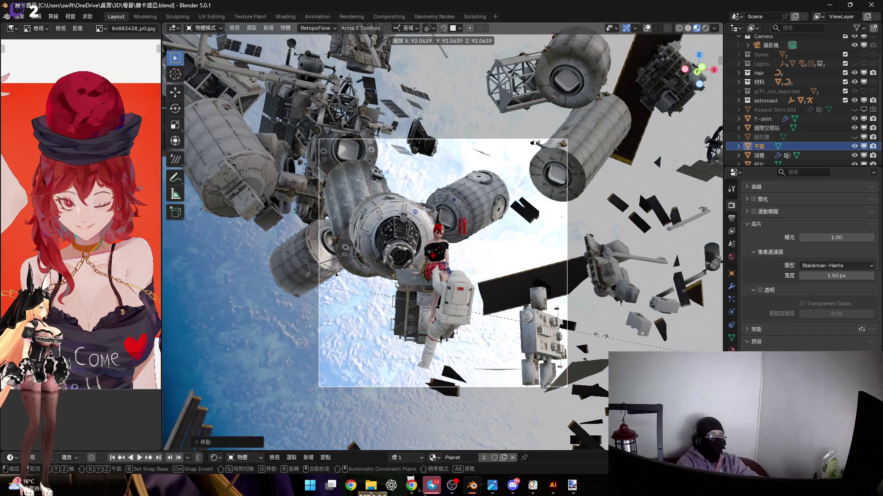
click(511, 274)
scroll(512, 274, down, 10)
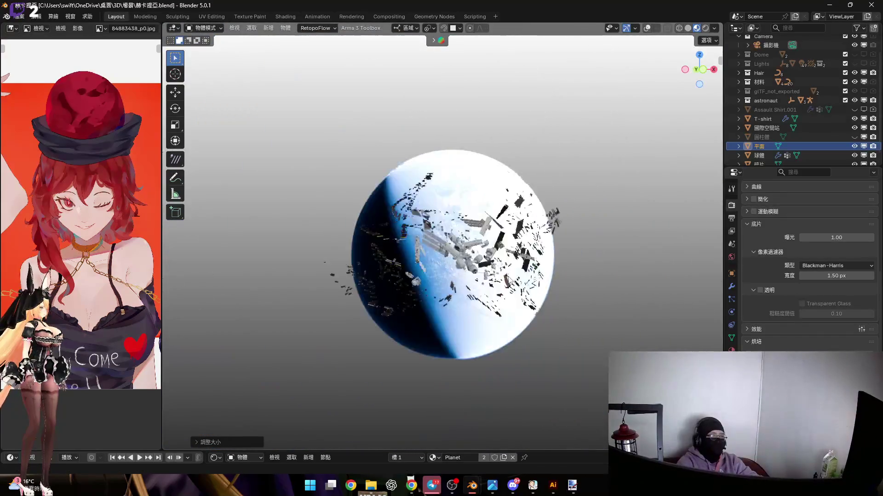
mouse_move(512, 271)
middle_down()
mouse_move(492, 243)
mouse_move(443, 243)
mouse_move(501, 238)
middle_up()
Tilt the planet plane slightly around its local X axis.
key(r)
key(x)
key(x)
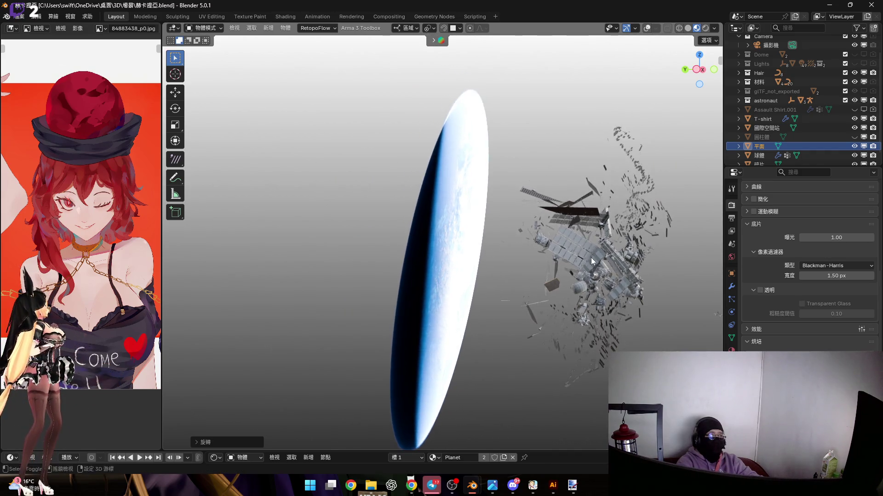
click(591, 262)
Shift the planet along its depth axis to a new position.
key(g)
key(y)
key(y)
key(z)
key(z)
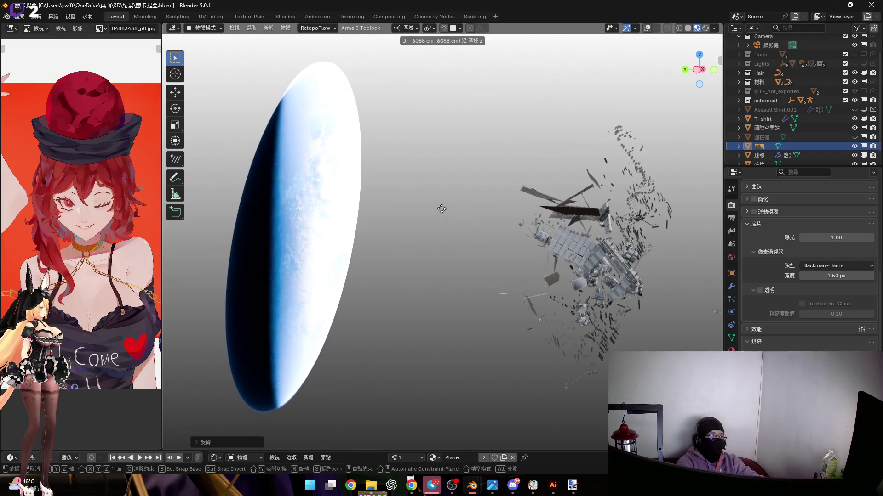
mouse_move(431, 201)
alt+middle_down()
mouse_move(516, 282)
mouse_move(558, 296)
mouse_move(611, 262)
mouse_move(517, 233)
mouse_move(542, 247)
mouse_move(498, 221)
alt+middle_up()
key(z)
key(z)
click(498, 220)
Enlarge the planet plane and check its size through the scene camera.
key(s)
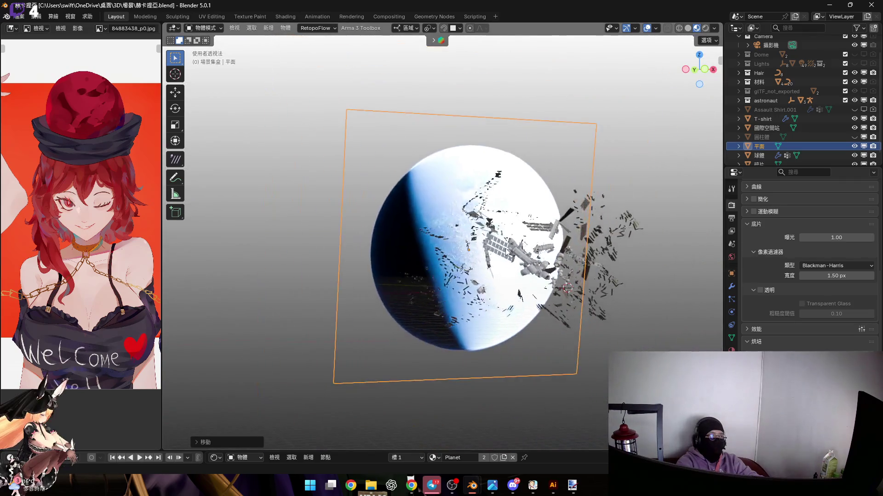
click(604, 263)
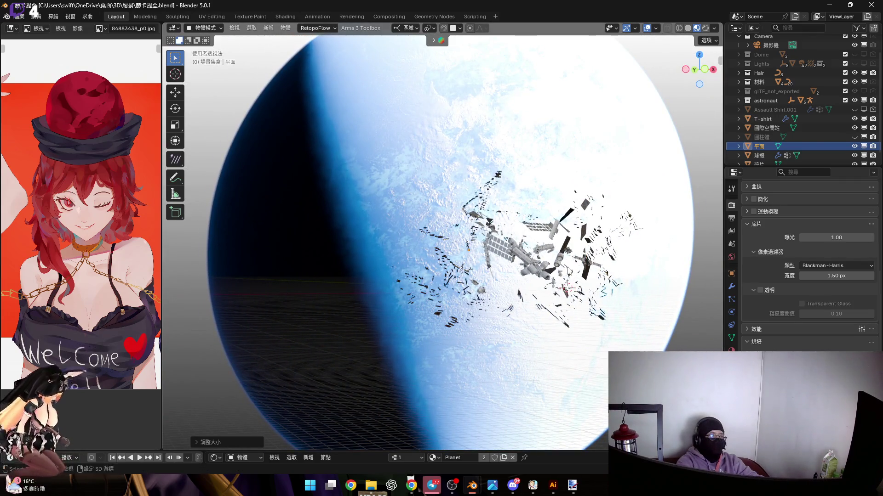
key(KP_0)
mouse_move(553, 256)
middle_down()
mouse_move(558, 291)
mouse_move(619, 318)
middle_up()
Shrink the planet plane and push it back along the Z axis.
key(g)
key(z)
key(z)
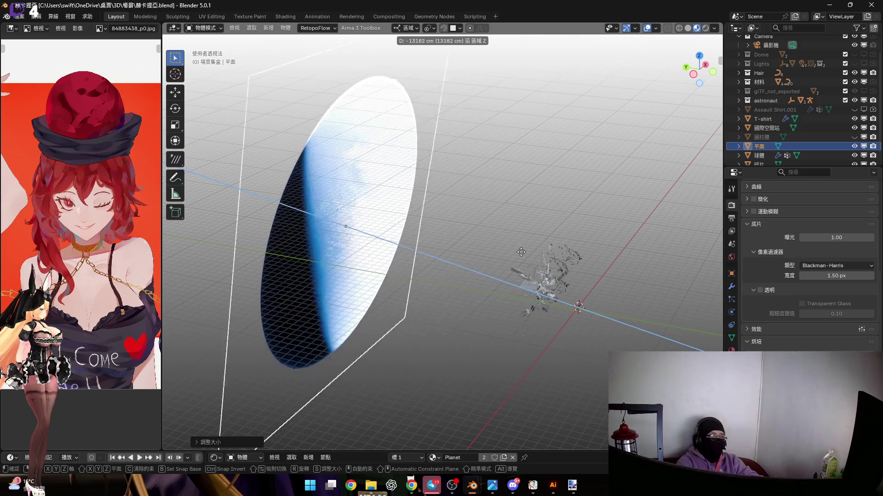
key(Escape)
key(s)
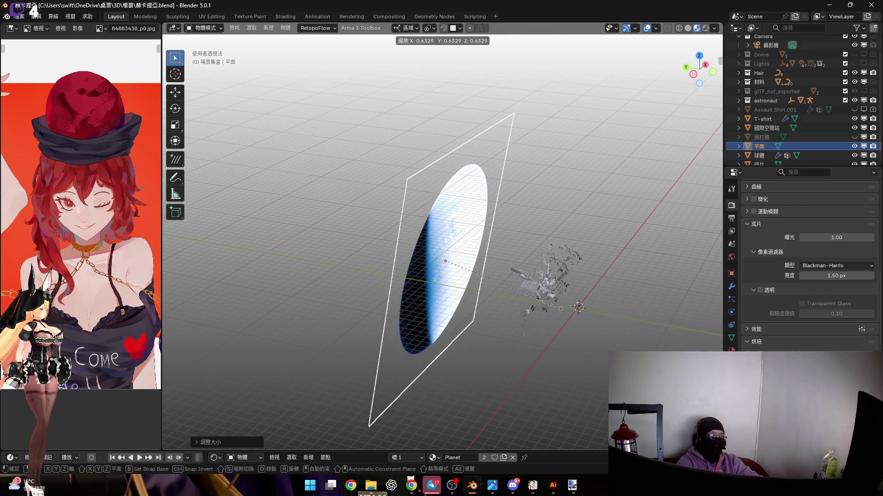
key(Escape)
key(g)
key(z)
key(z)
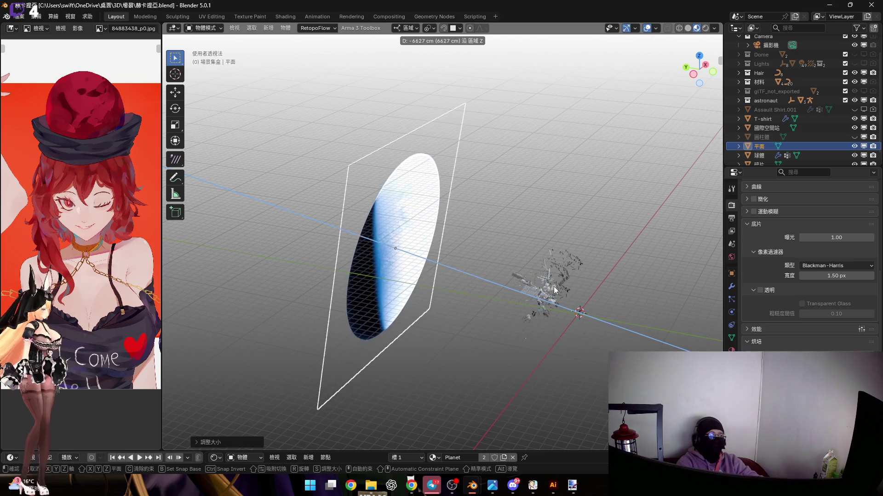
click(553, 286)
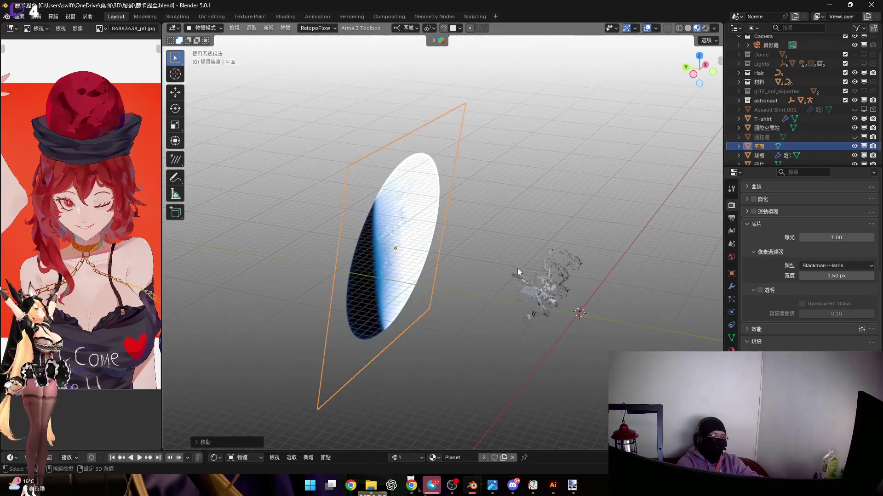
Shift the planet plane along global X and check the camera framing.
middle_drag(517, 268, 401, 256)
scroll(414, 258, up, 4)
key(g)
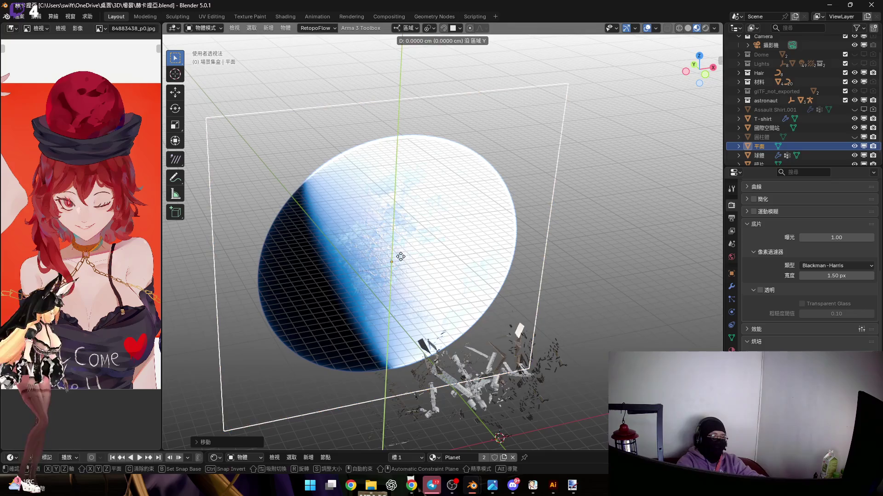
key(Escape)
key(g)
key(x)
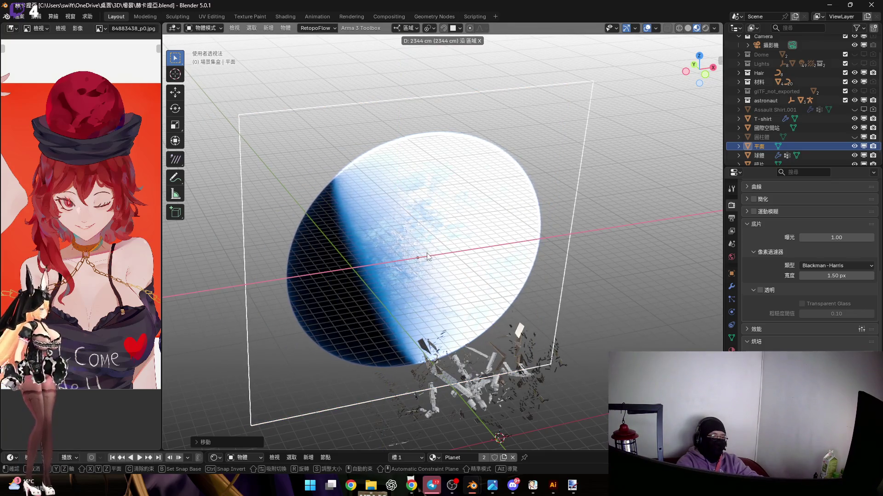
click(487, 264)
key(KP_0)
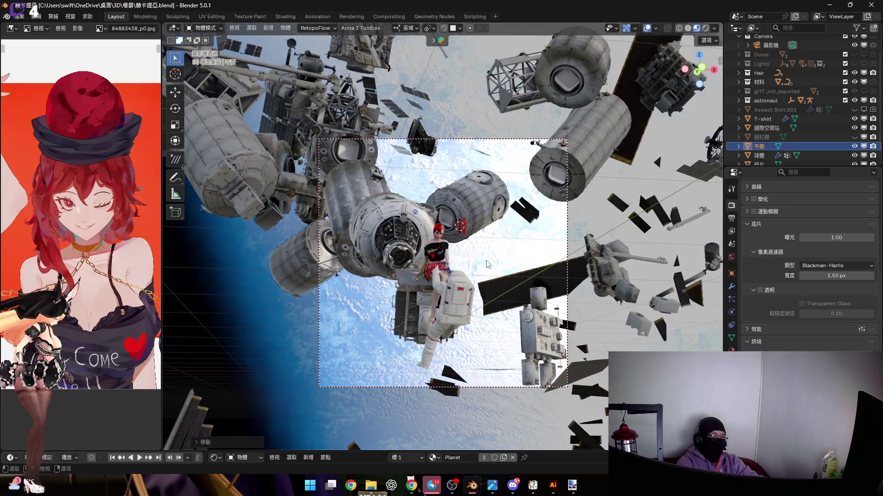
Slide the planet along its local X axis and scale it down to about 0.79.
scroll(488, 265, down, 5)
scroll(488, 264, up, 6)
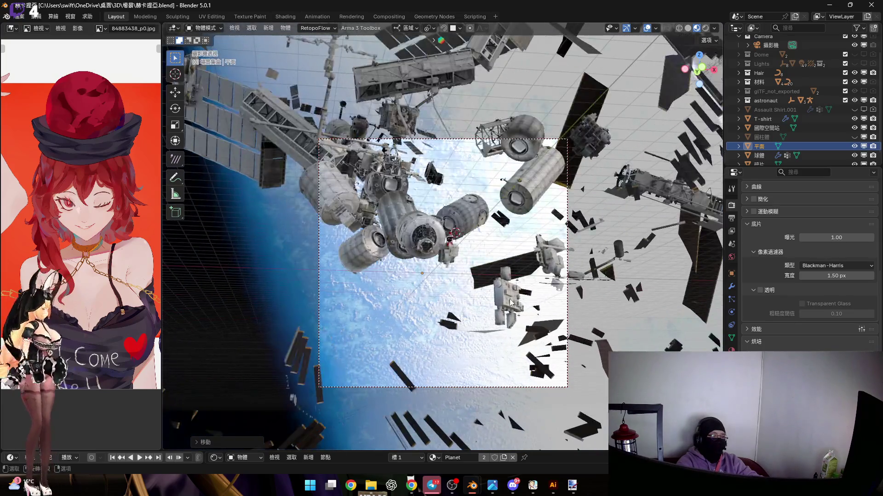
scroll(459, 271, up, 1)
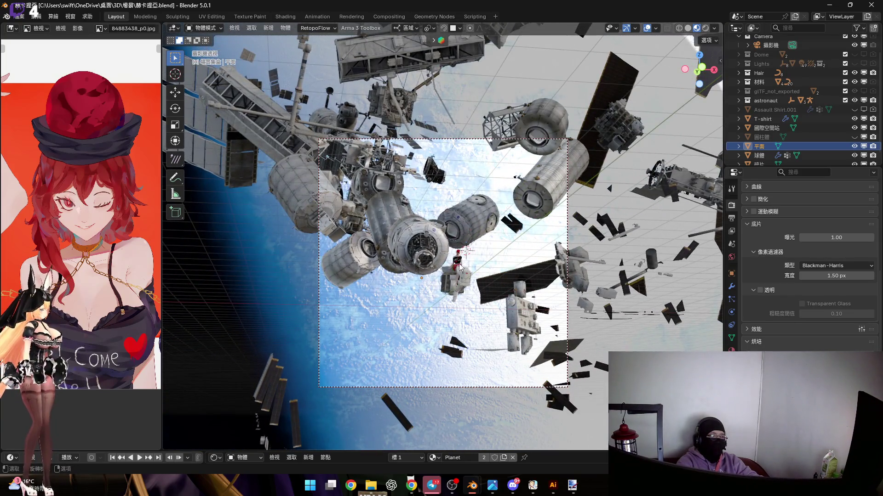
scroll(465, 281, up, 4)
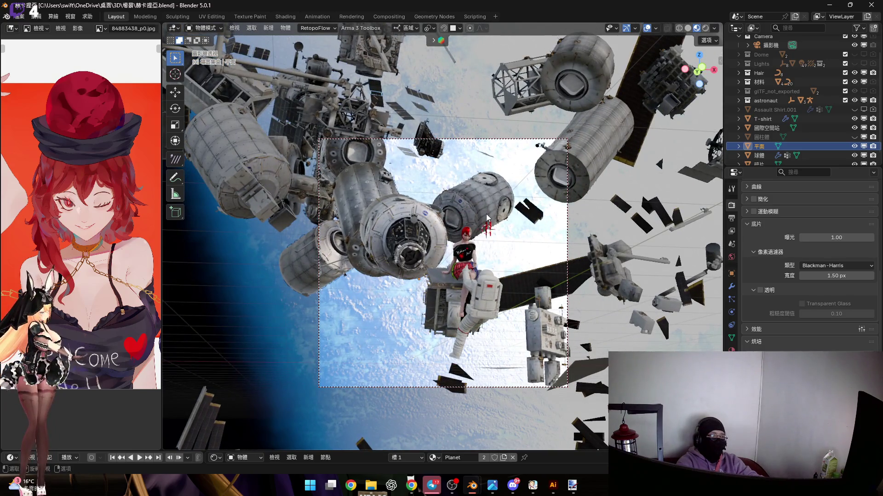
key(g)
key(y)
key(x)
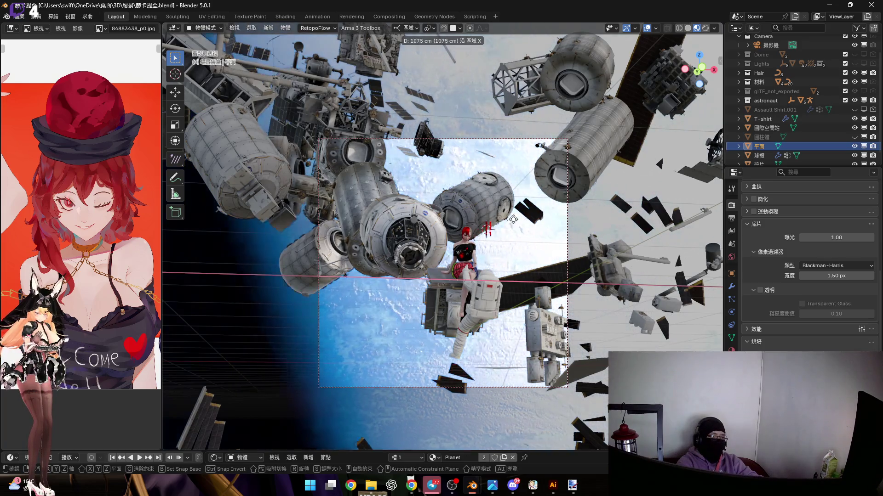
click(487, 235)
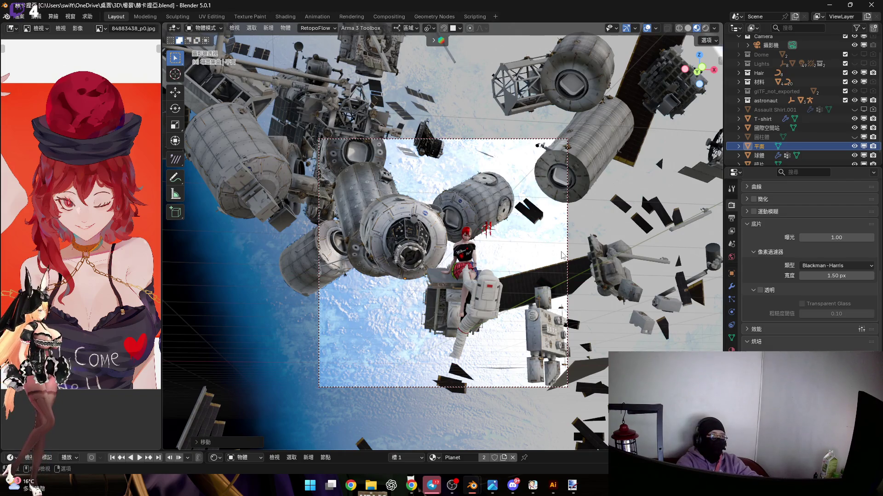
key(s)
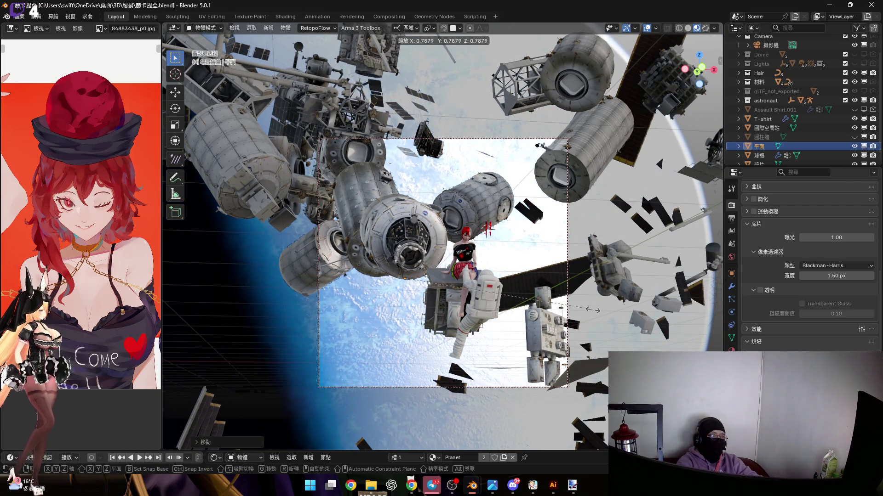
click(720, 126)
Light the viewport with the scene world and orbit out of camera view.
click(714, 28)
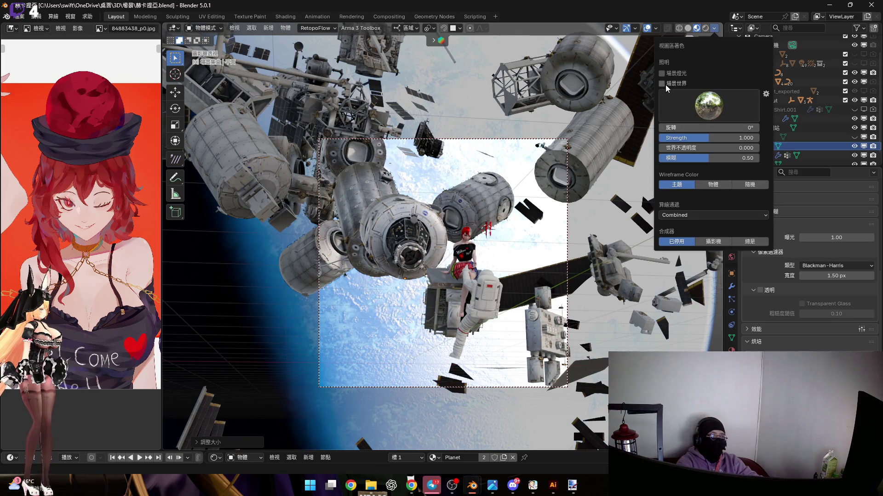
click(662, 84)
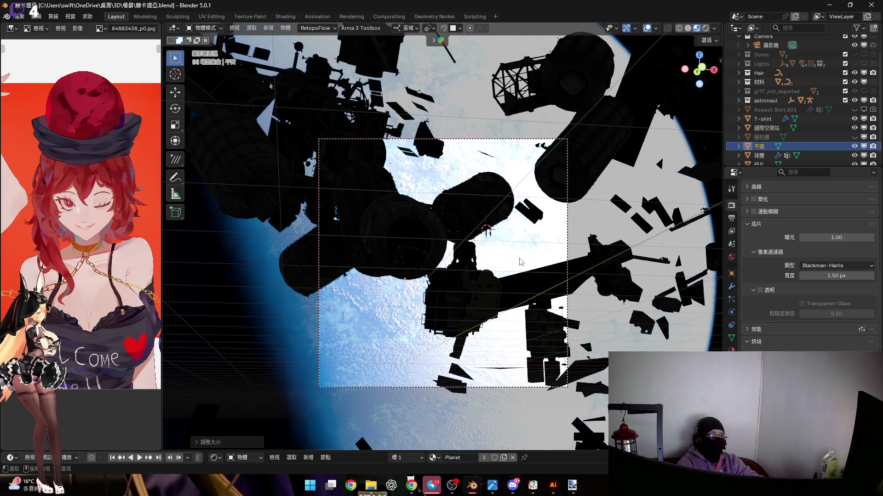
key(KP_0)
mouse_move(435, 208)
middle_down()
mouse_move(445, 217)
mouse_move(439, 198)
mouse_move(502, 247)
mouse_move(503, 226)
mouse_move(481, 256)
mouse_move(494, 253)
middle_up()
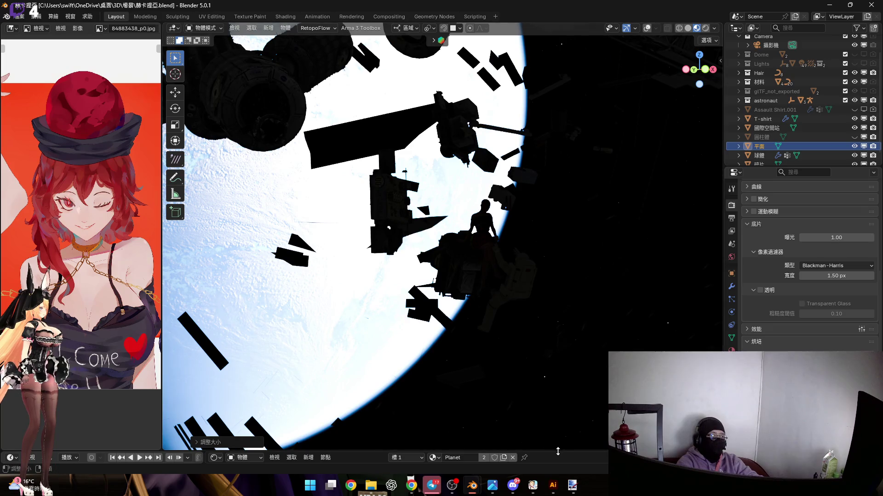
Turn viewport overlays back on and switch scene-world lighting off again.
click(647, 28)
click(715, 28)
click(716, 30)
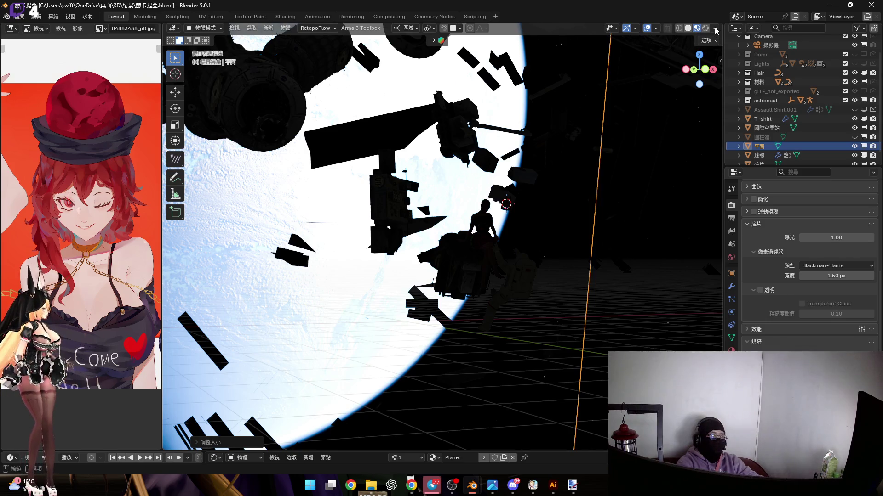
click(715, 28)
click(669, 83)
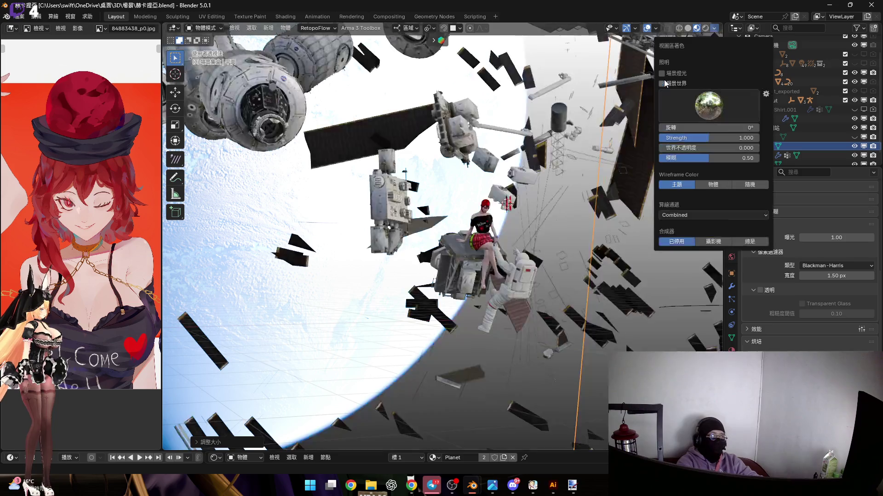
Deselect the plane so nothing in the scene is selected.
middle_drag(451, 256, 450, 259)
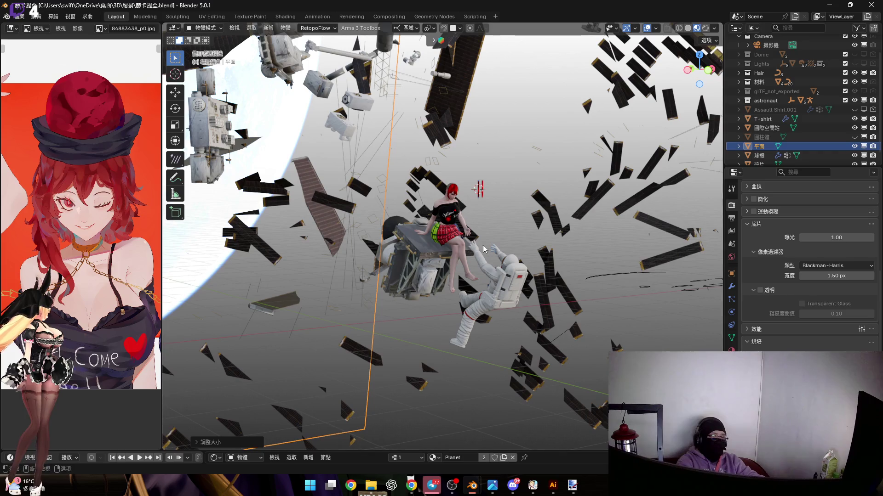
scroll(482, 199, up, 8)
scroll(482, 270, down, 8)
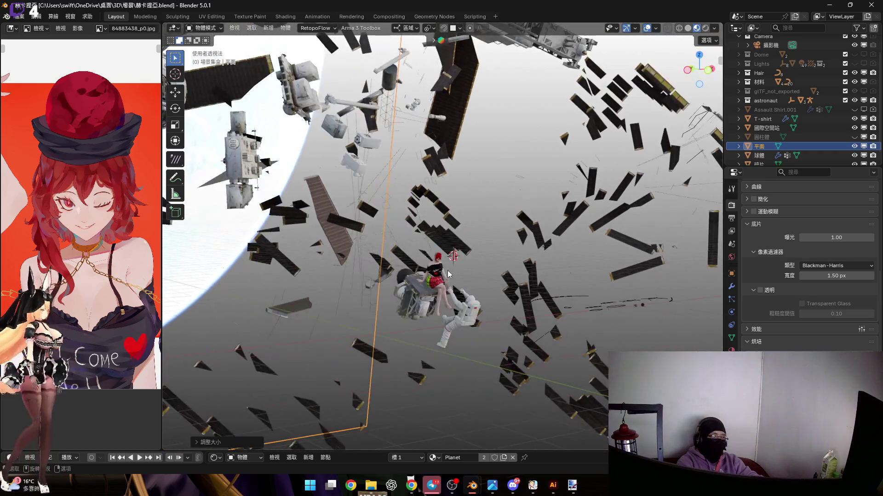
click(448, 285)
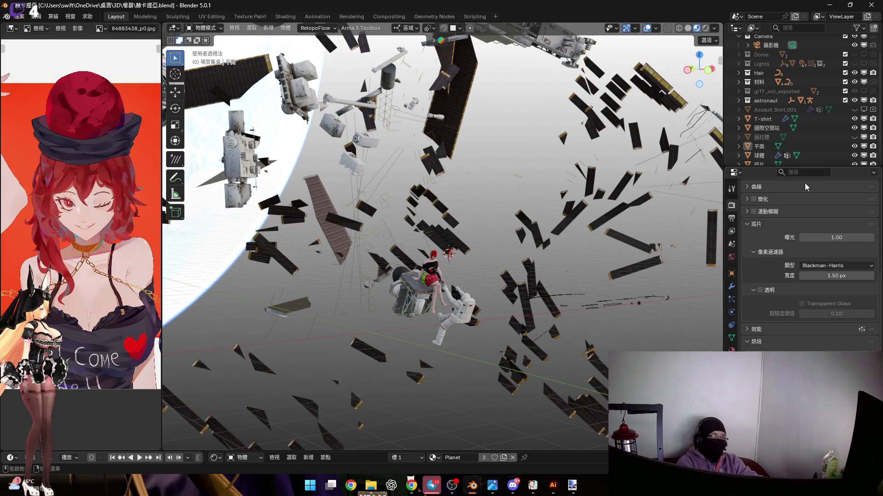
Rename the 平面 plane object to 'Planet' in the Outliner.
double_click(774, 153)
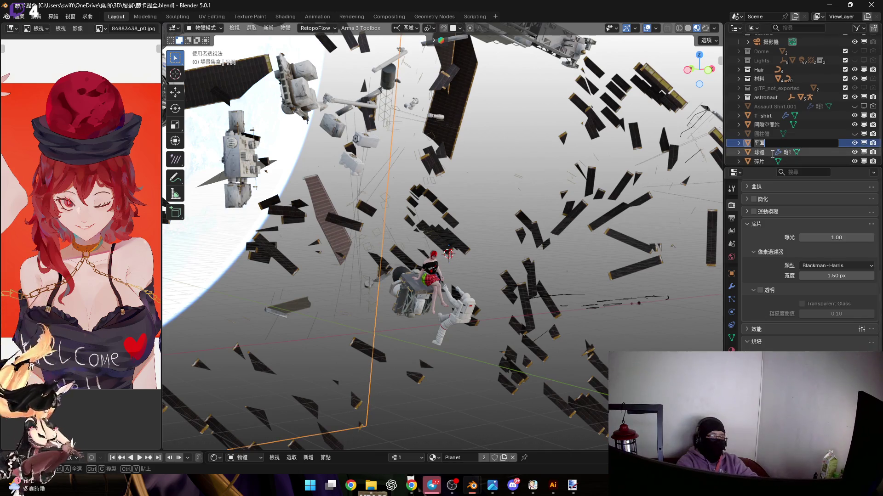
key(super+v)
key(Escape)
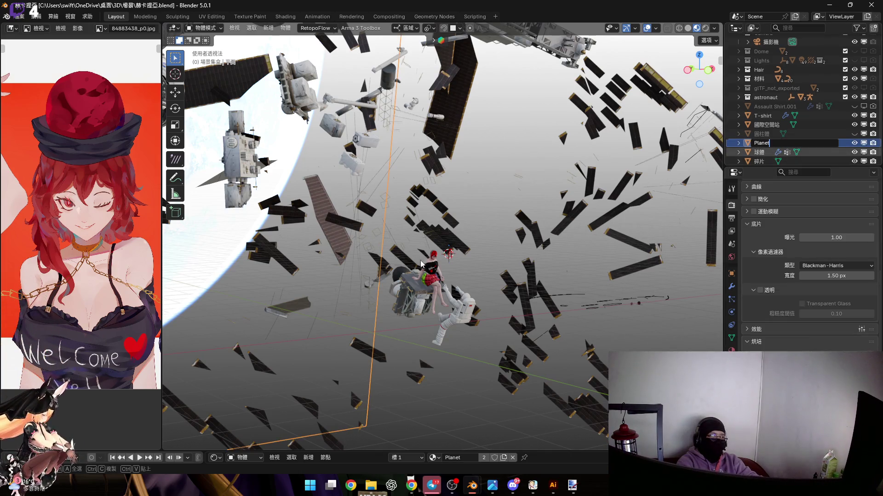
key(Return)
Expand the node editor to inspect the Planet material node tree.
mouse_move(520, 243)
middle_down()
mouse_move(355, 289)
mouse_move(587, 319)
middle_up()
key(shift+a)
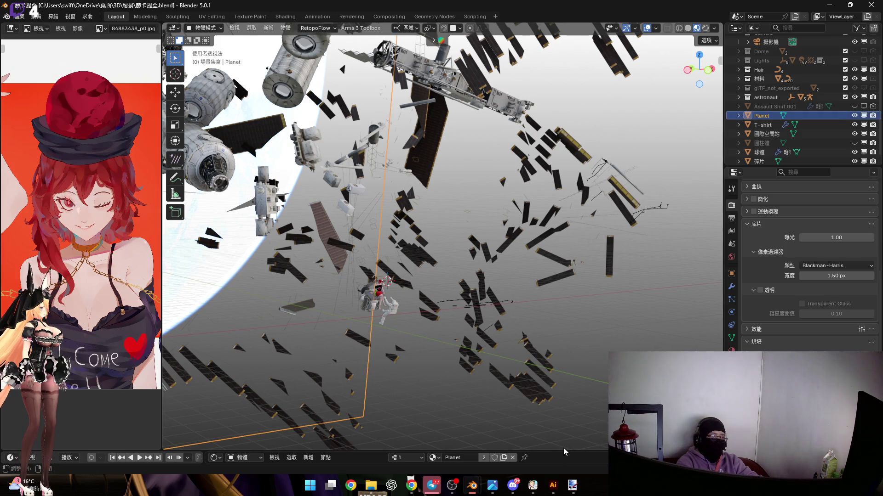
drag(564, 451, 567, 177)
scroll(568, 363, right, 10)
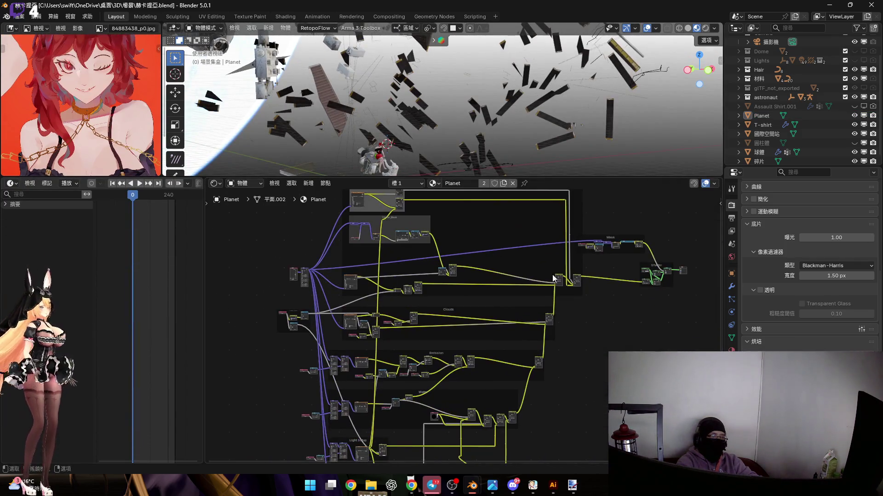
scroll(567, 335, up, 10)
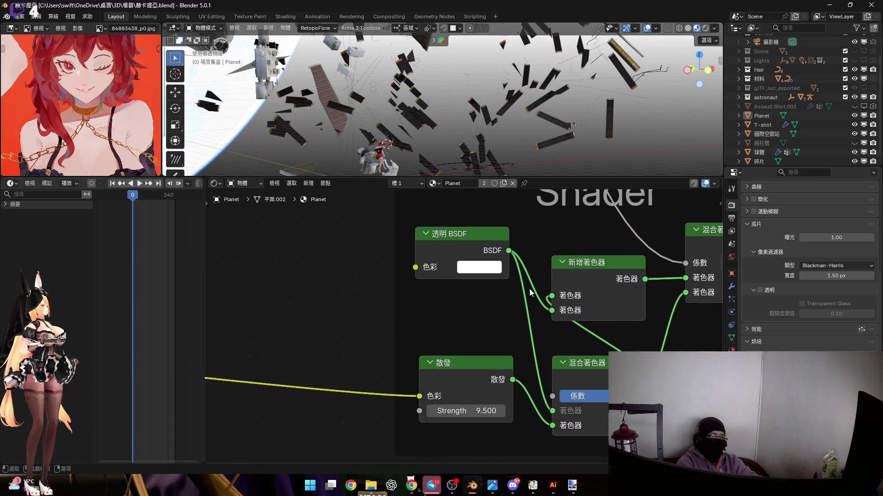
scroll(529, 289, down, 5)
drag(596, 177, 595, 452)
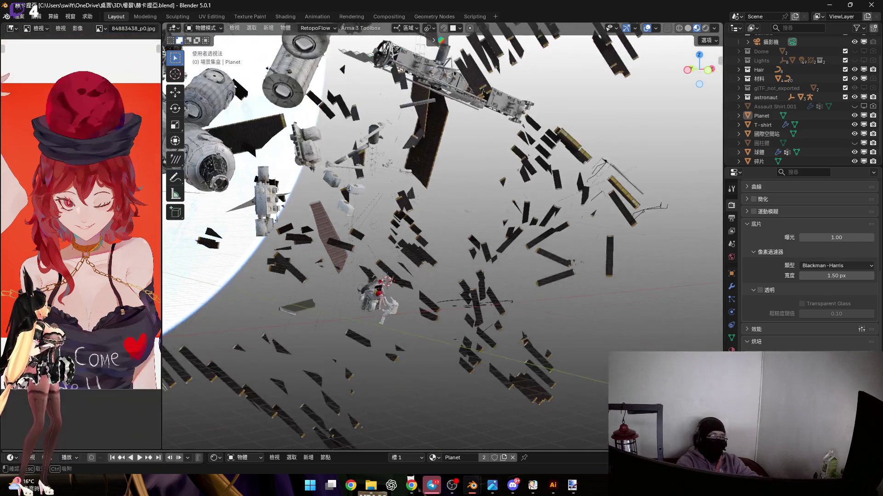
scroll(552, 317, up, 6)
scroll(552, 313, down, 4)
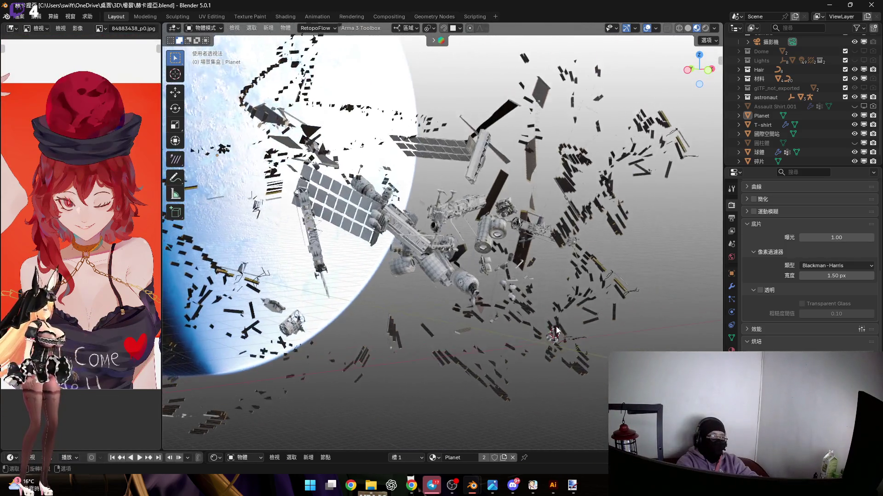
Add a Sun light (燈光 > 日光) to the scene.
key(shift+a)
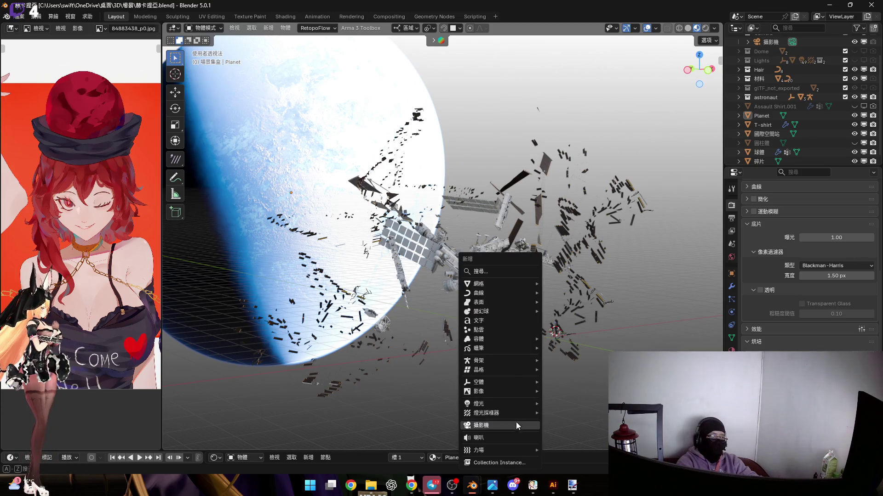
mouse_move(512, 406)
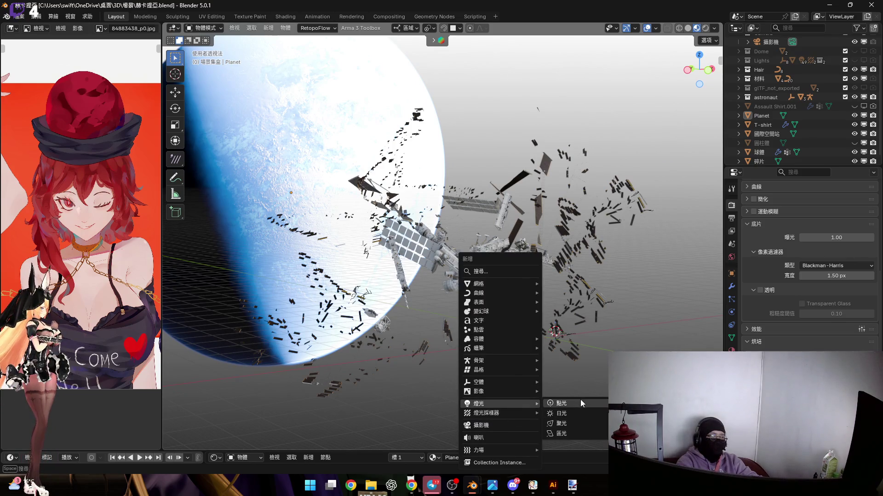
click(583, 412)
mouse_move(480, 266)
middle_down()
mouse_move(537, 323)
mouse_move(569, 323)
middle_up()
scroll(569, 323, up, 4)
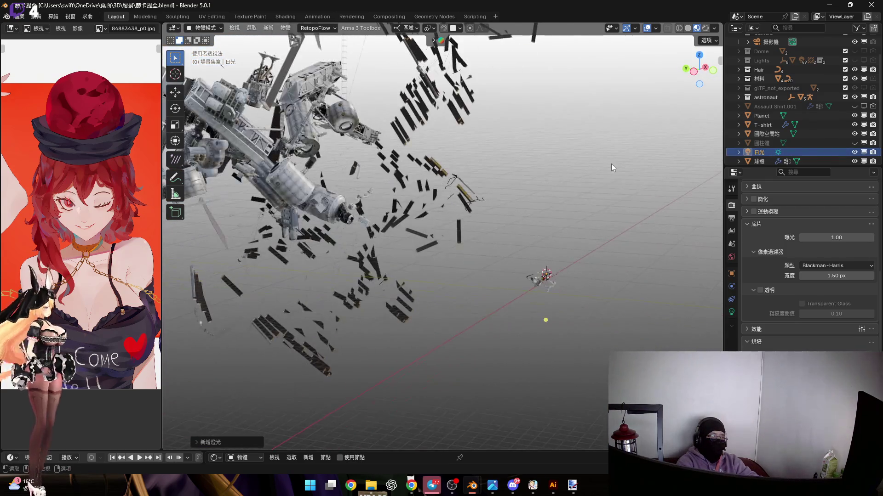
scroll(513, 312, down, 3)
scroll(517, 300, up, 3)
mouse_move(517, 300)
middle_down()
mouse_move(532, 355)
mouse_move(527, 295)
middle_up()
scroll(528, 295, up, 5)
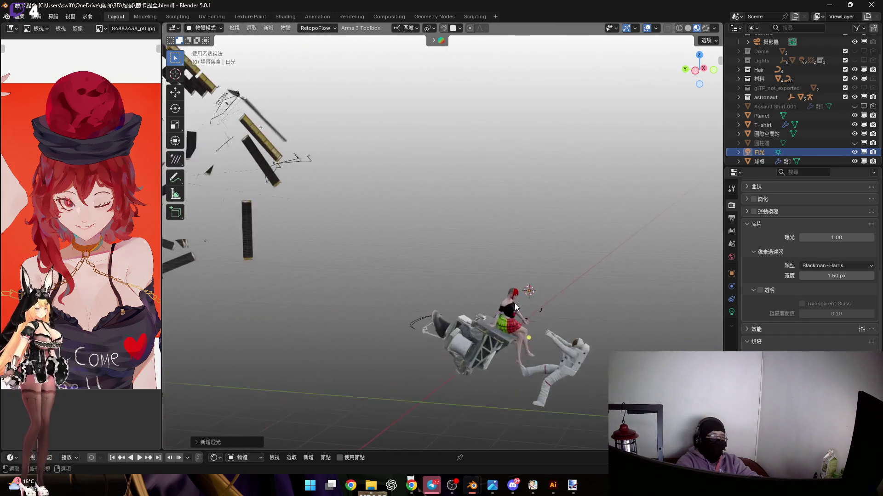
scroll(529, 272, up, 2)
Move the sun light along the Y axis beside the girl and astronaut.
key(g)
key(y)
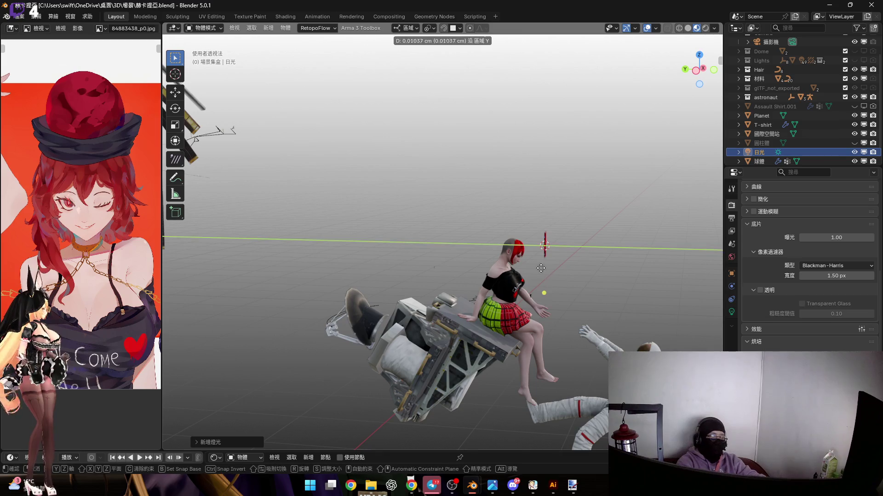
click(309, 293)
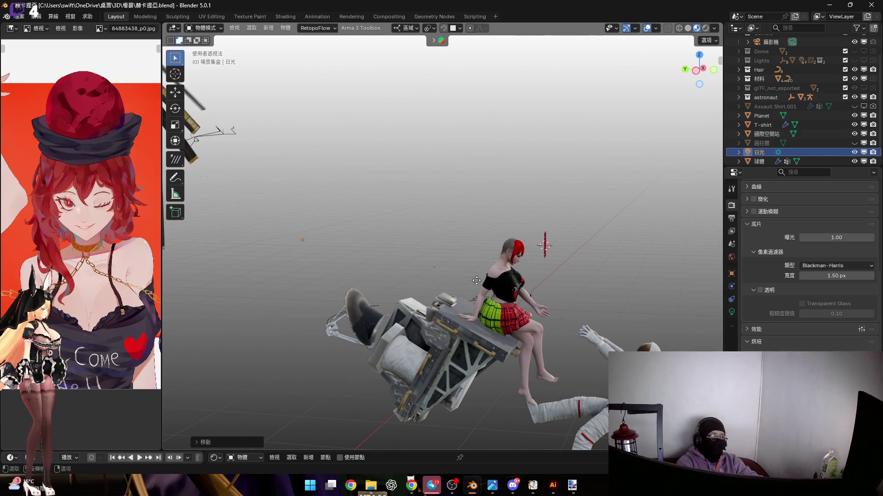
scroll(527, 252, up, 2)
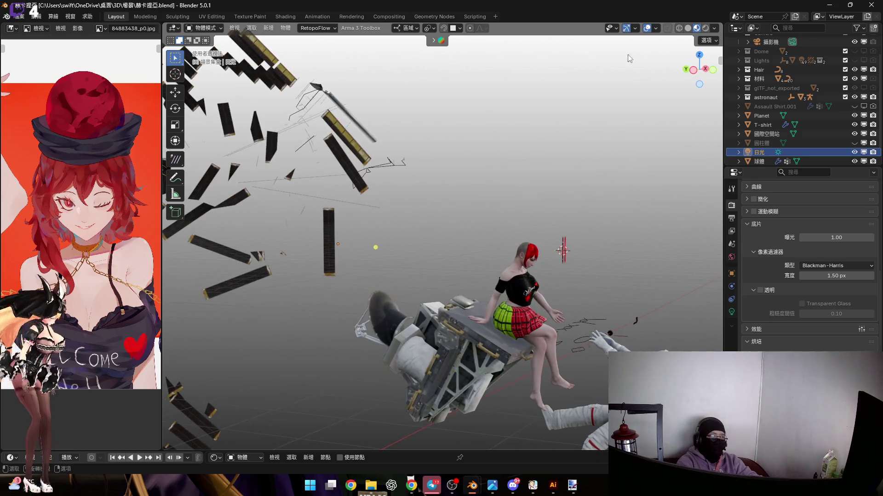
click(655, 28)
mouse_move(440, 271)
middle_down()
mouse_move(436, 280)
mouse_move(393, 280)
mouse_move(479, 270)
mouse_move(469, 277)
mouse_move(607, 315)
mouse_move(539, 302)
mouse_move(333, 205)
middle_up()
scroll(607, 316, down, 5)
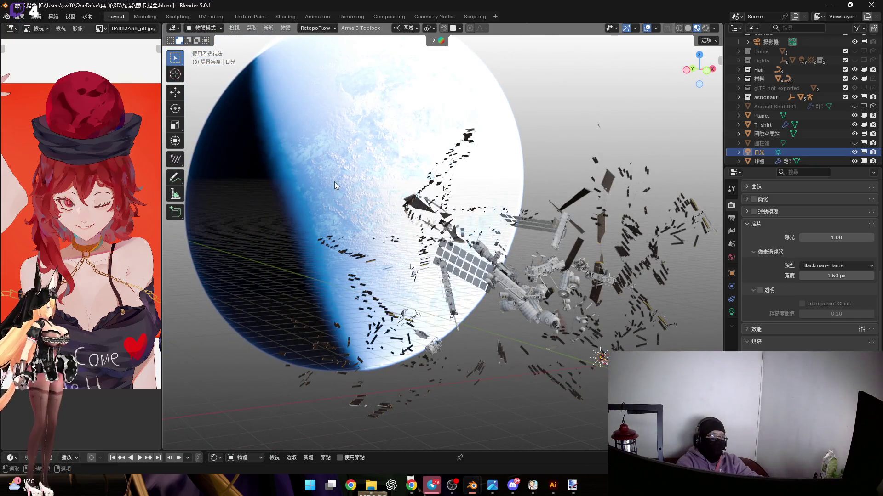
Snap the 3D cursor to the Planet, then snap the sun light to the cursor.
click(472, 292)
key(shift+s)
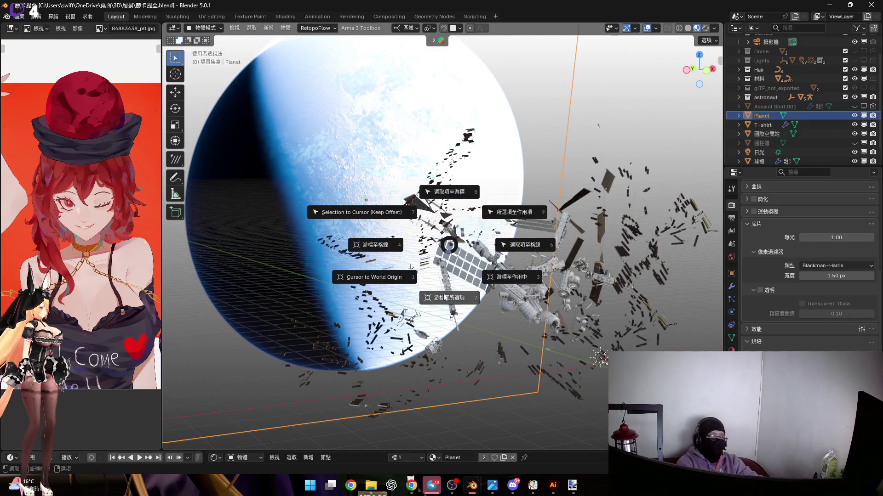
click(453, 303)
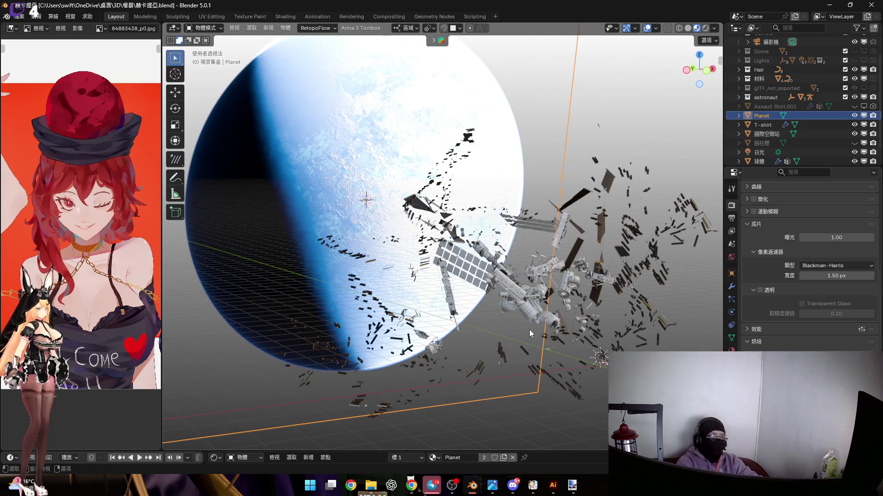
scroll(585, 346, up, 5)
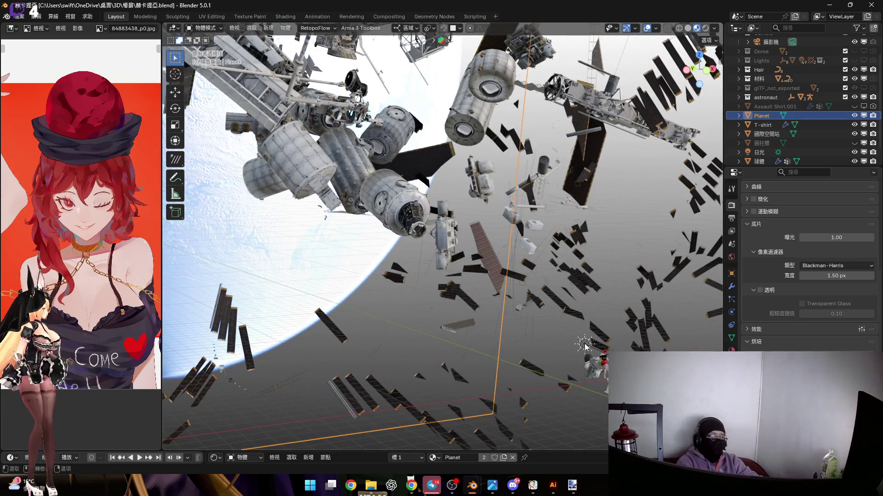
click(585, 346)
right_click(585, 345)
mouse_move(574, 405)
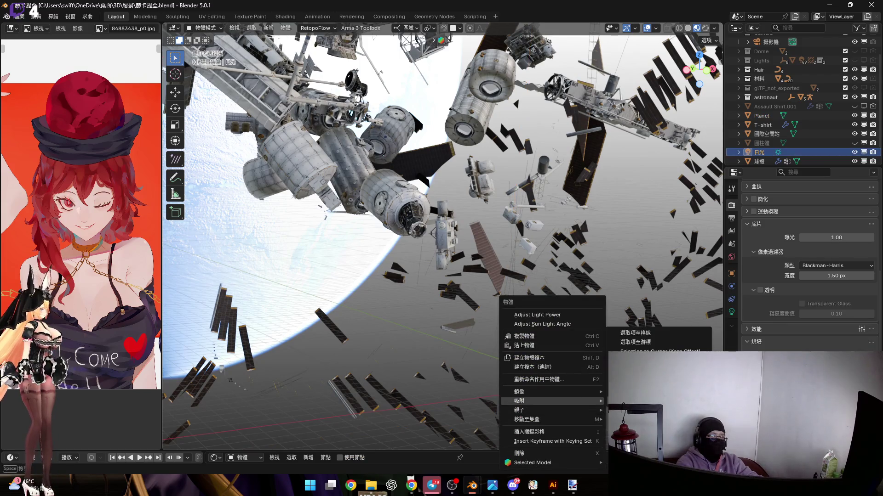
click(635, 342)
scroll(441, 207, down, 8)
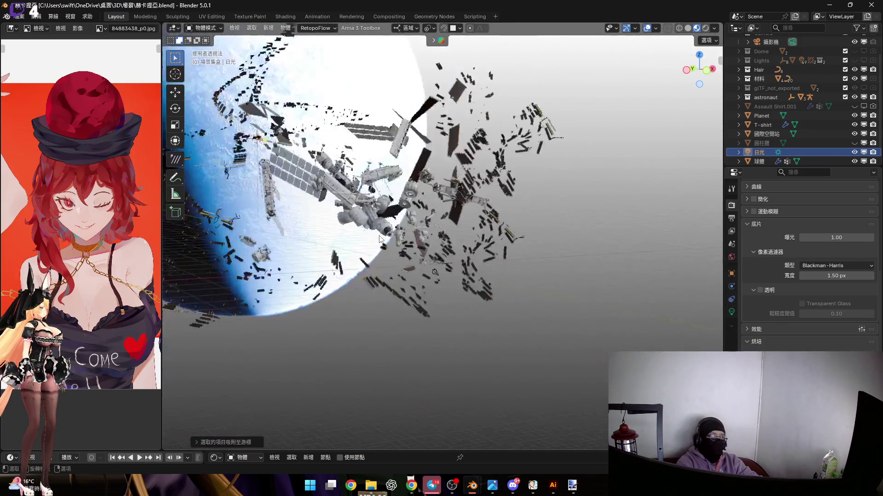
Preview with scene-world lighting and show the sun light's settings.
click(715, 29)
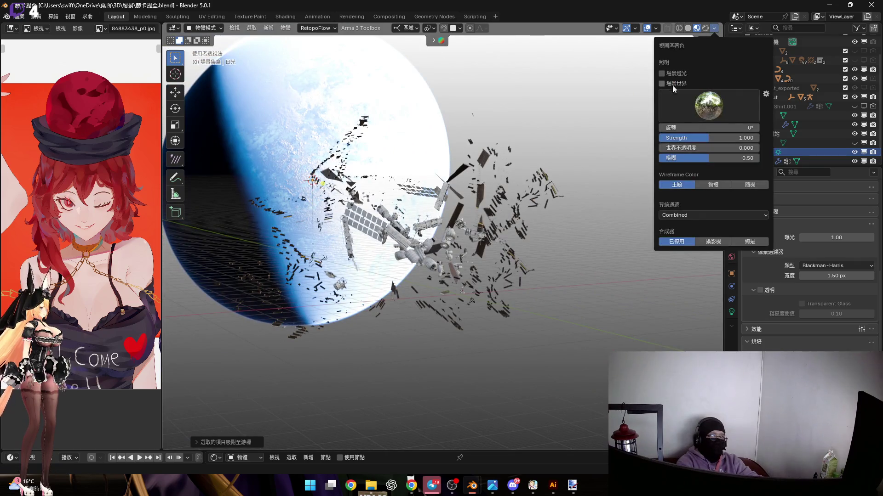
click(662, 84)
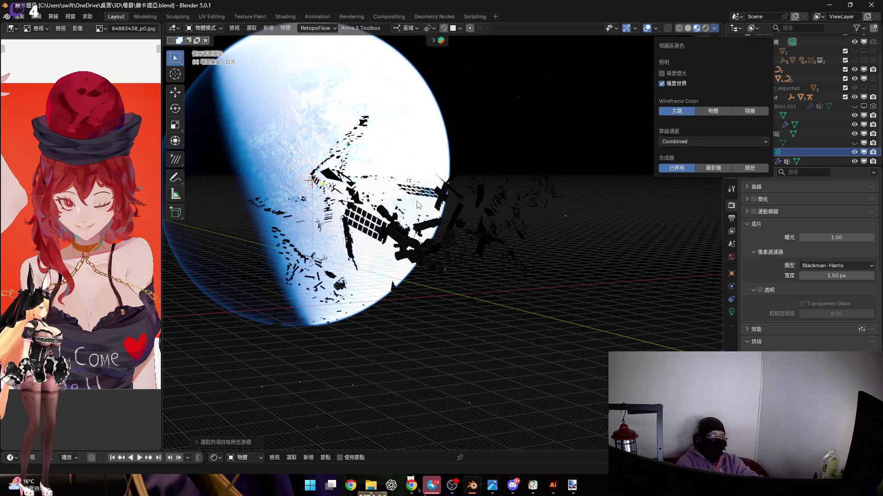
click(731, 313)
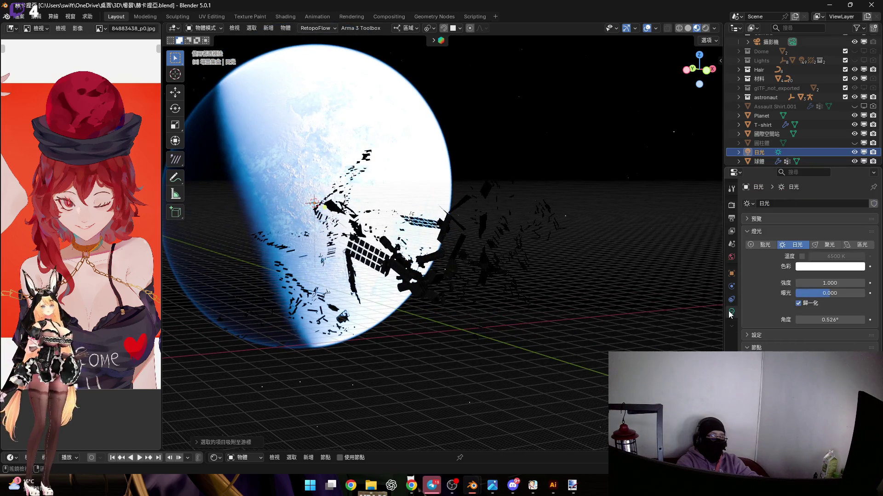
Adjust the sun light's strength while viewing through the scene camera.
key(KP_0)
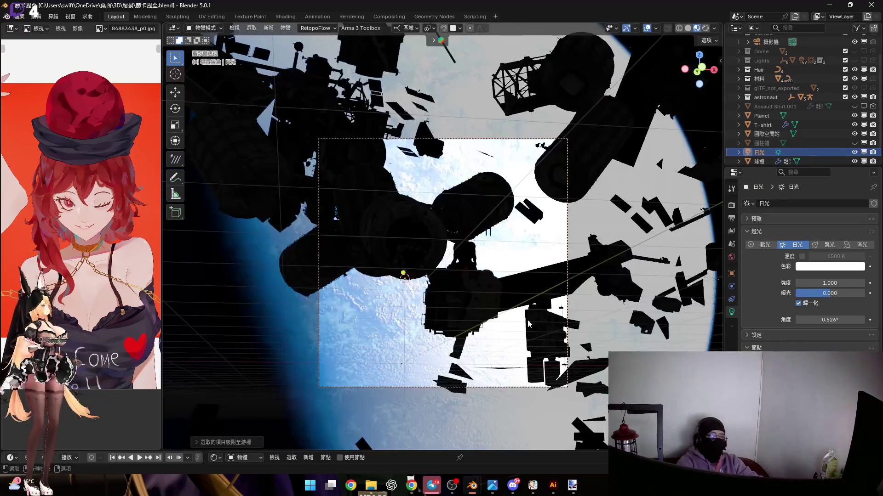
drag(823, 283, 878, 283)
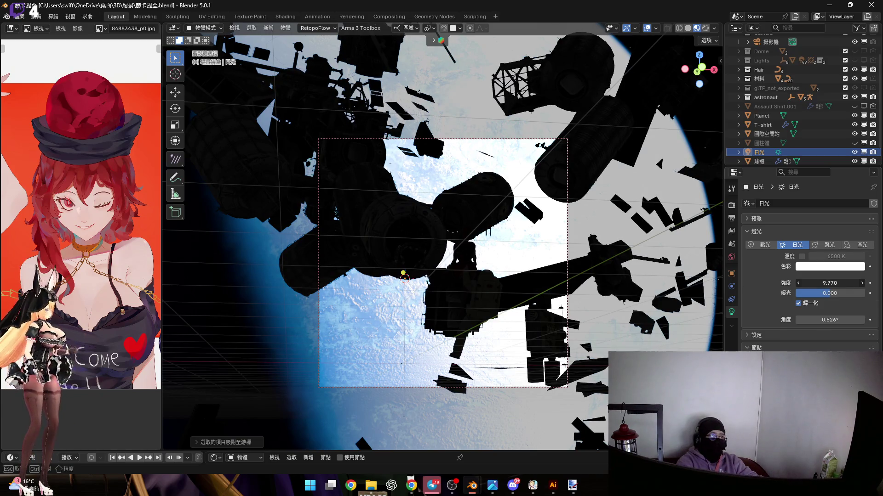
key(Escape)
text(1000)
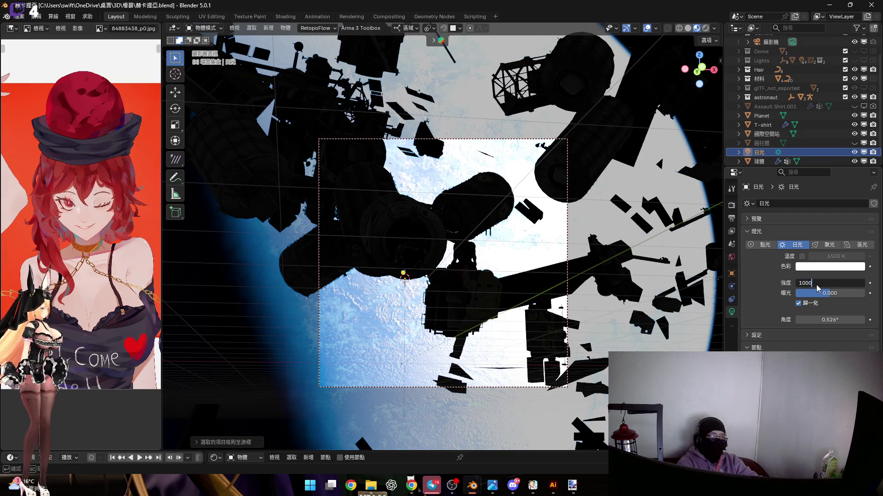
key(Return)
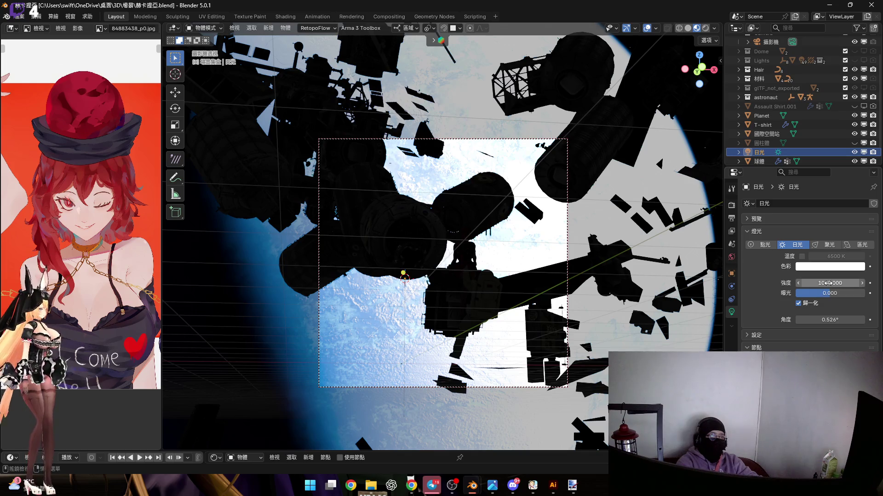
middle_drag(596, 200, 377, 234)
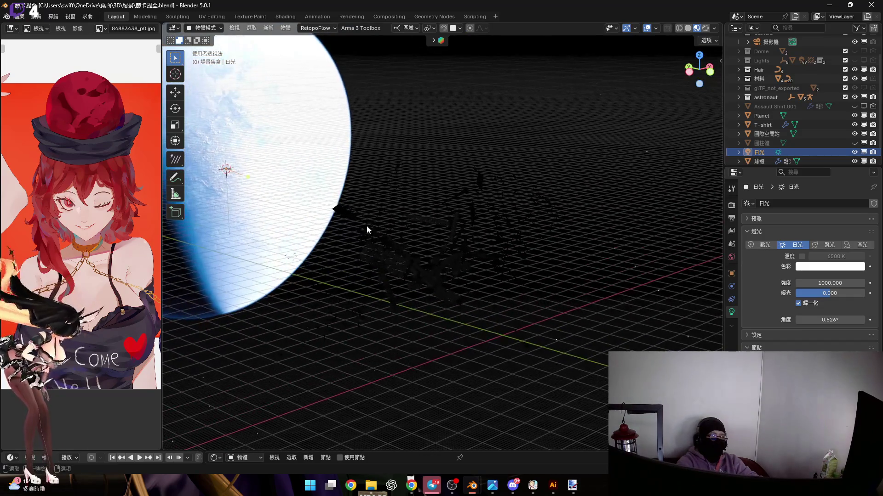
Move the sun light along its local Z axis.
key(g)
key(y)
key(y)
key(z)
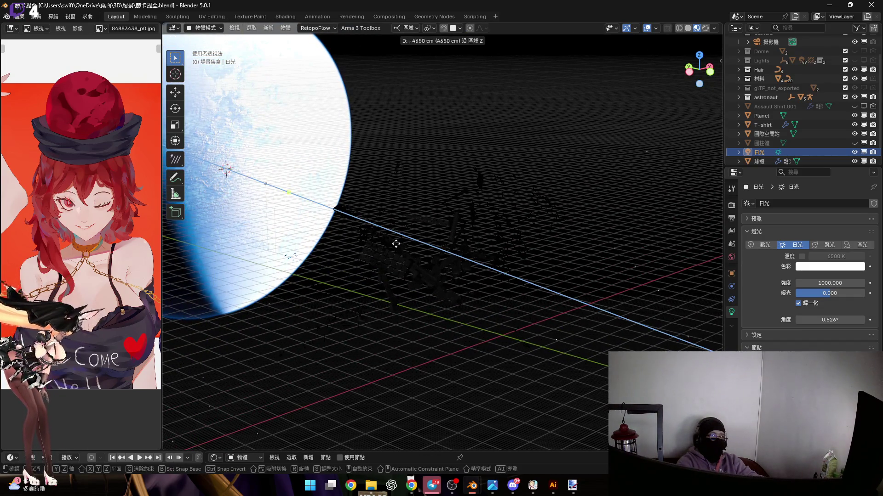
click(500, 278)
scroll(421, 243, up, 3)
mouse_move(420, 243)
middle_down()
mouse_move(499, 257)
mouse_move(533, 252)
mouse_move(430, 248)
mouse_move(506, 230)
middle_up()
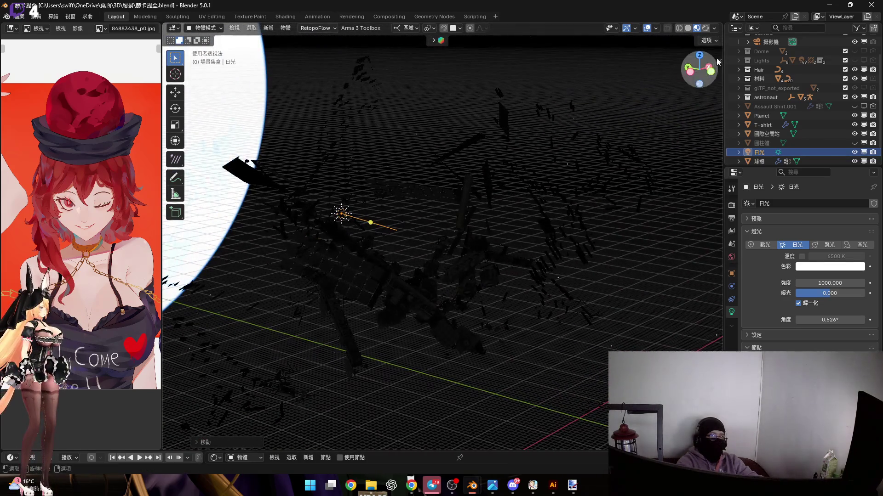
Set the sun light's strength to 10.
click(714, 28)
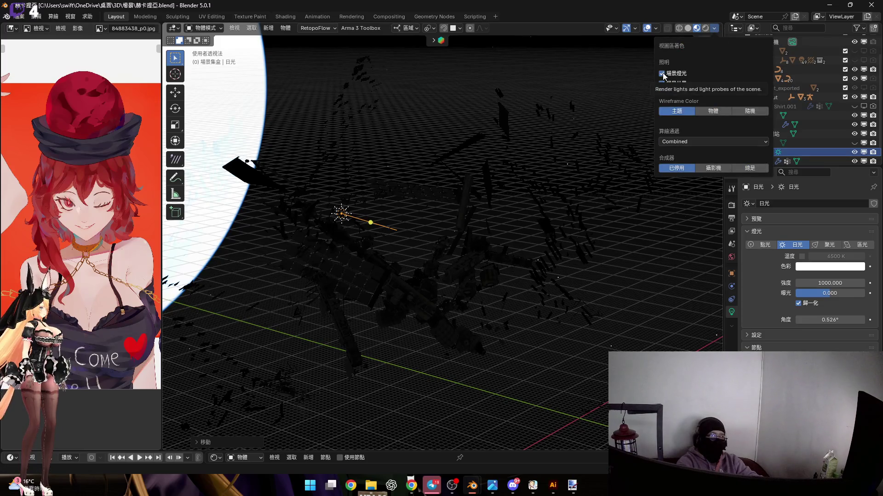
mouse_move(422, 233)
middle_down()
mouse_move(419, 245)
mouse_move(400, 248)
middle_up()
click(830, 283)
text(10)
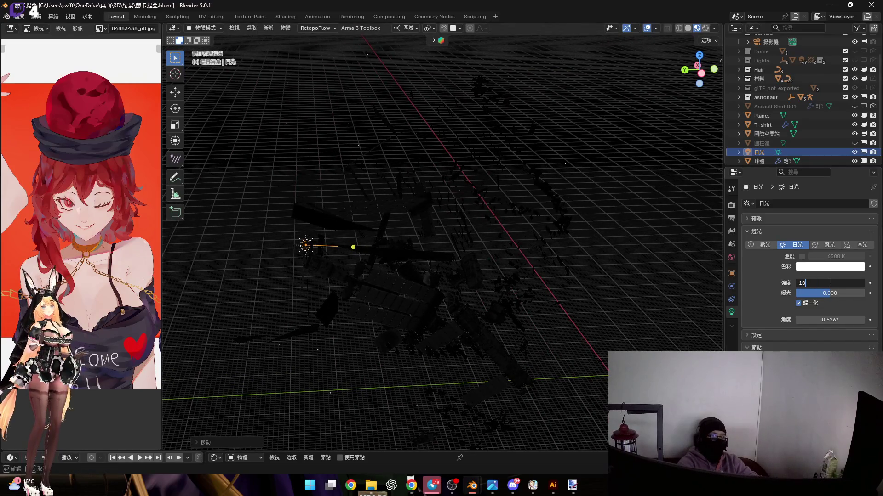
key(Return)
scroll(321, 255, up, 5)
mouse_move(319, 252)
middle_down()
mouse_move(342, 244)
mouse_move(338, 263)
mouse_move(334, 252)
mouse_move(360, 243)
mouse_move(360, 230)
mouse_move(437, 315)
mouse_move(418, 295)
mouse_move(427, 282)
mouse_move(368, 275)
mouse_move(427, 280)
mouse_move(357, 294)
middle_up()
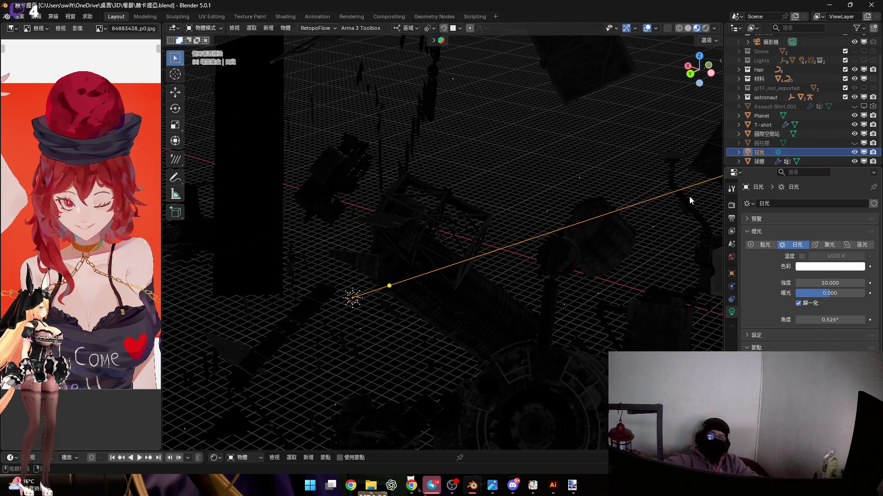
Check the scene in Rendered shading, then return to Material Preview.
click(705, 29)
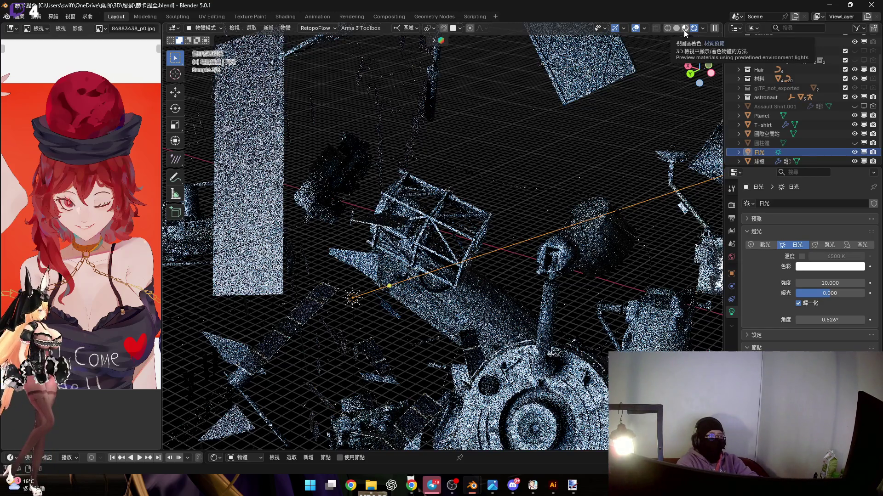
key(z)
mouse_move(506, 266)
middle_down()
mouse_move(457, 269)
mouse_move(493, 265)
mouse_move(343, 240)
middle_up()
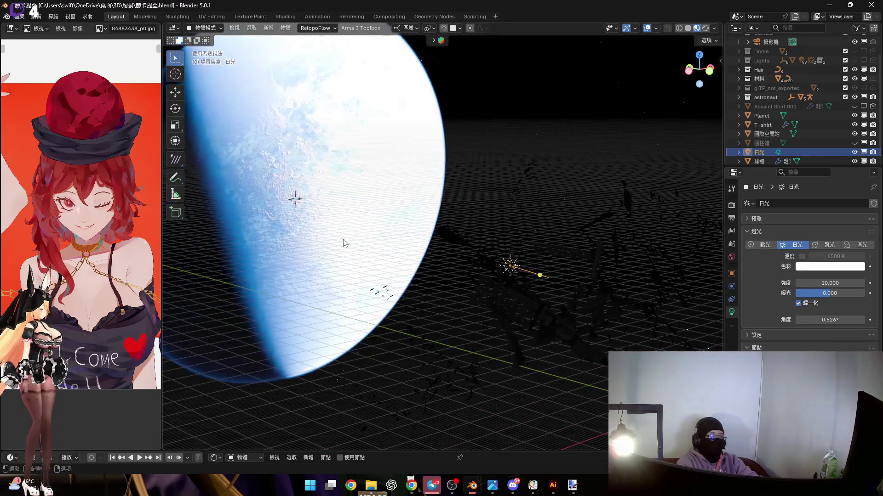
Snap the sun light to the 3D cursor and set its strength to 100.
right_click(343, 238)
mouse_move(343, 238)
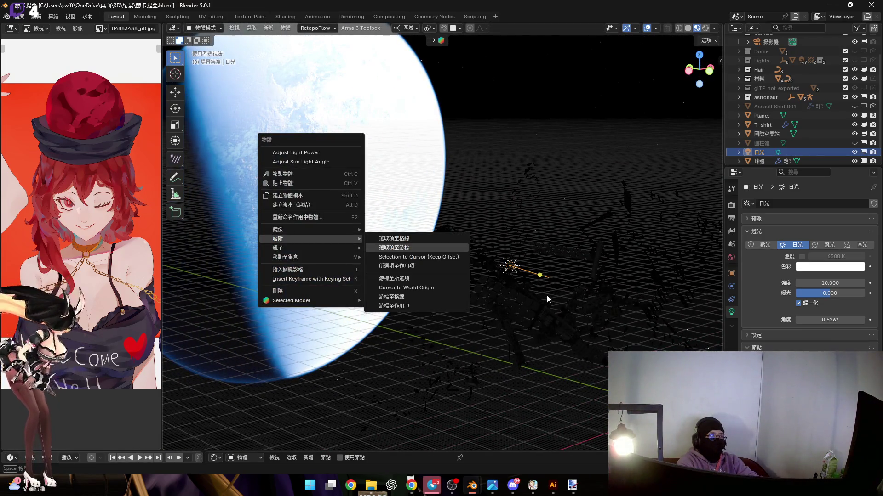
click(408, 248)
key(KP_0)
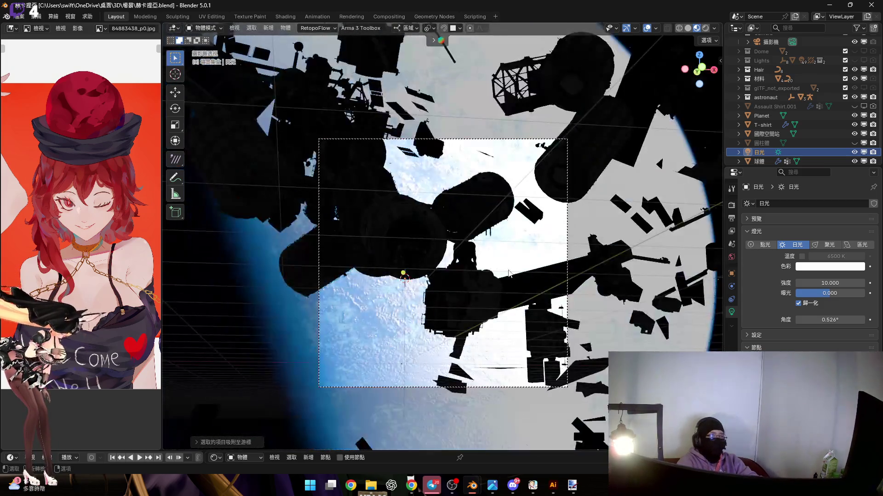
drag(833, 281, 832, 282)
text(100)
key(Return)
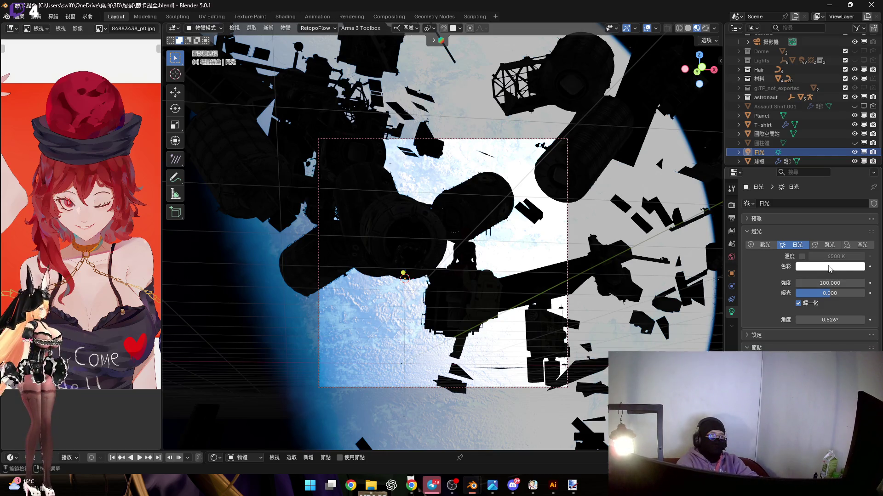
Tint the sun light pale lavender (#C4AFFF) and preview it rendered.
click(829, 268)
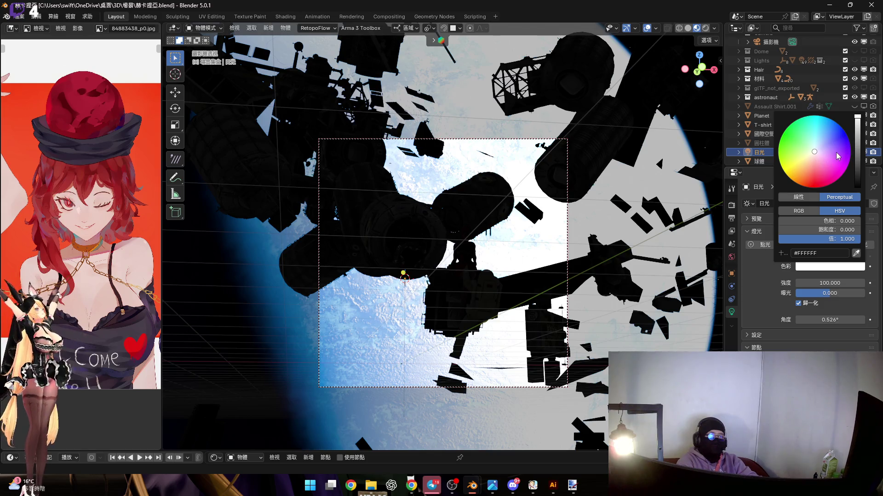
mouse_move(819, 152)
mouse_down()
mouse_move(814, 161)
mouse_move(822, 159)
mouse_up()
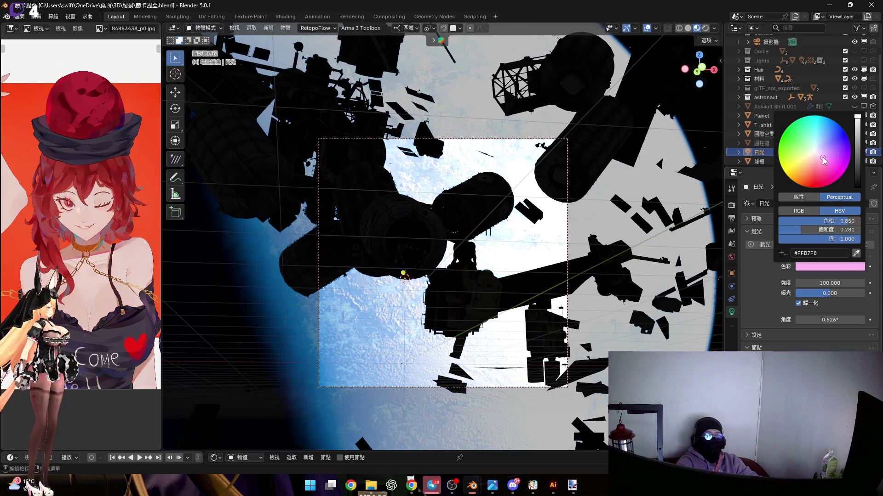
drag(822, 157, 825, 149)
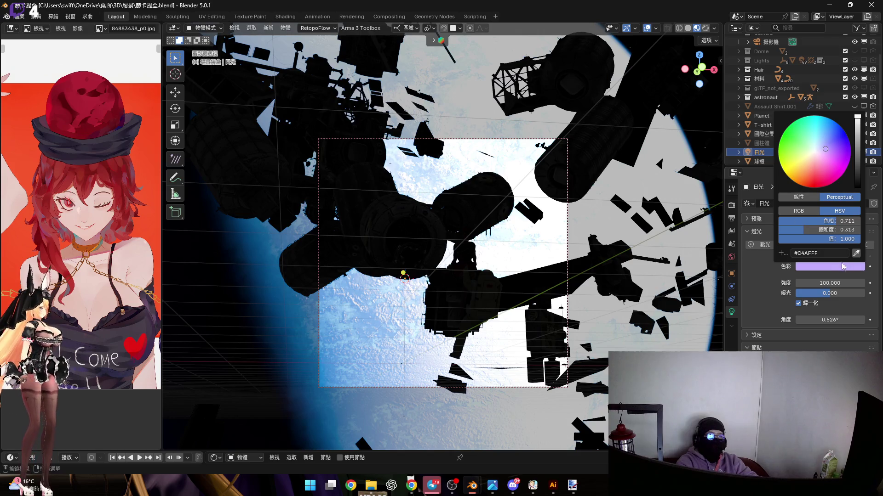
click(705, 28)
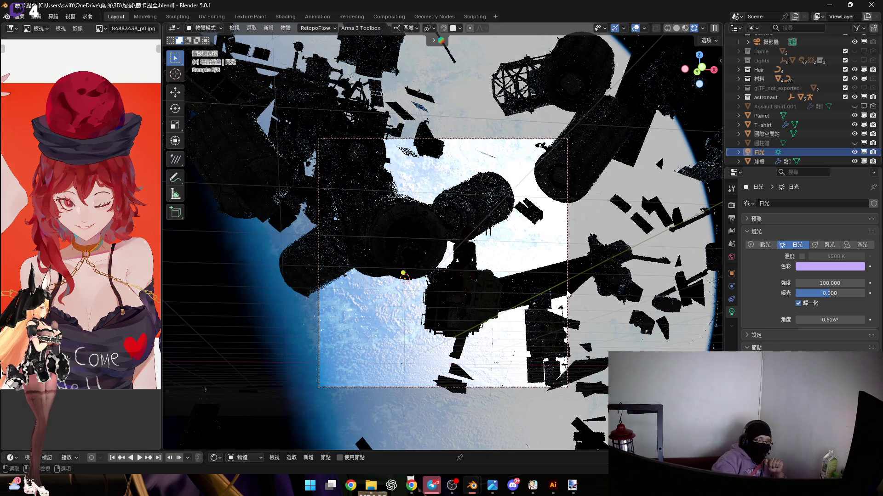
Set the sun lamp's Strength to 1000.
drag(830, 283, 830, 283)
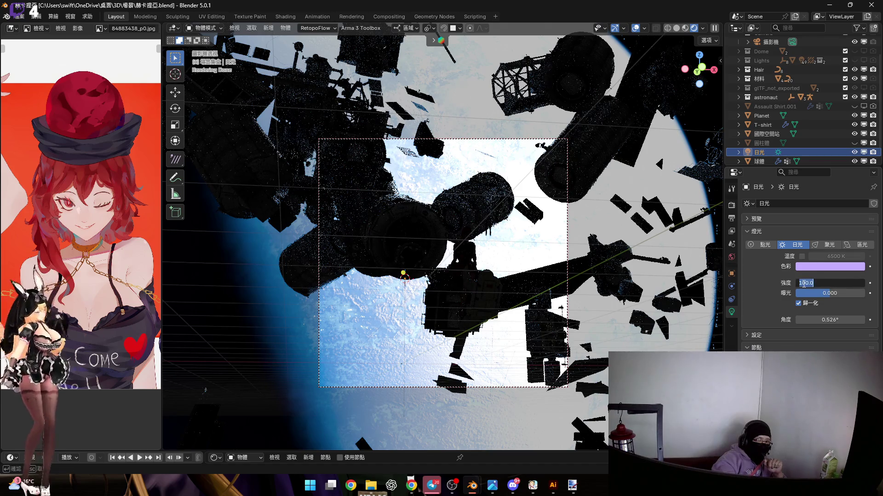
text(0)
key(Return)
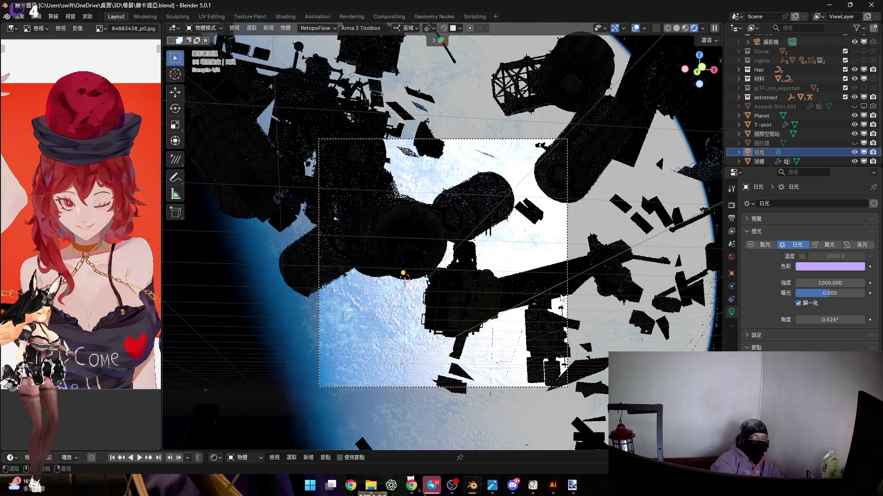
In material preview, push the sun further along its local Z axis.
click(685, 35)
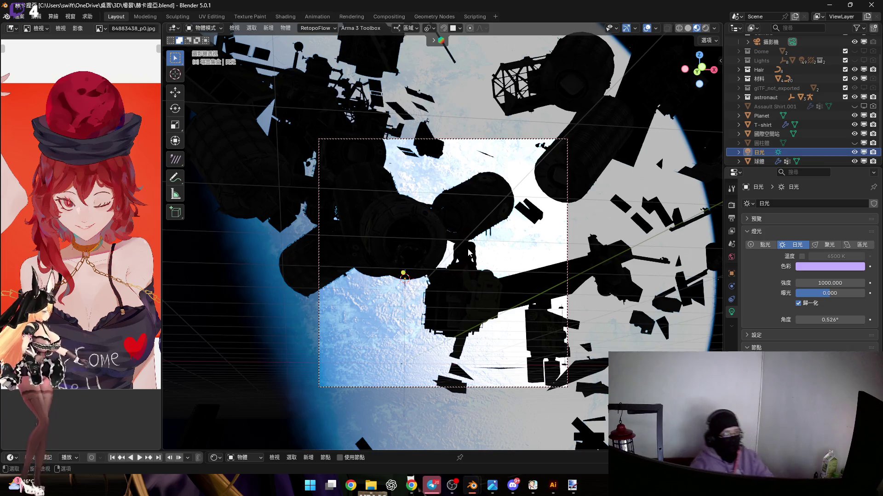
middle_drag(552, 184, 474, 247)
middle_drag(362, 245, 320, 224)
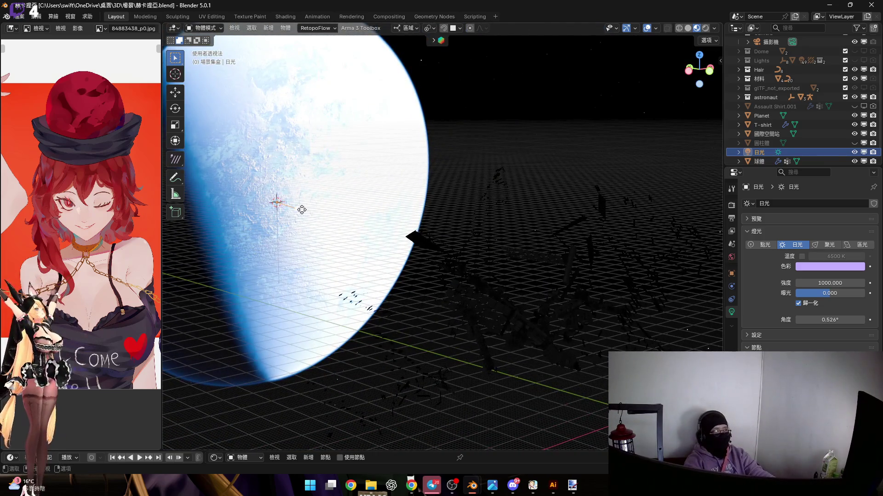
middle_drag(345, 252, 351, 256)
key(g)
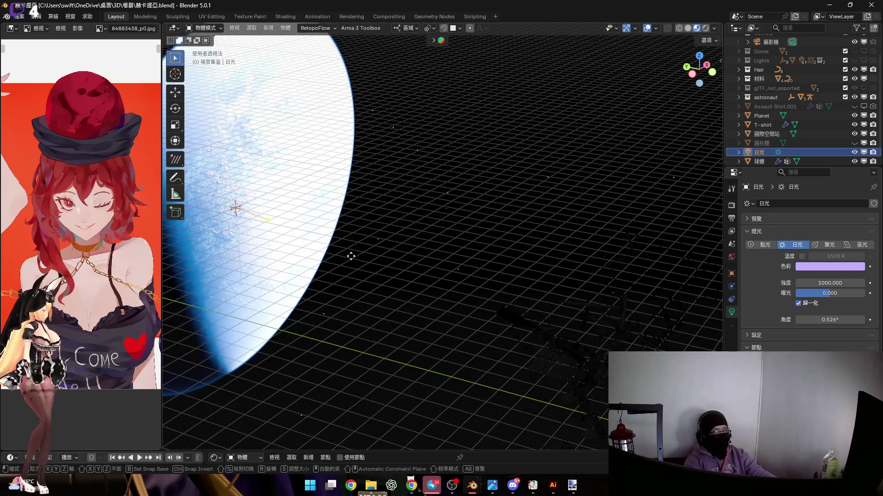
key(z)
key(z)
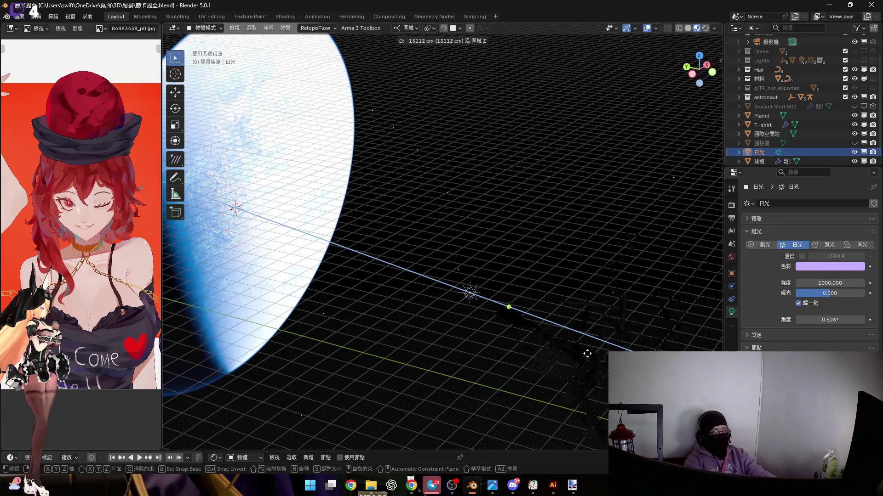
click(387, 233)
Switch viewport lighting to studio and move the sun again along its local Z axis.
mouse_move(564, 340)
middle_down()
mouse_move(509, 277)
mouse_move(521, 266)
mouse_move(491, 244)
mouse_move(518, 244)
mouse_move(597, 184)
middle_up()
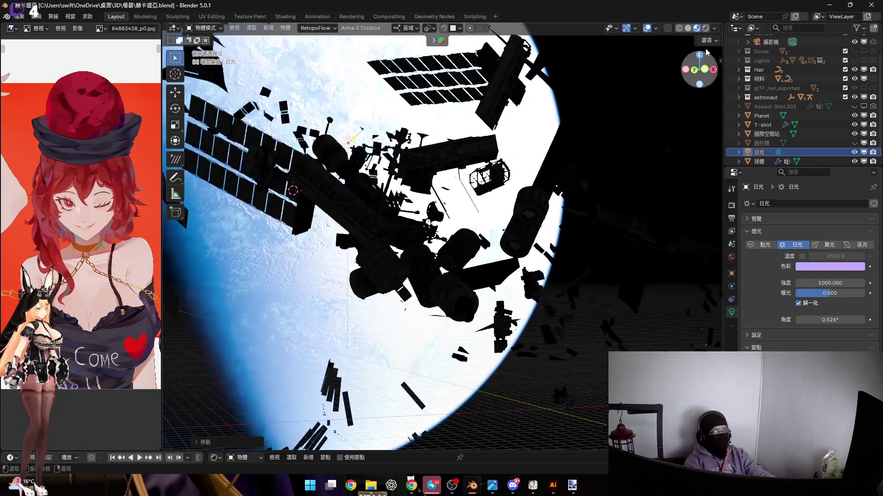
click(714, 28)
click(662, 83)
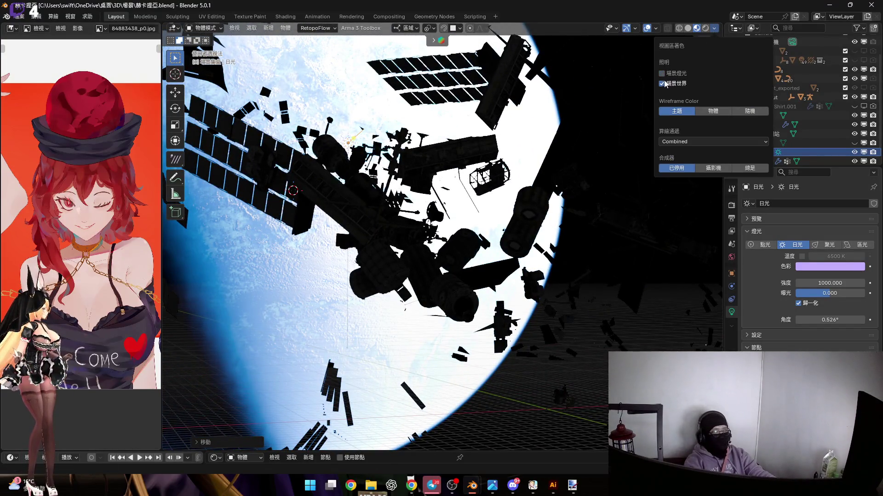
mouse_move(481, 255)
middle_down()
mouse_move(496, 294)
mouse_move(410, 235)
middle_up()
middle_drag(338, 151, 330, 147)
mouse_move(311, 111)
middle_down()
mouse_move(344, 142)
mouse_move(306, 183)
mouse_move(316, 195)
middle_up()
key(g)
key(z)
key(z)
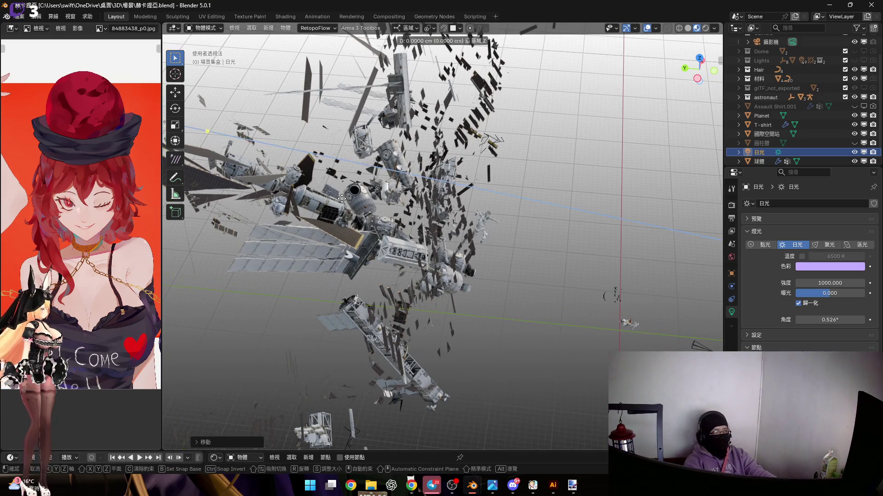
click(278, 166)
Copy the Planet's X rotation into the sun's rotation and negate it to -99.971°.
mouse_move(278, 165)
middle_down()
mouse_move(334, 173)
mouse_move(244, 147)
middle_up()
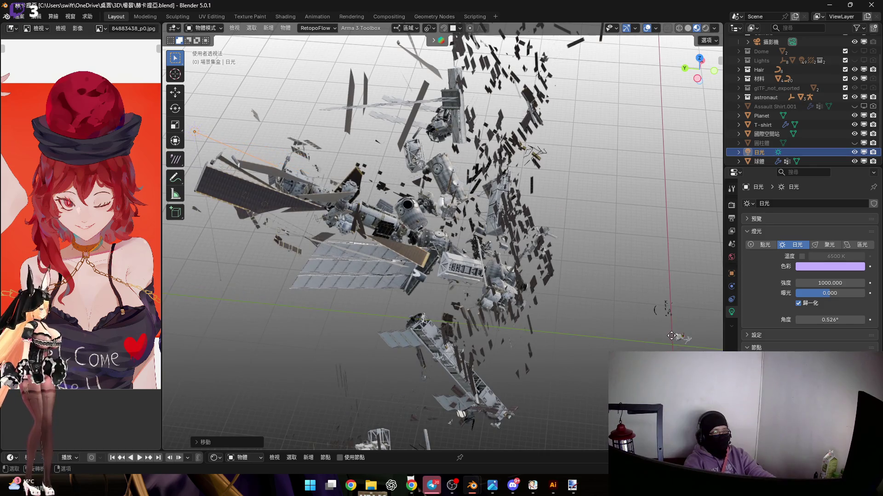
mouse_move(423, 207)
middle_down()
mouse_move(311, 183)
mouse_move(527, 244)
mouse_move(410, 216)
middle_up()
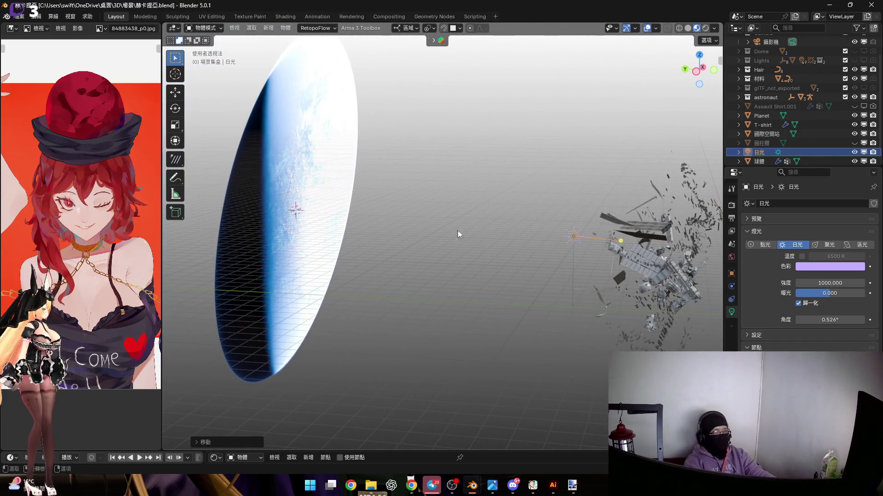
click(436, 227)
key(n)
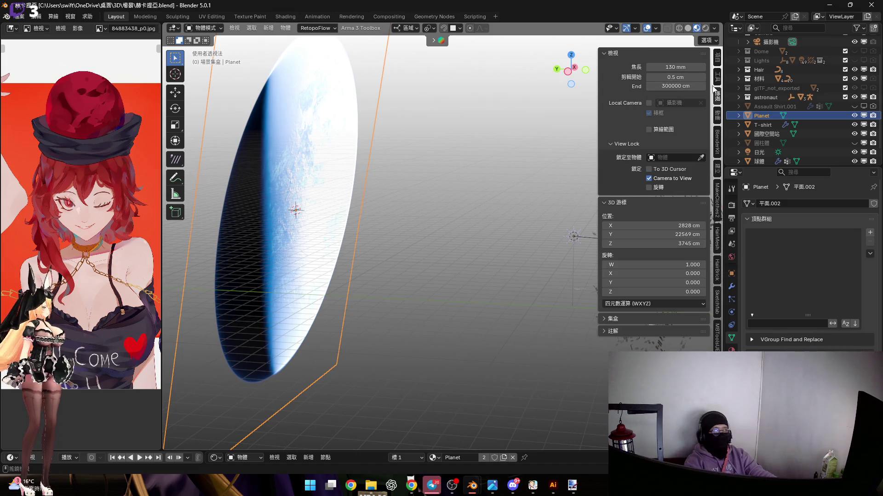
click(717, 58)
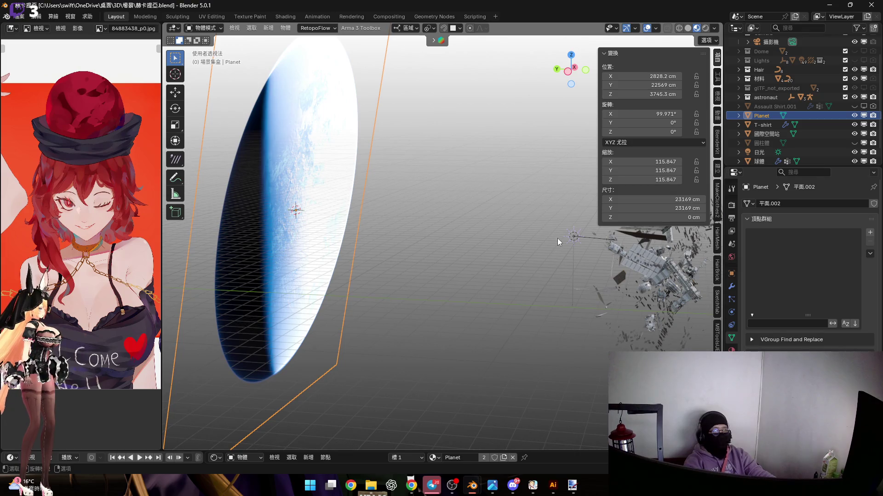
click(573, 236)
scroll(555, 235, up, 3)
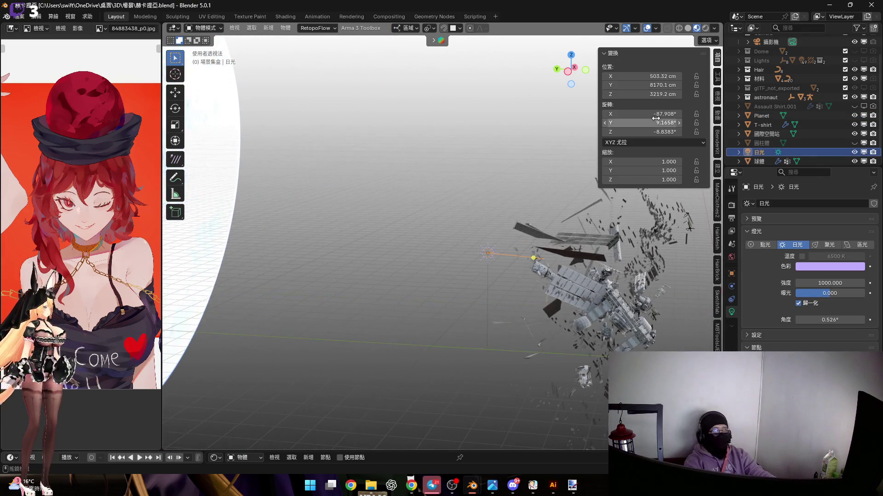
click(655, 115)
key(Return)
click(625, 116)
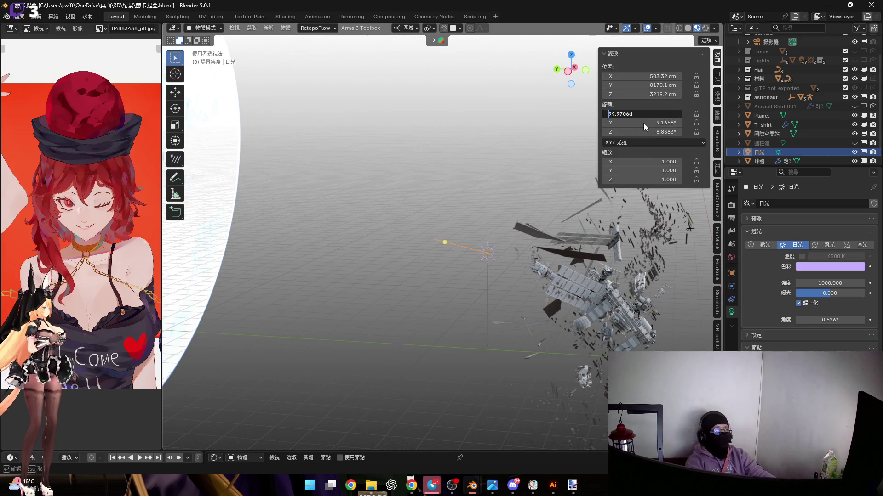
text(-)
key(Return)
Rotate the sun to re-aim it at the station, ending at -79.757°, 12.11°, -36.038°.
mouse_move(490, 234)
middle_down()
mouse_move(451, 255)
mouse_move(473, 247)
mouse_move(476, 236)
mouse_move(466, 236)
middle_up()
key(r)
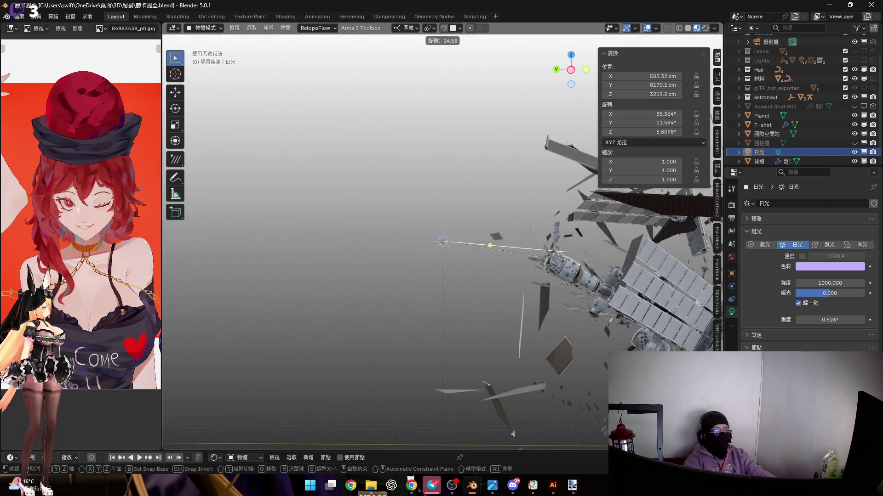
click(561, 273)
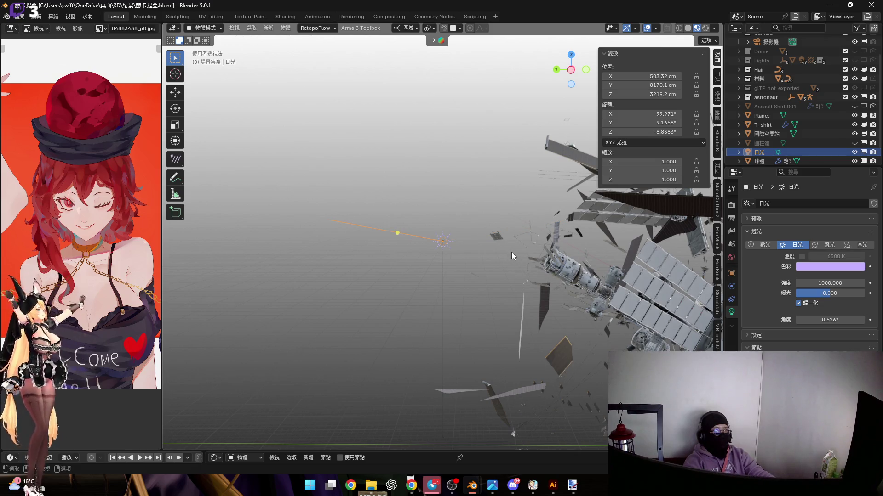
mouse_move(470, 251)
shift+middle_down()
mouse_move(480, 247)
mouse_move(383, 233)
shift+middle_up()
scroll(386, 230, down, 5)
drag(402, 230, 412, 243)
middle_drag(441, 254, 398, 254)
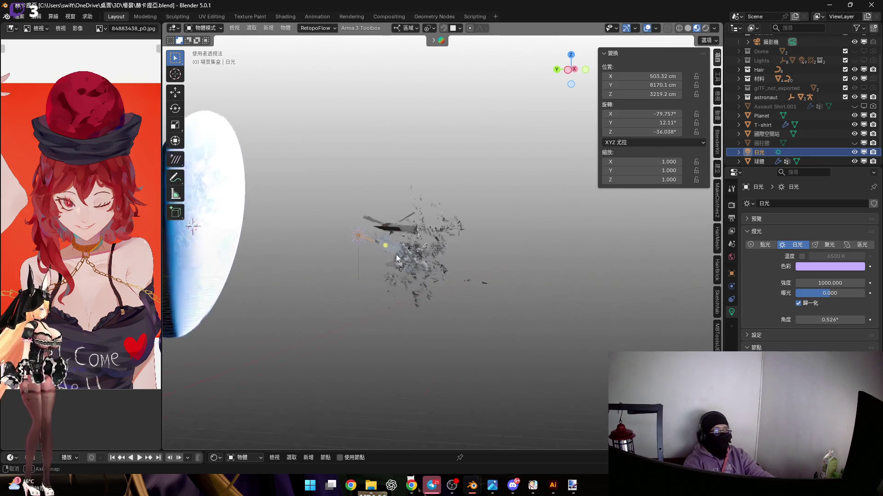
Swing the sun lamp to rotation -69.61°, 2.6079°, -2.1205°.
scroll(399, 255, up, 8)
scroll(382, 294, up, 6)
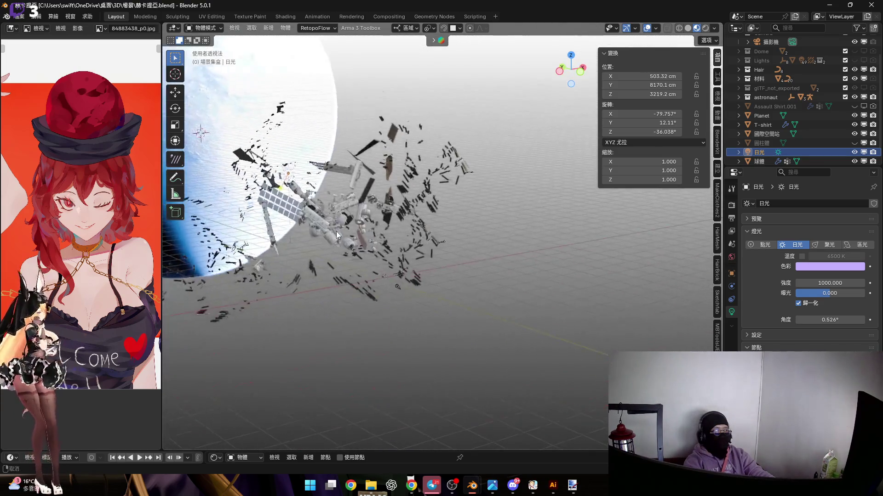
scroll(429, 329, up, 3)
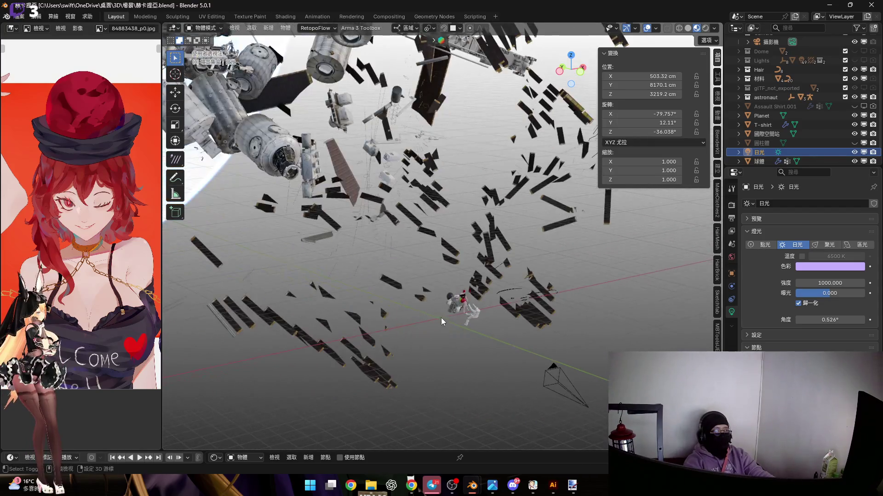
scroll(282, 163, up, 3)
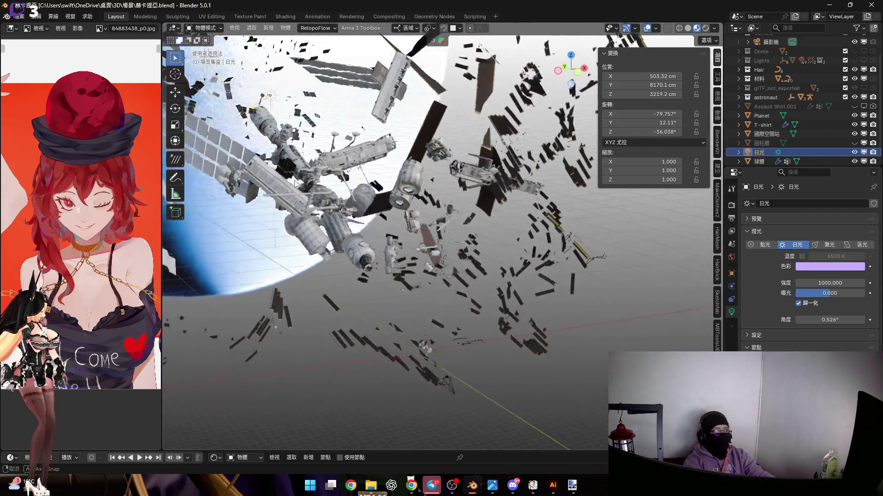
drag(243, 111, 446, 326)
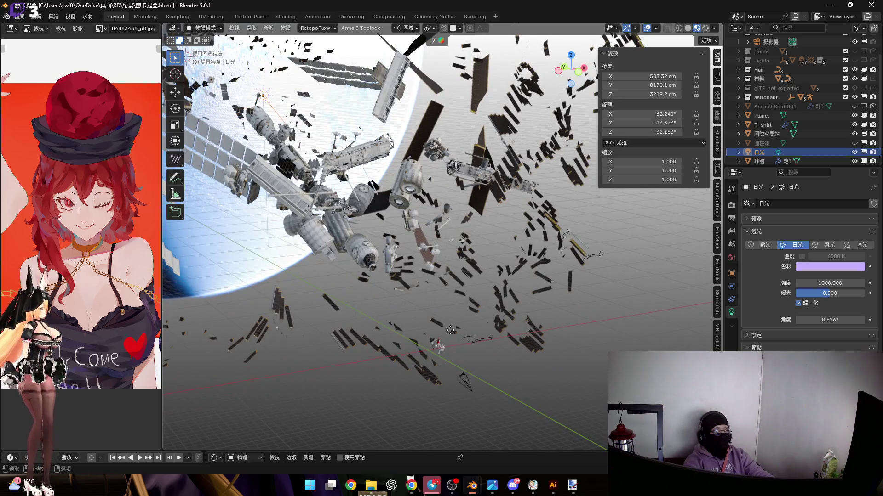
Switch to the camera view and reframe the shot on the girl and astronaut.
key(n)
key(KP_0)
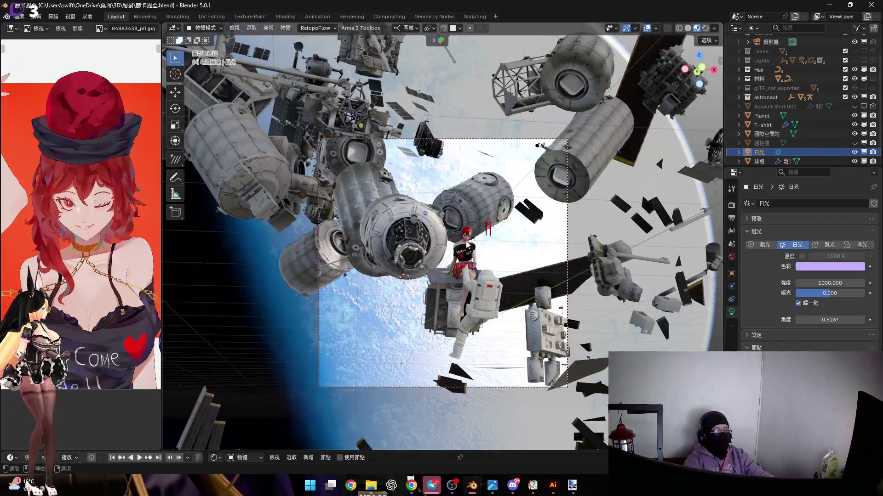
shift+scroll(466, 241, down, 5)
mouse_move(450, 236)
middle_down()
mouse_move(467, 238)
mouse_move(458, 237)
middle_up()
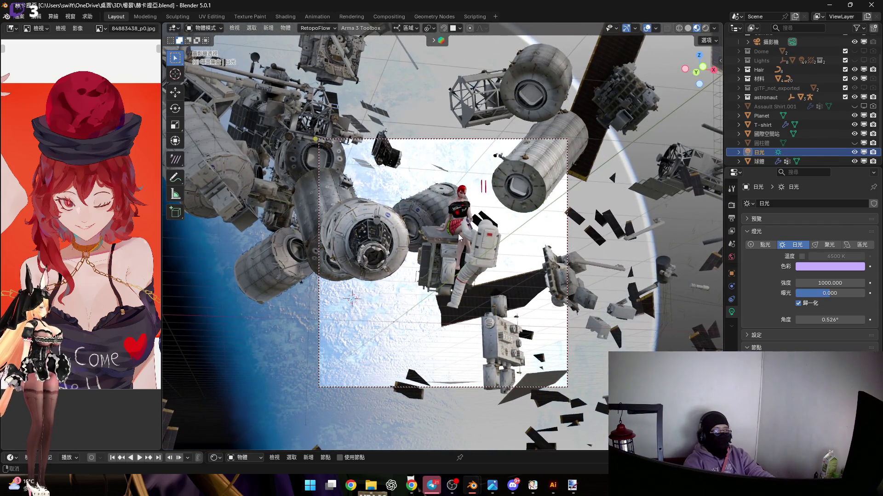
click(714, 28)
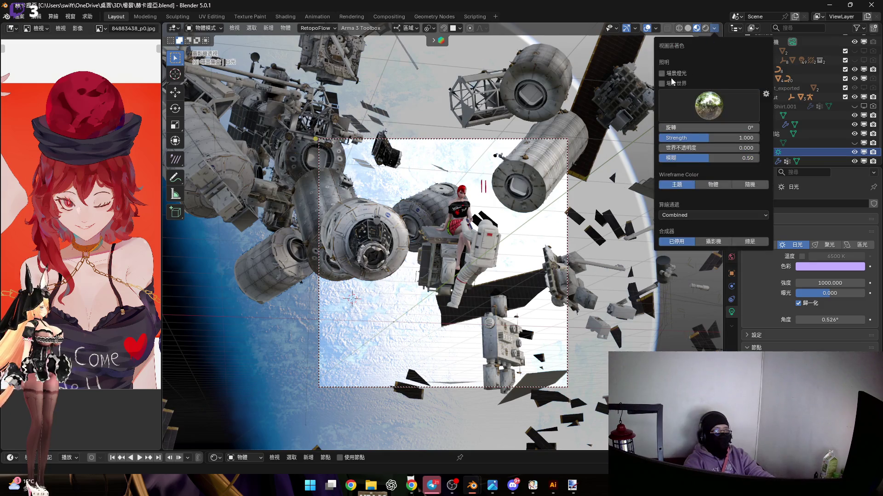
Enable Scene World lighting and show the World shader nodes in an enlarged node editor.
click(669, 83)
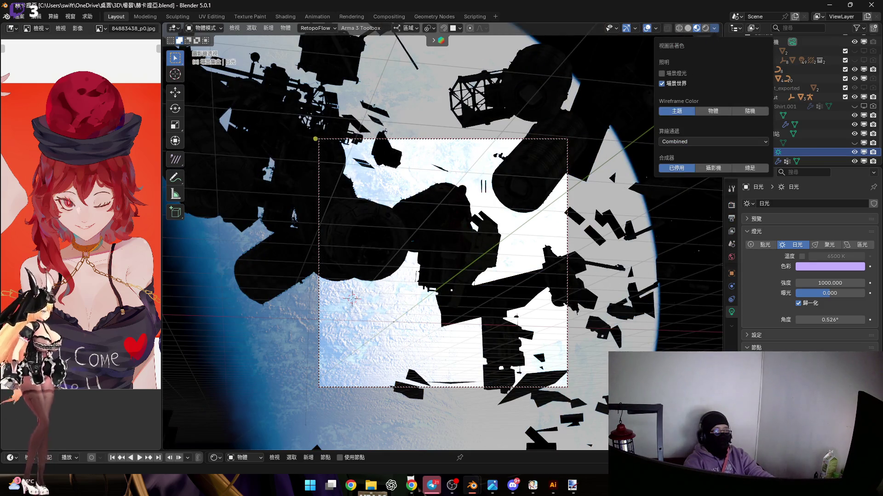
drag(236, 452, 236, 286)
click(236, 286)
click(252, 319)
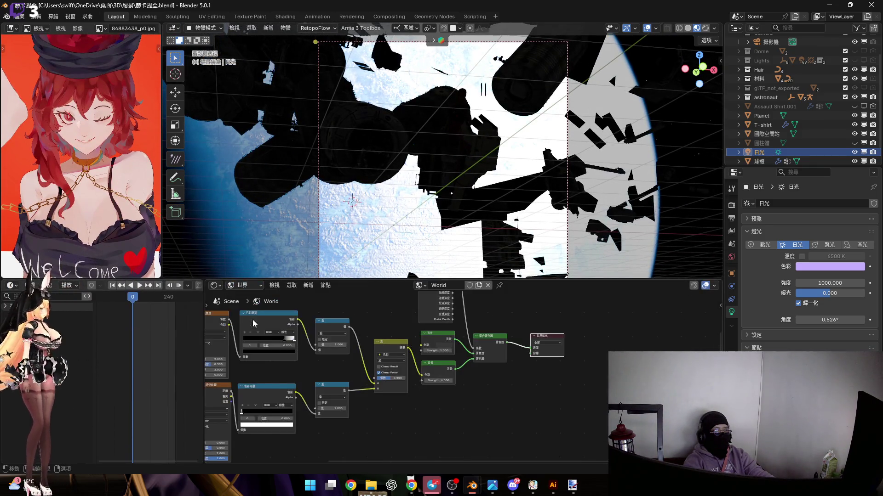
middle_drag(331, 368, 563, 370)
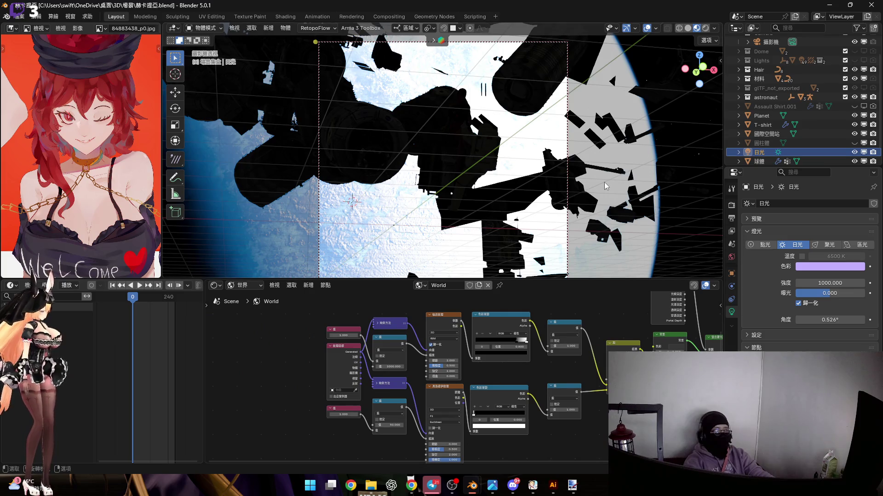
Hide overlays and move the star Color Ramp's black stop to 0.020 for sparse stars.
middle_drag(604, 182, 603, 189)
middle_drag(473, 181, 655, 68)
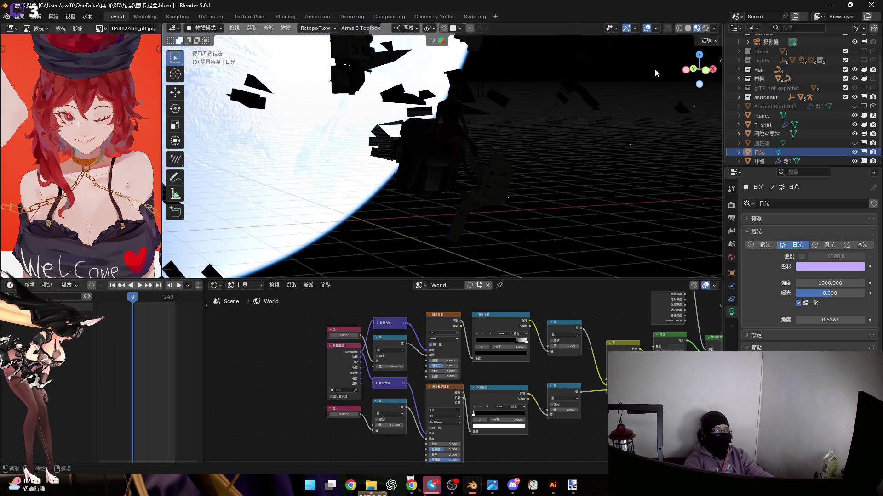
click(649, 29)
mouse_move(464, 170)
middle_down()
mouse_move(478, 167)
mouse_move(458, 182)
mouse_move(475, 184)
middle_up()
scroll(444, 427, up, 3)
mouse_move(445, 427)
middle_down()
mouse_move(459, 390)
mouse_move(499, 360)
mouse_move(490, 353)
middle_up()
scroll(459, 391, down, 3)
scroll(438, 358, up, 3)
mouse_move(398, 362)
mouse_down()
mouse_move(435, 362)
mouse_move(394, 362)
mouse_up()
scroll(395, 359, down, 3)
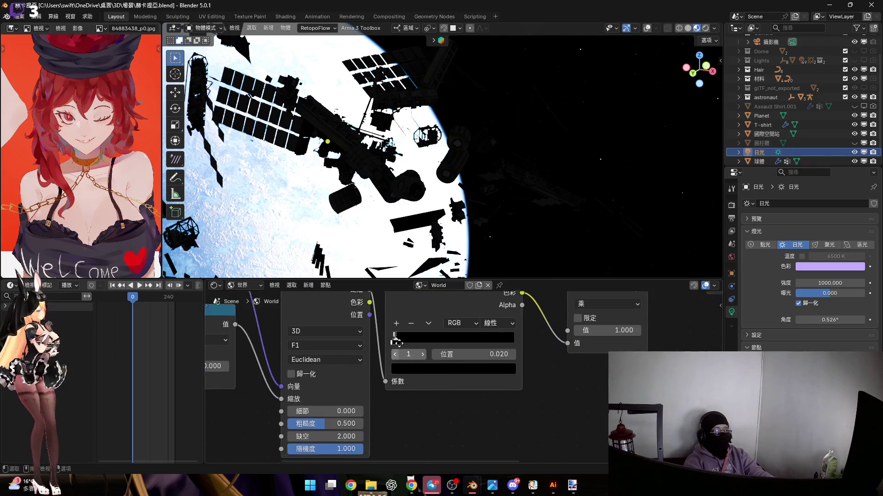
Bring the Mix and Background nodes into view and set the star Background strength to 50.
scroll(397, 355, down, 2)
mouse_move(397, 355)
middle_down()
mouse_move(322, 421)
mouse_move(276, 425)
middle_up()
scroll(536, 379, up, 4)
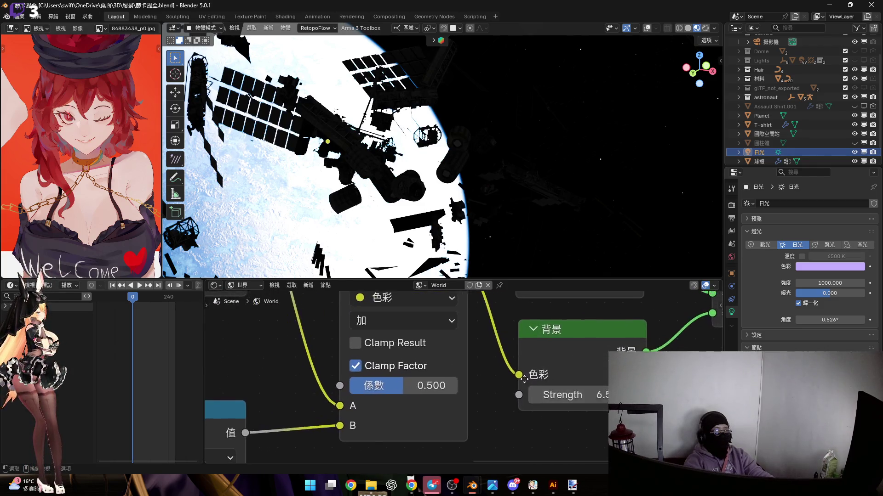
scroll(536, 380, down, 2)
drag(519, 391, 698, 391)
key(Escape)
click(510, 391)
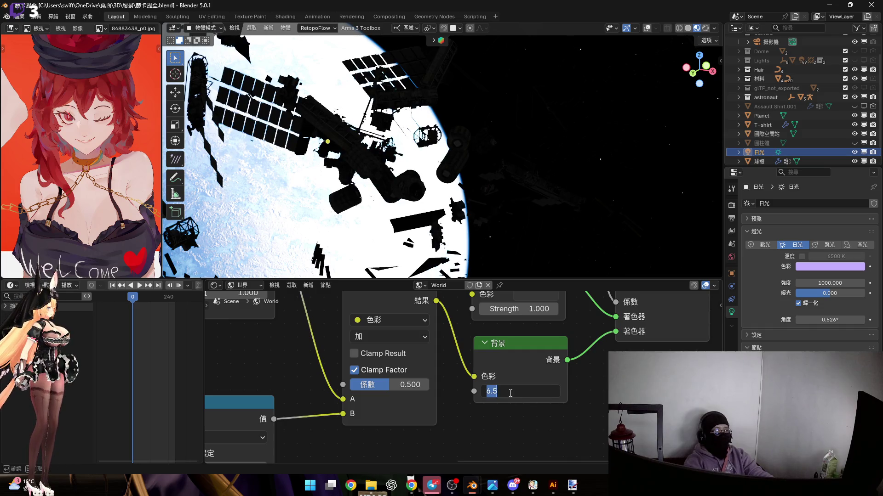
text(50)
key(Return)
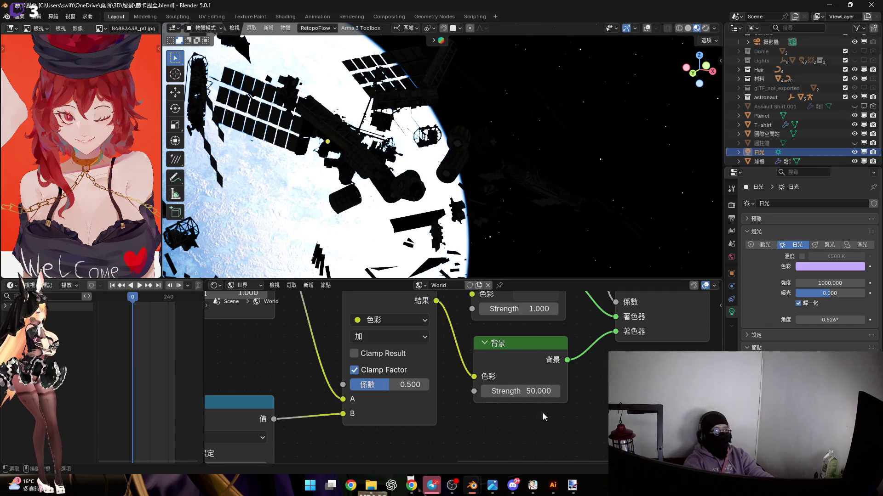
Raise the star Background strength to 500.
click(534, 394)
text(500)
key(Return)
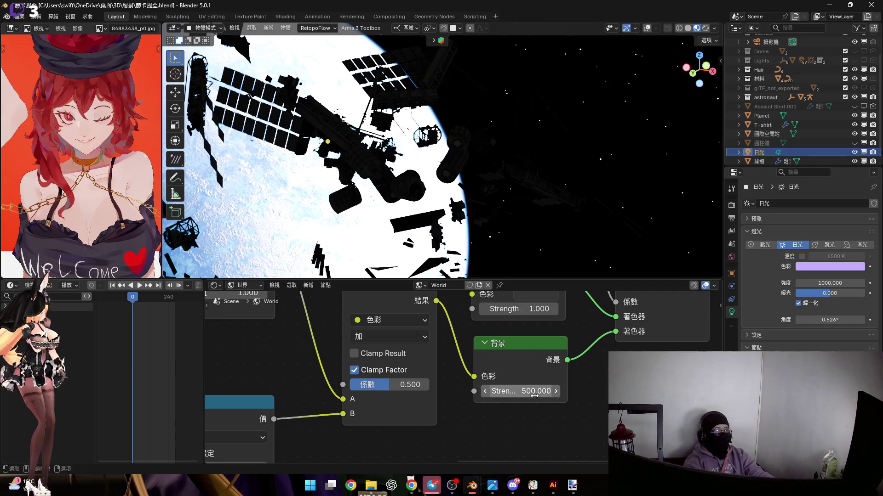
click(535, 396)
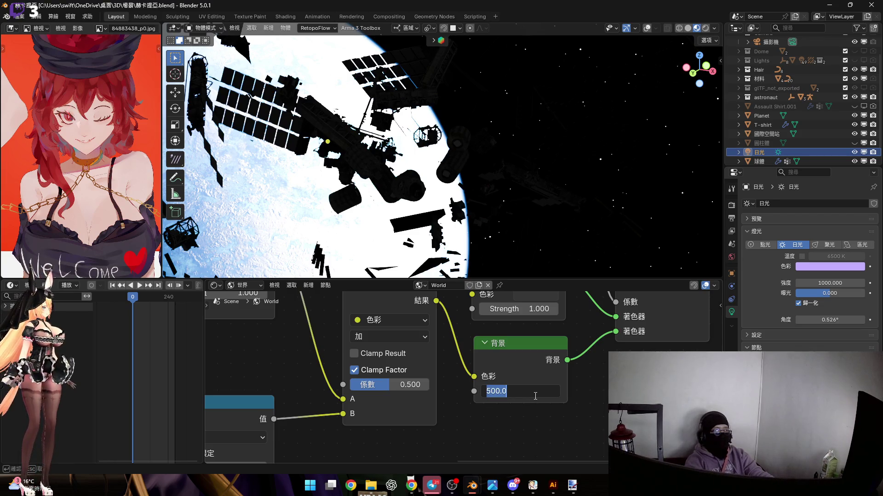
key(Return)
shift+scroll(514, 409, up, 5)
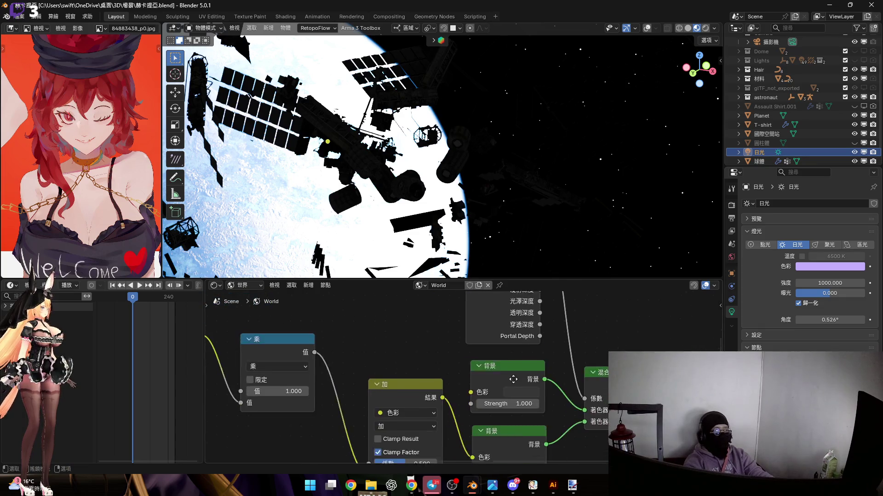
drag(513, 402, 566, 402)
Tint the world lighting Background light purple at strength 2.
key(Escape)
click(537, 382)
drag(635, 235, 631, 134)
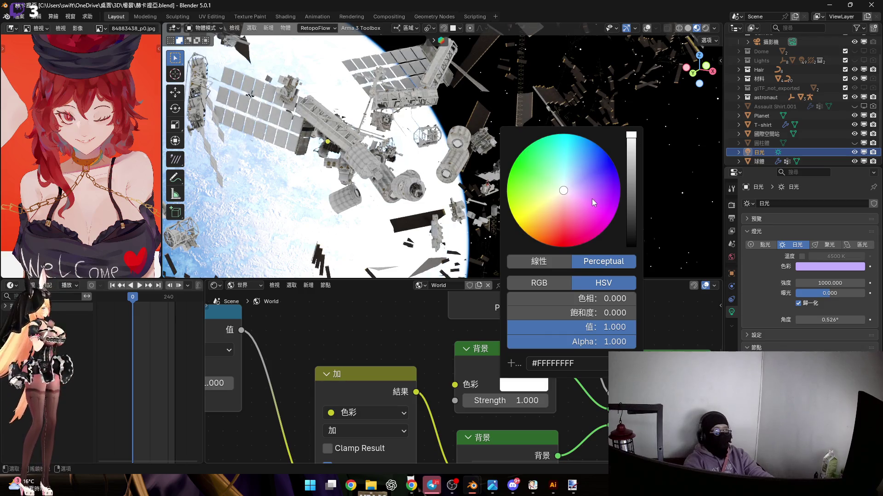
drag(568, 191, 579, 191)
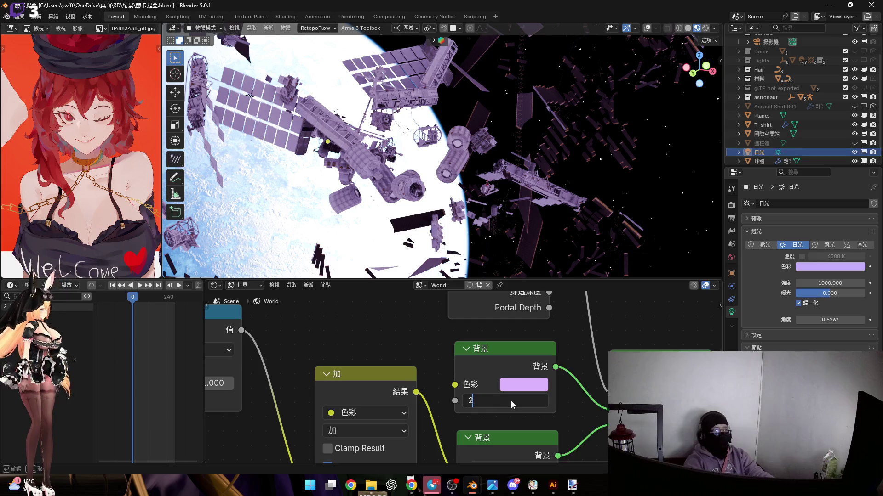
key(Return)
Make the tint a paler lavender (#E7D5FF) and check the camera shot in an enlarged 3D view.
click(524, 385)
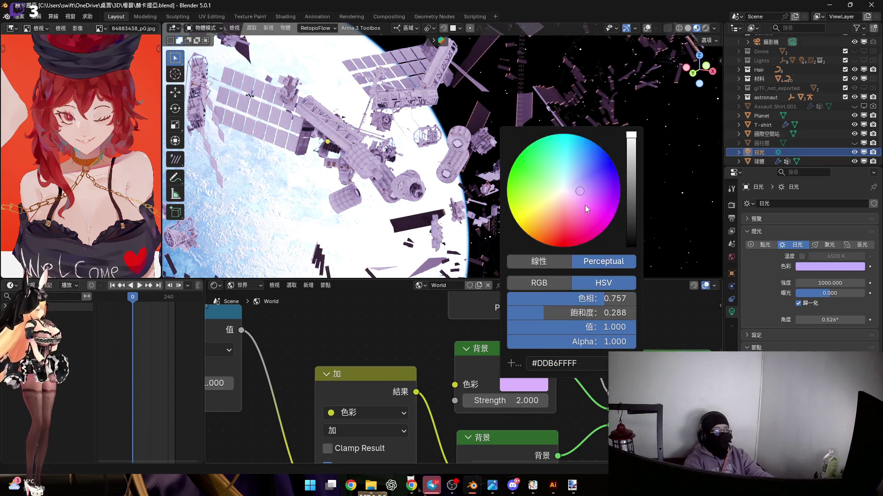
drag(580, 191, 573, 189)
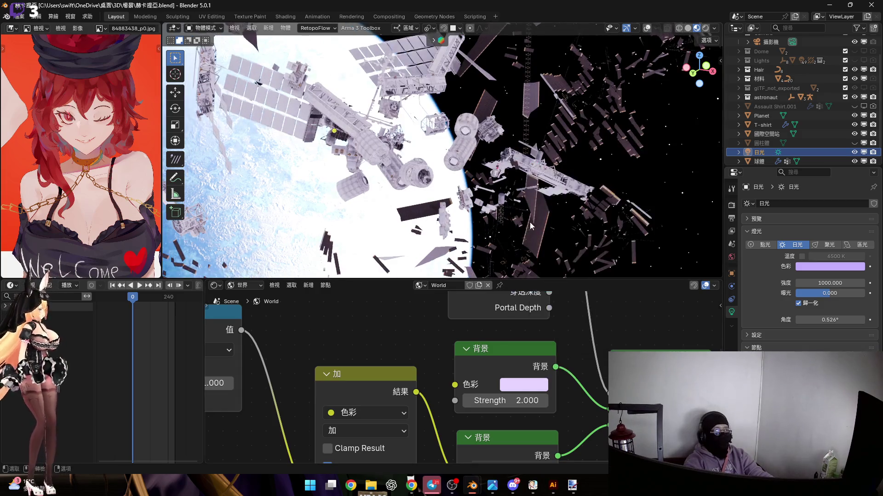
key(KP_0)
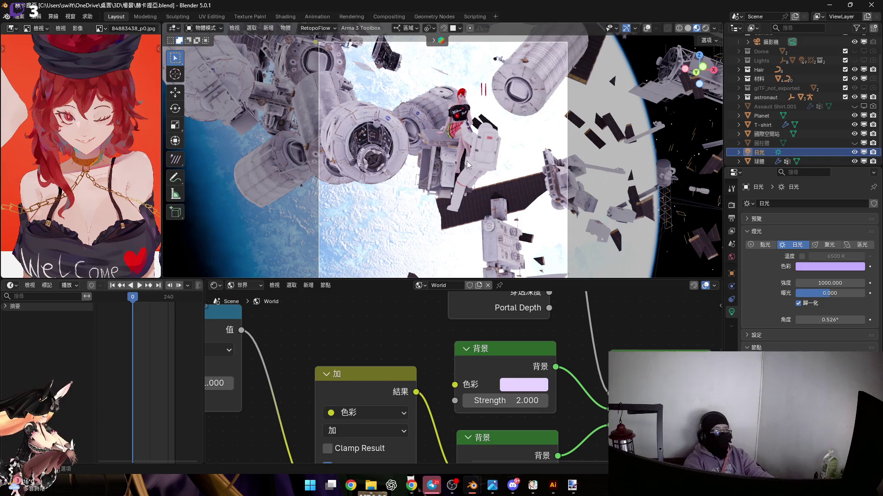
click(530, 386)
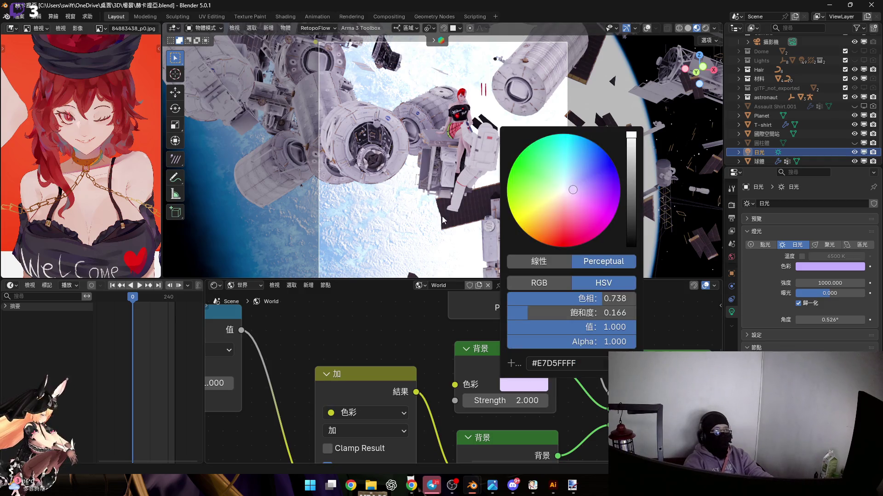
drag(391, 280, 392, 452)
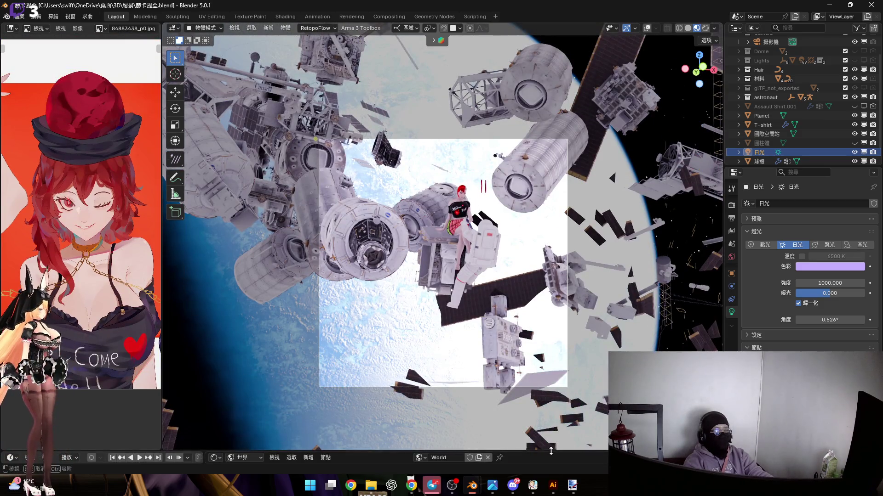
Set the world lighting strength to 1 and shift its tint toward pink.
drag(551, 452, 550, 265)
click(524, 393)
text(0.5)
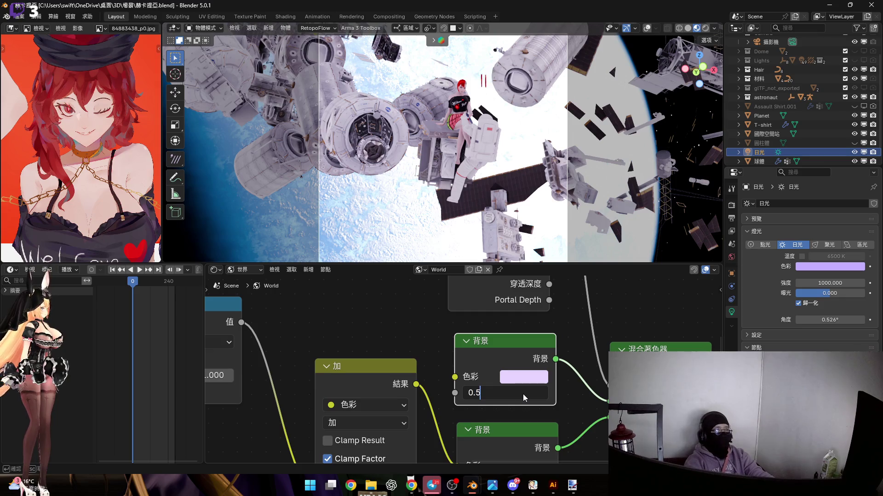
key(Return)
click(519, 396)
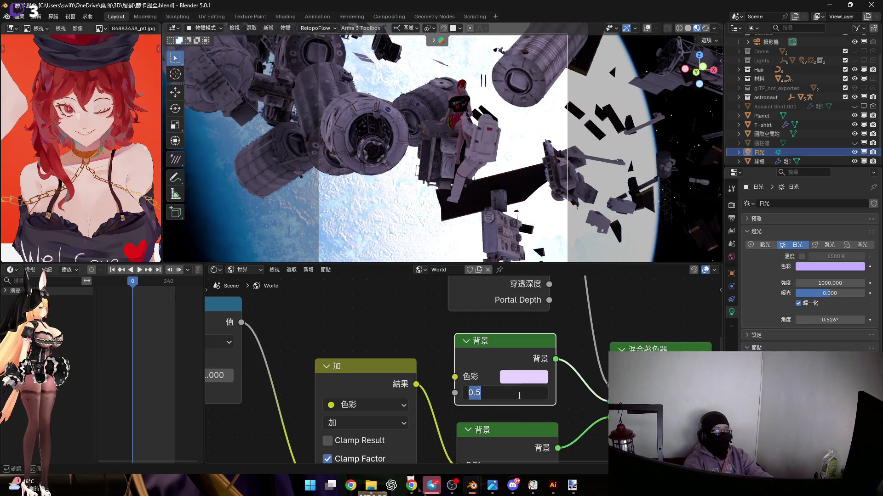
text(1)
key(Return)
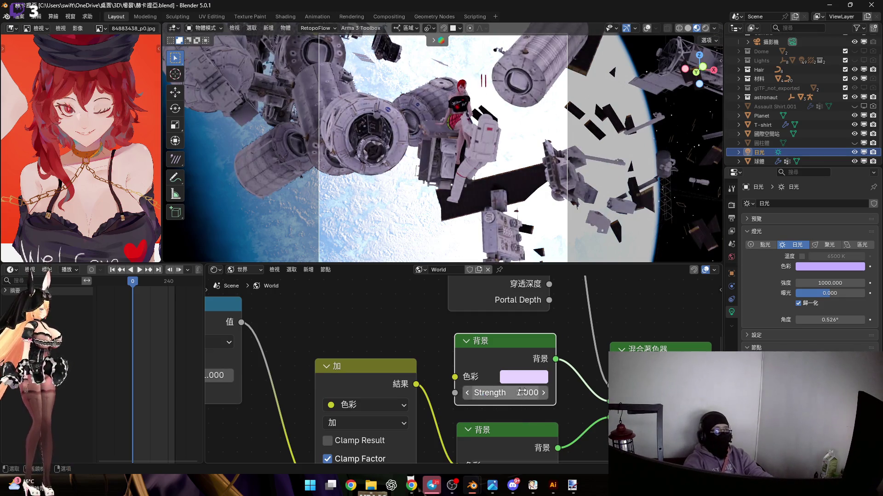
click(515, 376)
mouse_move(572, 184)
mouse_down()
mouse_move(566, 200)
mouse_move(573, 190)
mouse_up()
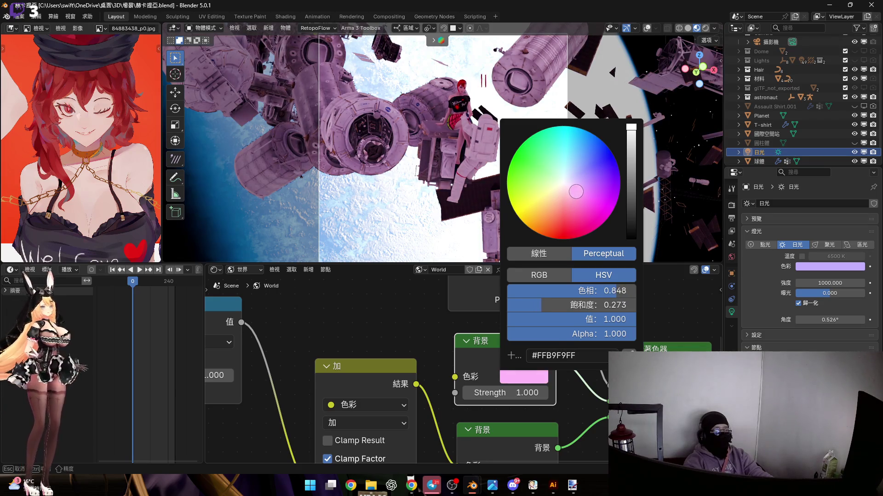
Orbit around the station and enlarge the 3D view over the node editor.
mouse_move(441, 163)
middle_down()
mouse_move(467, 160)
mouse_move(454, 159)
middle_up()
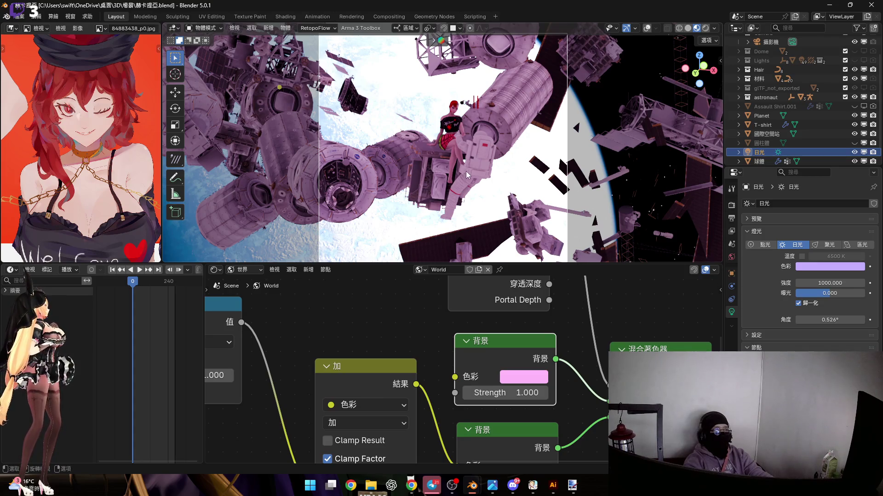
mouse_move(456, 154)
middle_down()
mouse_move(455, 183)
mouse_move(446, 142)
mouse_move(451, 160)
middle_up()
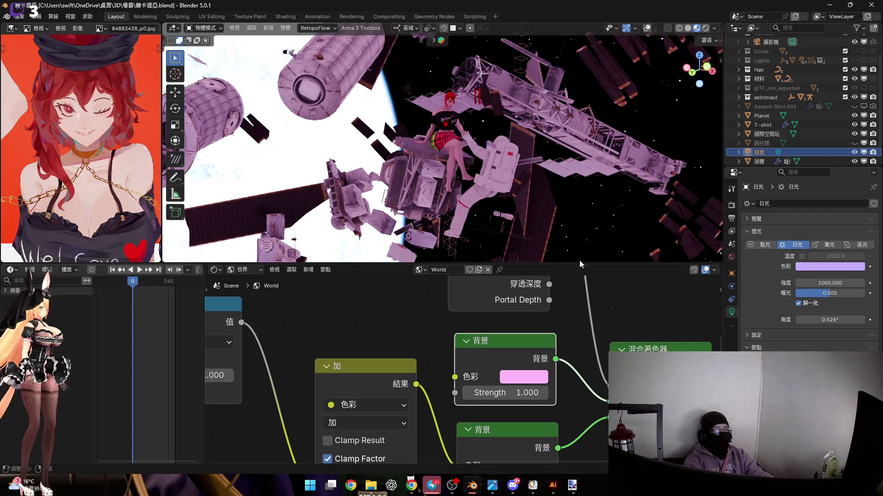
drag(579, 265, 580, 453)
mouse_move(445, 222)
middle_down()
mouse_move(437, 234)
mouse_move(482, 231)
middle_up()
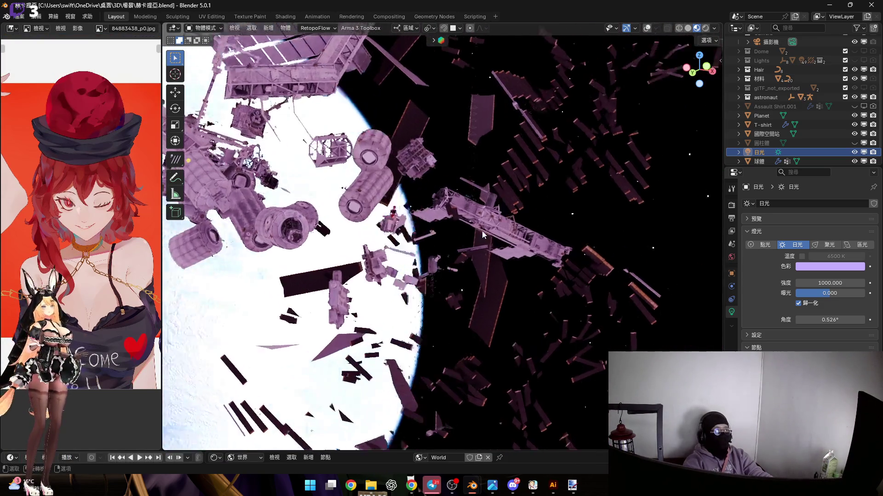
Return to camera view, orbit slightly, and maximize the 3D Viewport with Ctrl+Space.
key(KP_0)
mouse_move(451, 271)
middle_down()
mouse_move(419, 227)
mouse_move(391, 216)
mouse_move(401, 246)
mouse_move(380, 243)
mouse_move(394, 246)
mouse_move(416, 213)
mouse_move(413, 228)
mouse_move(430, 246)
mouse_move(416, 249)
mouse_move(419, 234)
mouse_move(432, 241)
middle_up()
key(ctrl+space)
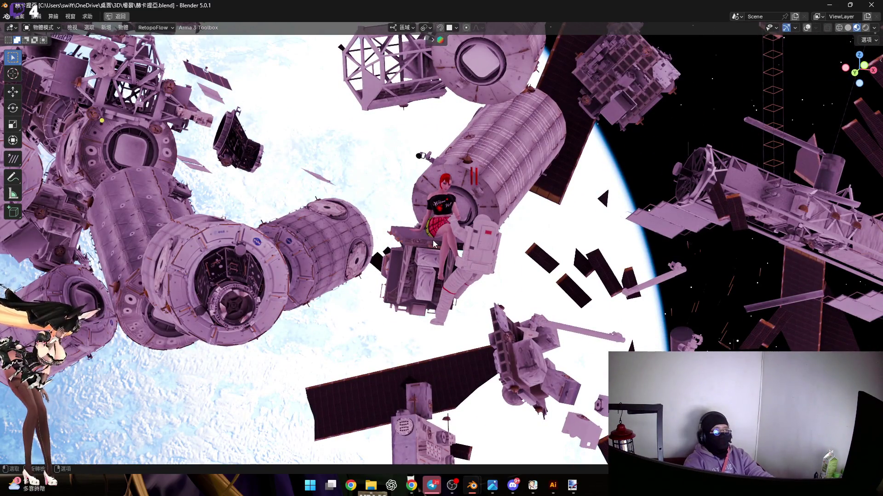
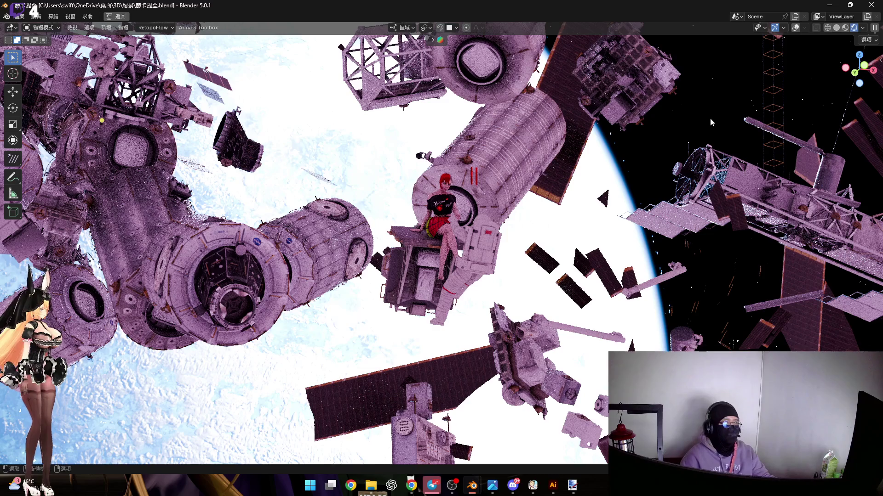
Switch the space scene to Material Preview shading, orbit it, and restore the full Layout workspace.
click(844, 29)
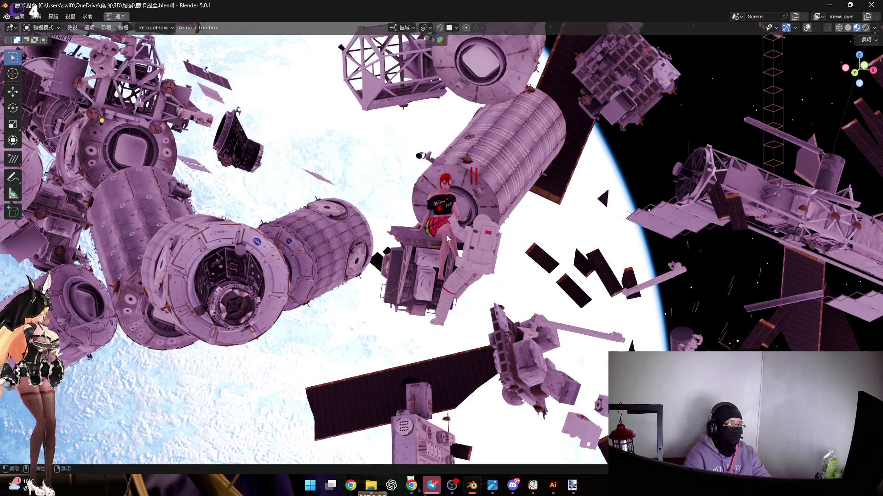
mouse_move(450, 239)
middle_down()
mouse_move(467, 225)
mouse_move(530, 269)
mouse_move(528, 282)
mouse_move(587, 306)
mouse_move(590, 278)
mouse_move(556, 247)
mouse_move(564, 267)
mouse_move(548, 267)
middle_up()
scroll(589, 278, up, 5)
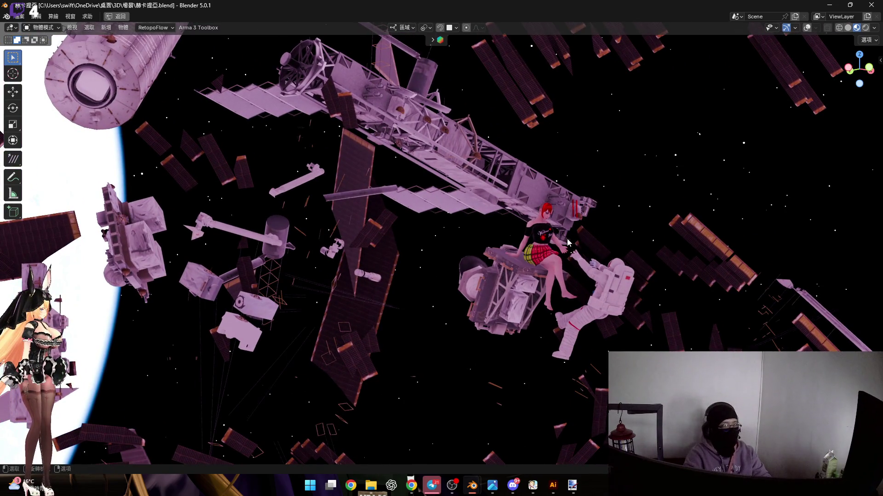
mouse_move(544, 263)
middle_down()
mouse_move(475, 262)
mouse_move(534, 271)
mouse_move(512, 272)
mouse_move(512, 247)
mouse_move(535, 264)
mouse_move(595, 261)
mouse_move(529, 278)
middle_up()
key(ctrl+space)
click(714, 29)
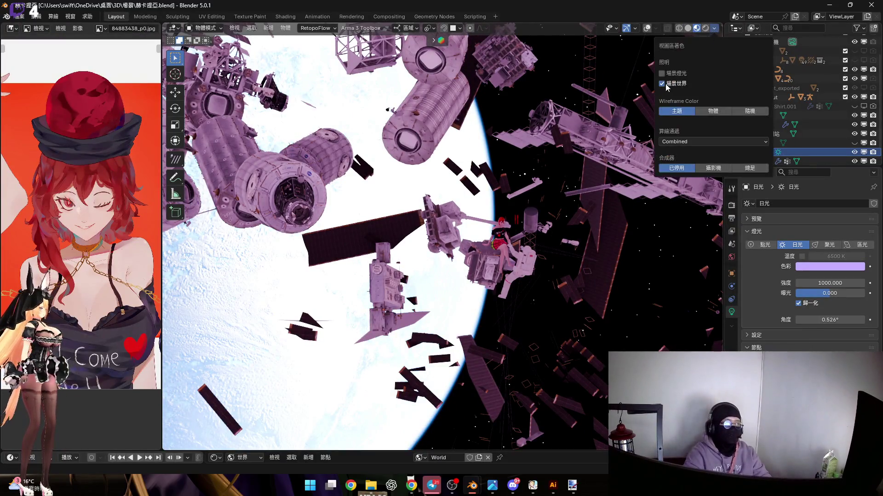
Turn off Scene Lights and Scene World shading, and hide the sun lamp 日光 and space station 國際空間站.
click(662, 73)
click(662, 83)
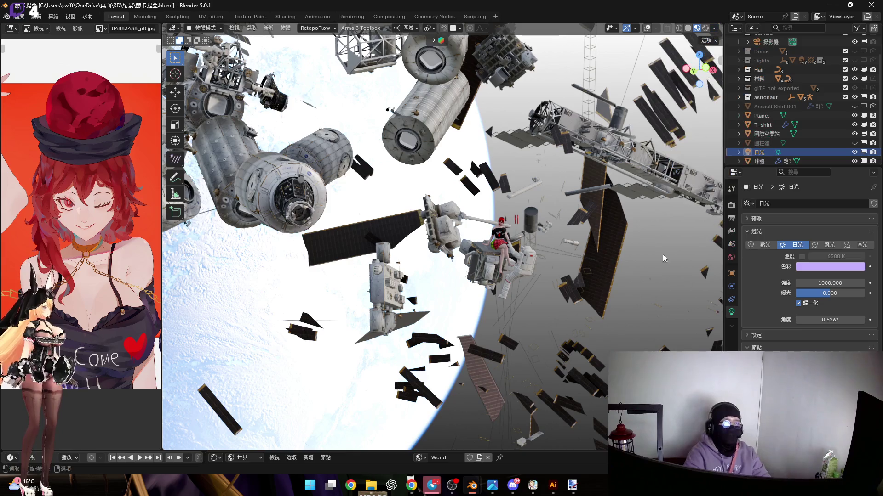
click(854, 152)
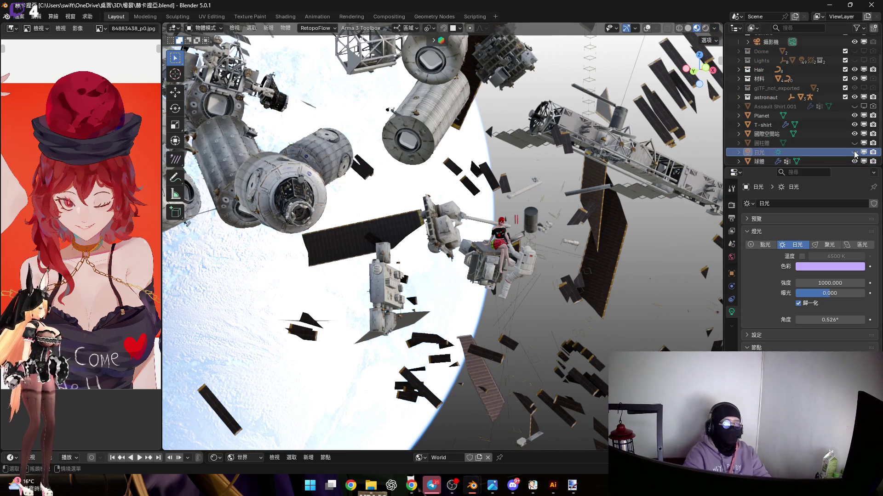
click(854, 133)
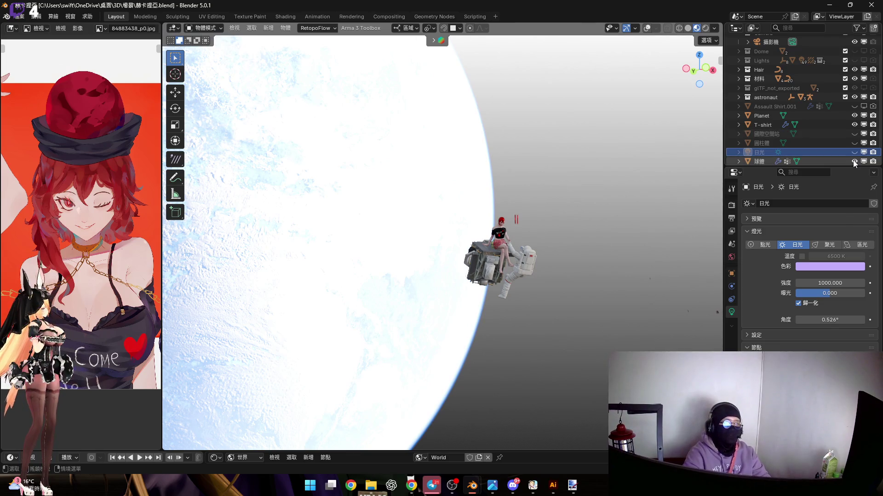
Select the 球體 object and zoom in on the seated figure.
click(811, 161)
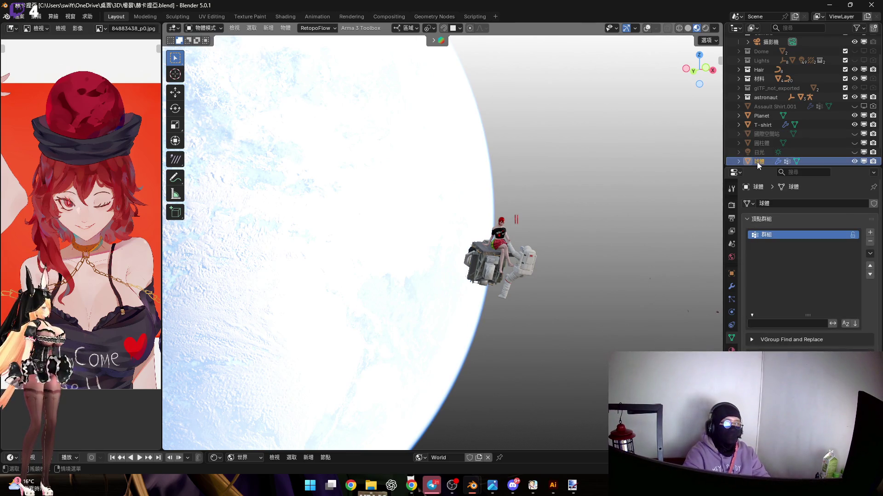
scroll(492, 269, up, 10)
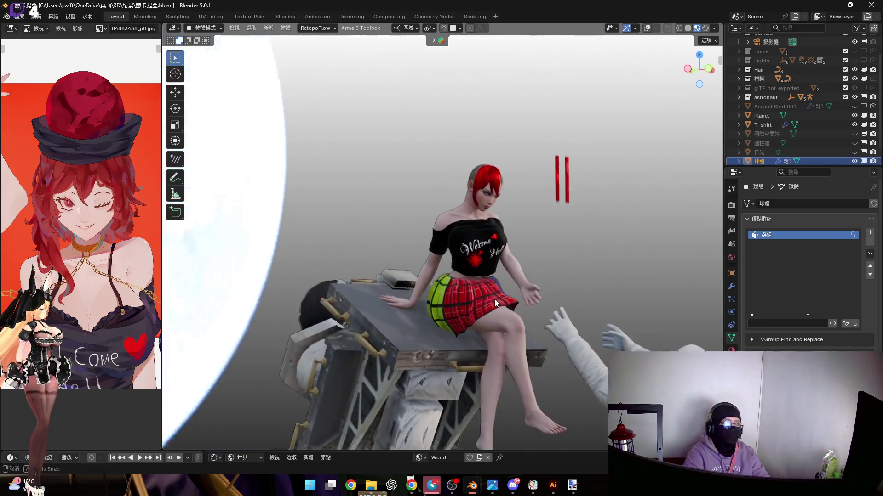
scroll(522, 304, up, 1)
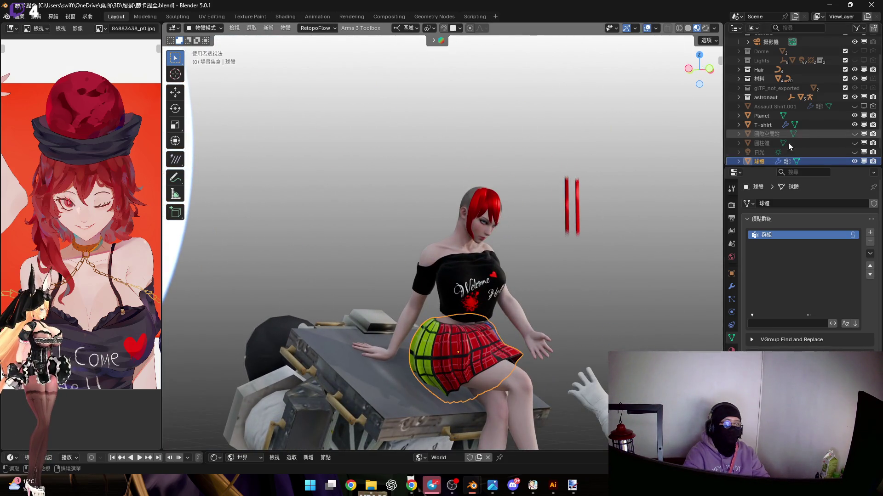
Rename 球體 to 'skirt' and set the shader editor to show Object materials.
double_click(765, 162)
text(skirt)
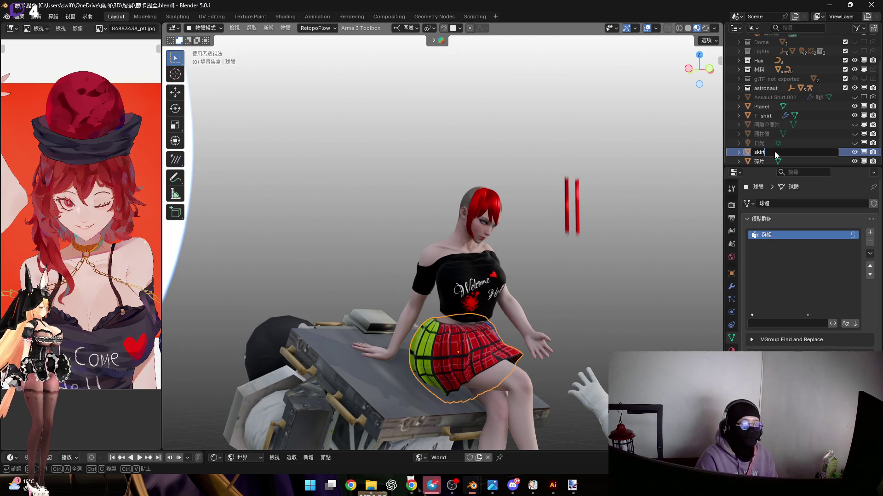
key(Return)
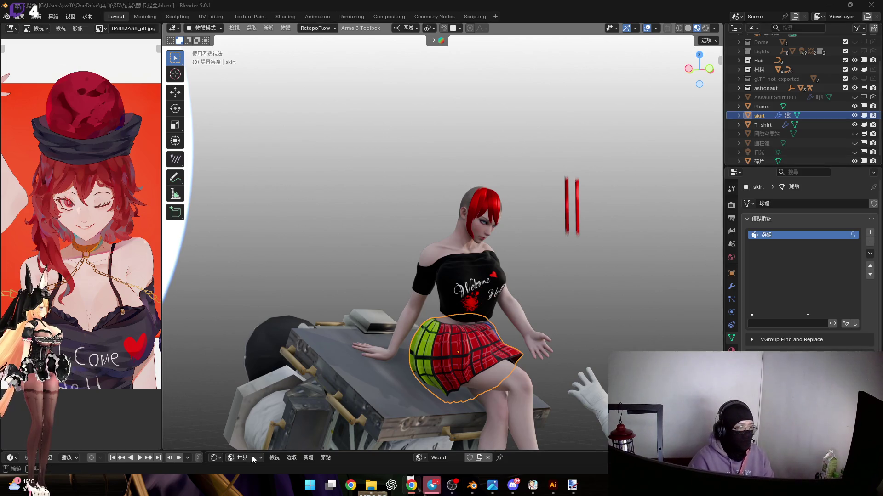
click(215, 458)
click(238, 459)
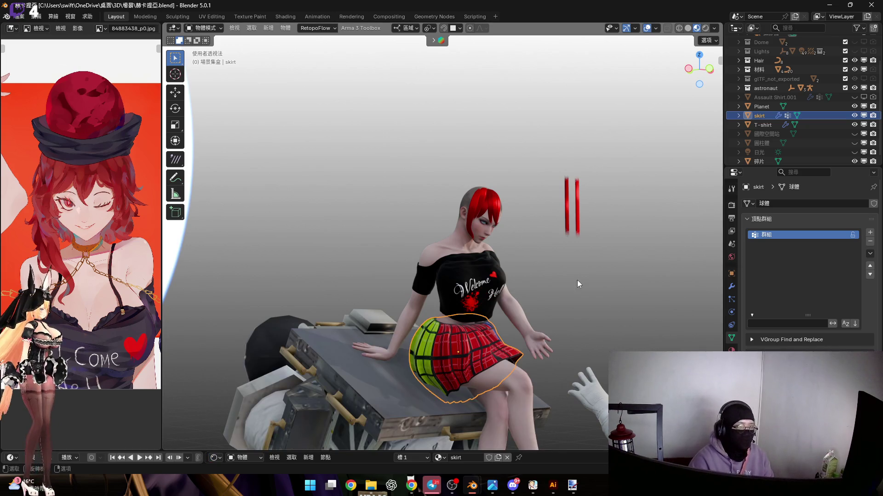
Duplicate the fringe strand Hair.008 in place, creating Hair.009.
mouse_move(533, 257)
middle_down()
mouse_move(507, 260)
mouse_move(458, 224)
middle_up()
scroll(458, 223, up, 4)
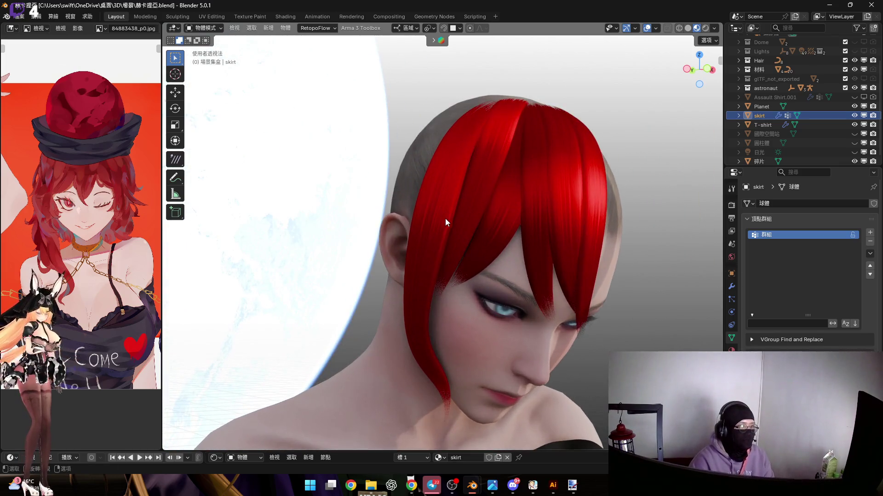
scroll(123, 258, down, 3)
scroll(114, 242, up, 3)
mouse_move(428, 220)
middle_down()
mouse_move(473, 223)
mouse_move(450, 235)
mouse_move(477, 242)
middle_up()
click(430, 237)
key(shift+d)
right_click(462, 259)
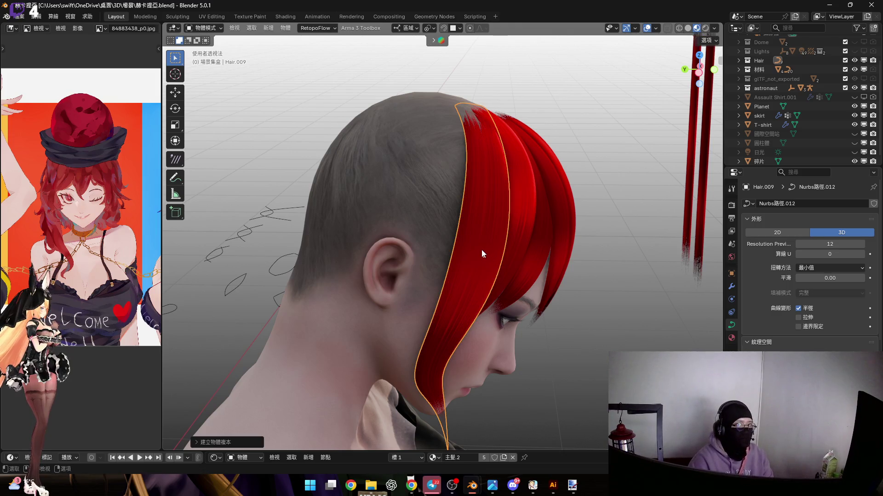
Move Hair.009 along Y and Z and rotate it about X to sit beside the ear.
middle_drag(485, 251, 480, 273)
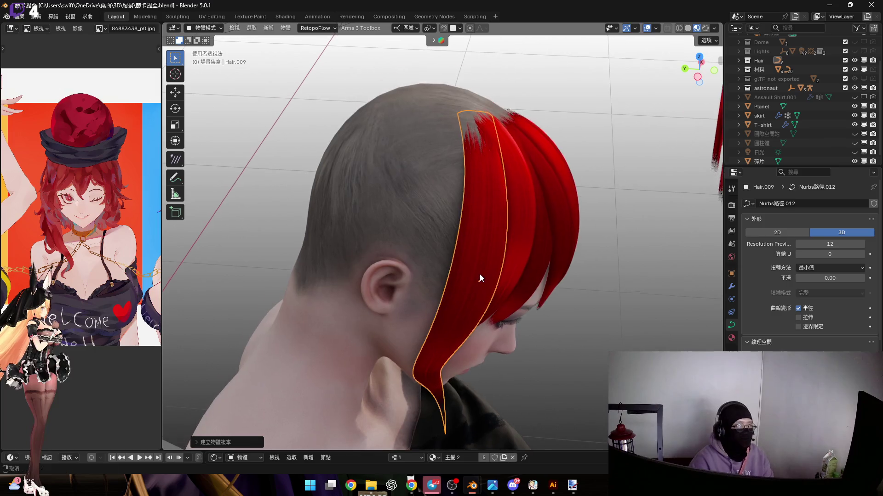
key(g)
key(y)
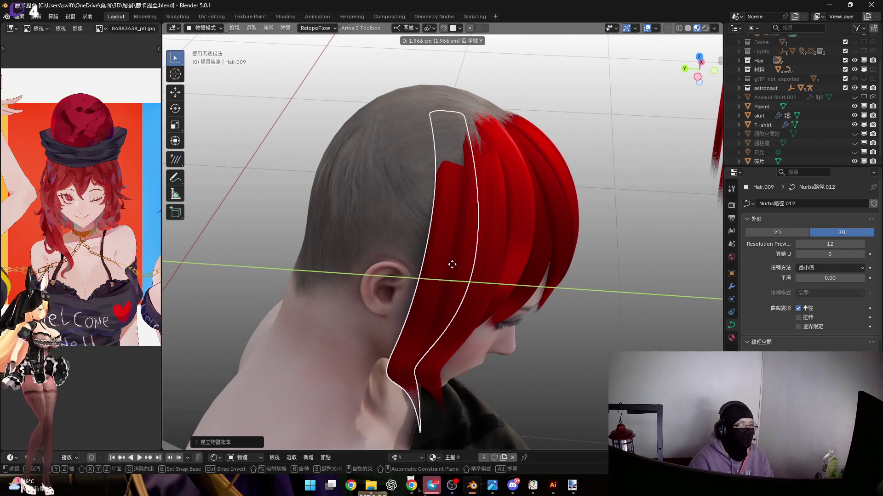
click(449, 262)
mouse_move(448, 262)
middle_down()
mouse_move(460, 279)
mouse_move(436, 266)
mouse_move(488, 263)
middle_up()
key(g)
key(z)
click(471, 268)
key(r)
key(x)
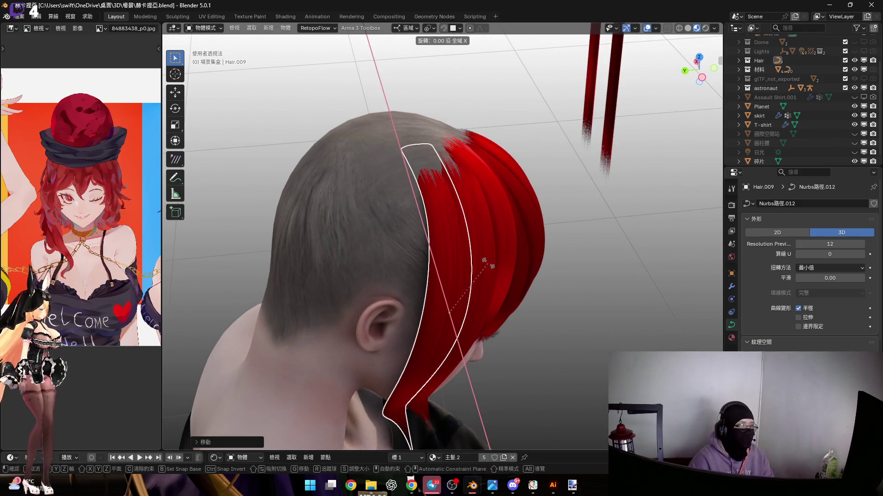
click(476, 264)
mouse_move(477, 264)
middle_down()
mouse_move(462, 261)
mouse_move(473, 260)
mouse_move(447, 280)
mouse_move(431, 230)
mouse_move(471, 260)
middle_up()
scroll(471, 260, up, 3)
In Edit Mode, box-select the strand's lower control points and rotate them about Z.
key(Tab)
drag(424, 266, 561, 415)
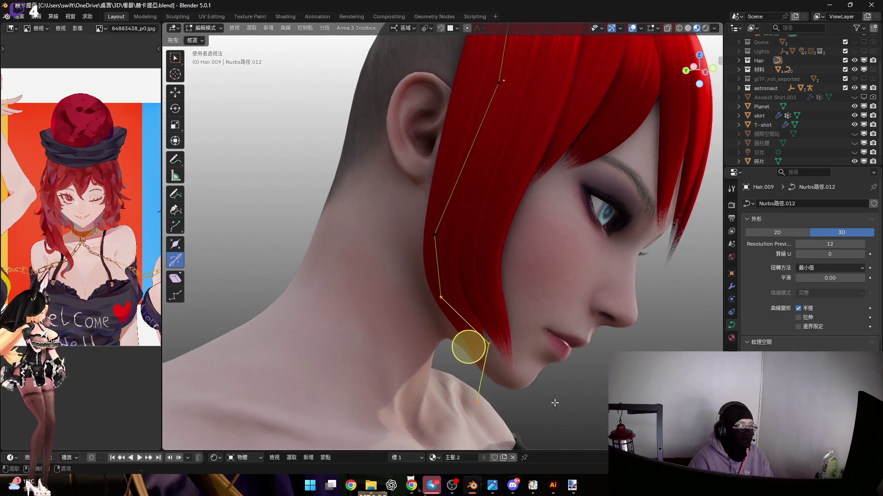
mouse_move(561, 414)
middle_down()
mouse_move(511, 290)
mouse_move(567, 317)
mouse_move(539, 279)
mouse_move(547, 290)
middle_up()
key(r)
key(z)
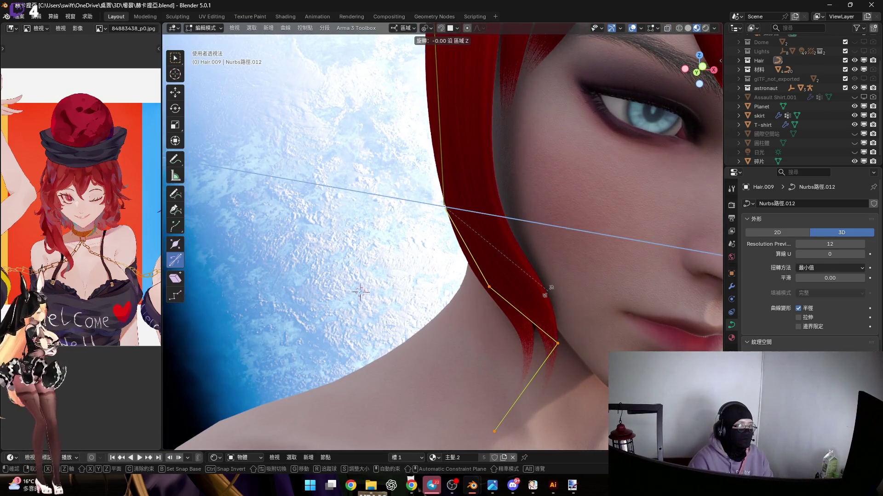
click(537, 340)
scroll(483, 364, down, 3)
mouse_move(483, 365)
middle_down()
mouse_move(512, 285)
mouse_move(488, 306)
mouse_move(498, 286)
mouse_move(492, 266)
mouse_move(479, 339)
mouse_move(477, 269)
mouse_move(508, 269)
mouse_move(509, 339)
mouse_move(509, 216)
mouse_move(498, 234)
middle_up()
scroll(487, 306, up, 3)
scroll(509, 338, down, 3)
scroll(509, 216, up, 5)
Slide the selected lower curve points along local Y toward the cheek.
key(g)
key(x)
key(y)
click(509, 253)
mouse_move(528, 219)
middle_down()
mouse_move(532, 274)
mouse_move(528, 225)
middle_up()
scroll(540, 234, up, 4)
scroll(540, 235, down, 5)
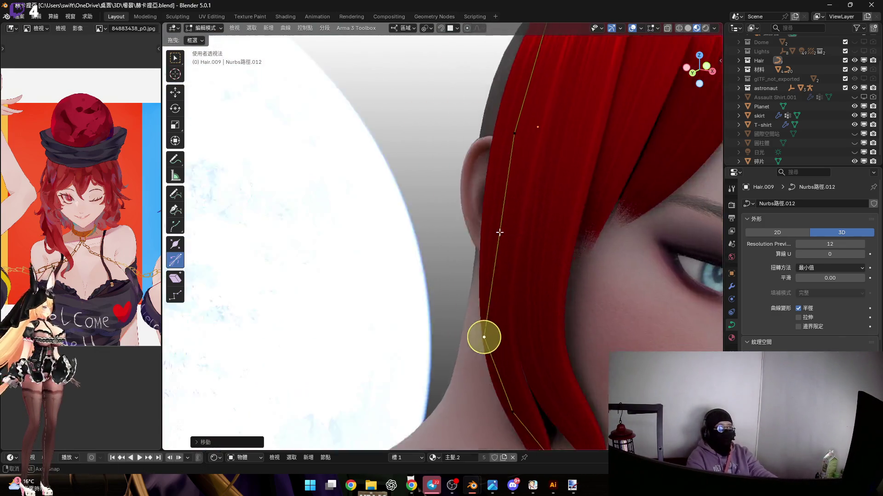
Scale a higher control point and shift it along local Y.
click(526, 257)
middle_drag(525, 257, 539, 237)
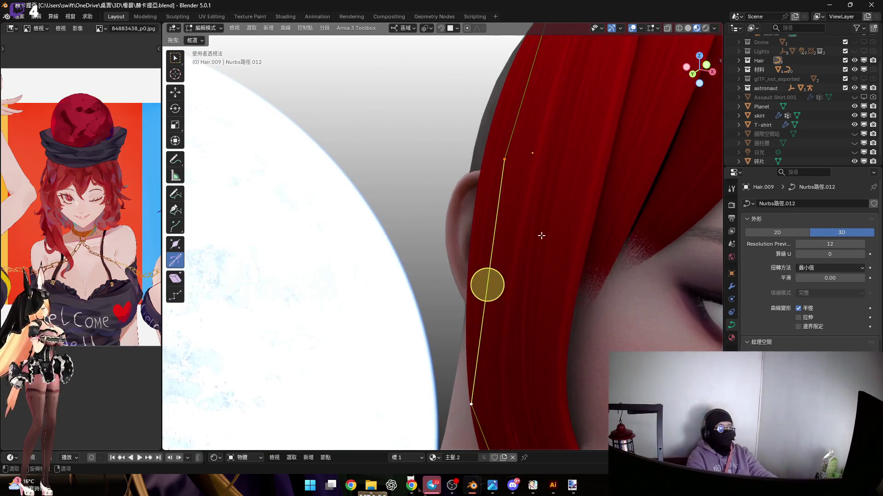
key(s)
click(483, 299)
mouse_move(483, 299)
middle_down()
mouse_move(503, 243)
mouse_move(517, 269)
mouse_move(508, 266)
middle_up()
key(g)
key(y)
click(509, 254)
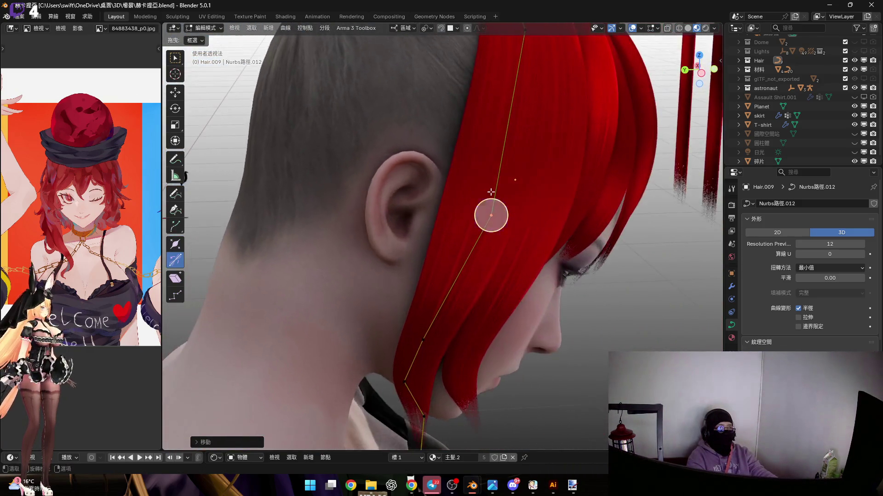
Tilt the selected point with Ctrl+T and return to Object Mode.
scroll(508, 266, up, 4)
key(ctrl+t)
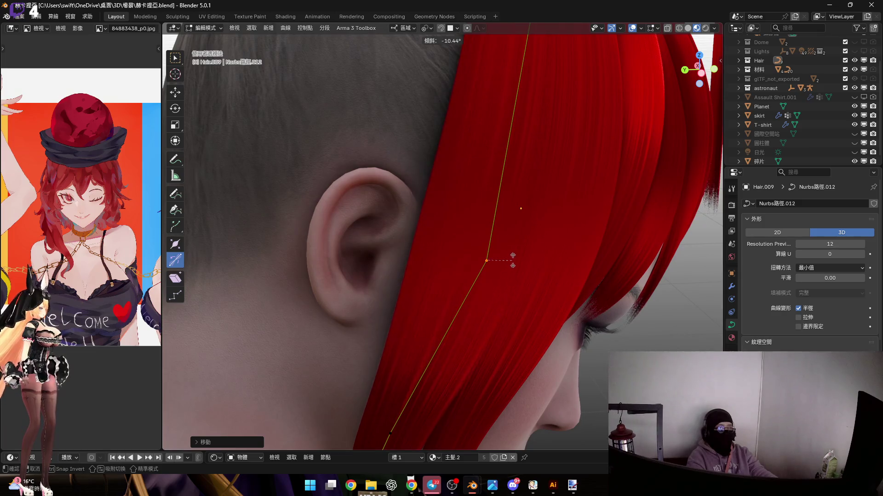
click(514, 257)
scroll(514, 258, down, 4)
mouse_move(514, 258)
middle_down()
mouse_move(478, 251)
mouse_move(467, 276)
mouse_move(477, 262)
mouse_move(494, 271)
middle_up()
scroll(495, 271, down, 5)
key(Tab)
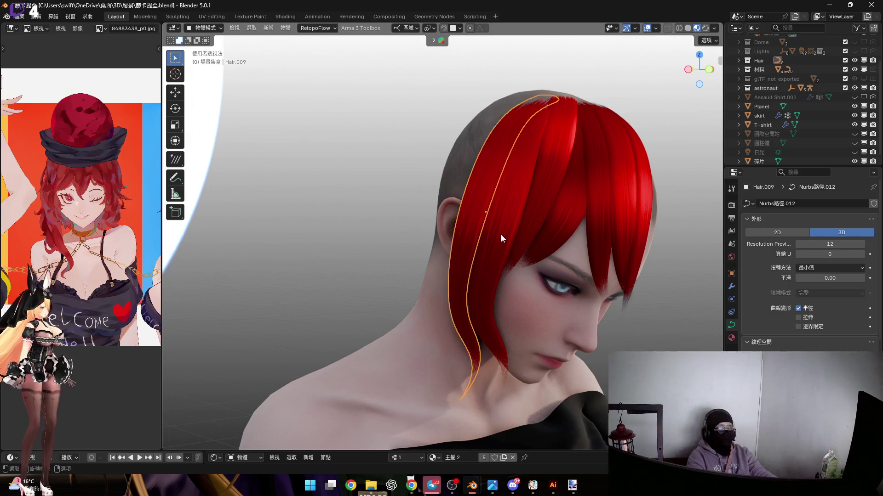
Duplicate Hair.009 into Hair.010 and slide the copy along the global Y axis.
mouse_move(487, 262)
middle_down()
mouse_move(483, 195)
mouse_move(509, 205)
mouse_move(476, 239)
mouse_move(475, 223)
mouse_move(504, 254)
mouse_move(481, 234)
mouse_move(500, 245)
mouse_move(522, 236)
middle_up()
scroll(481, 233, up, 3)
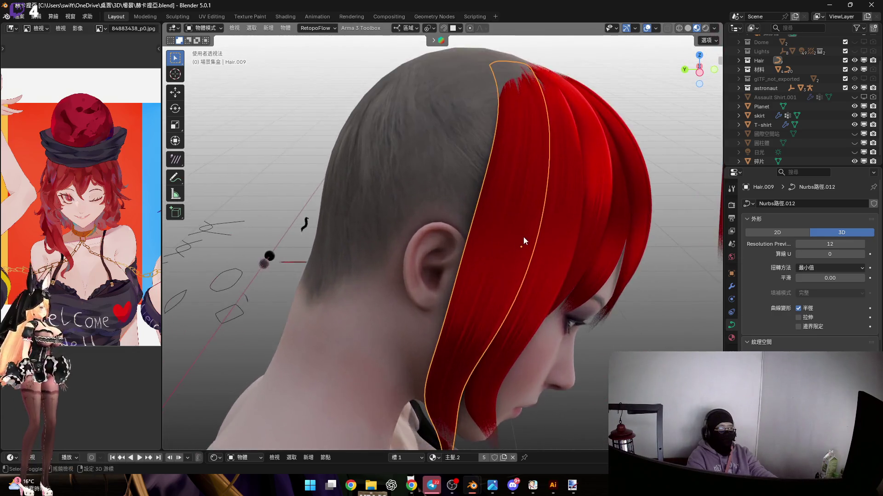
scroll(523, 236, down, 2)
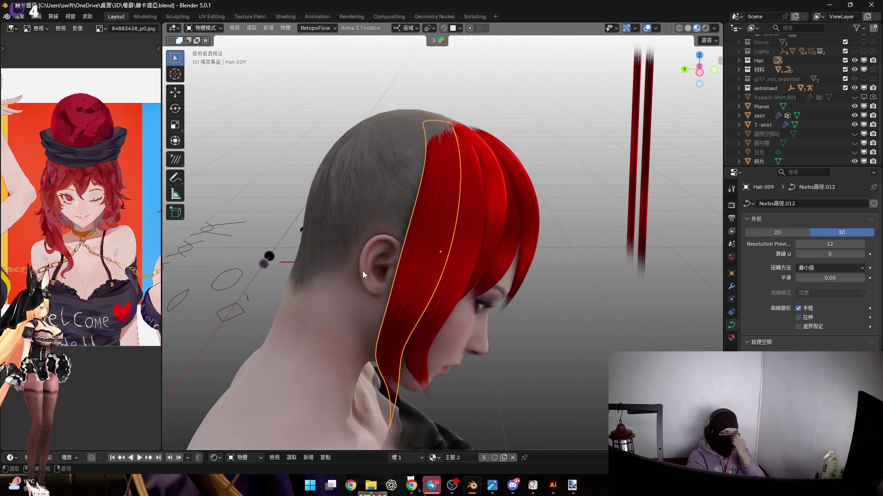
scroll(401, 260, up, 3)
mouse_move(430, 314)
middle_down()
mouse_move(439, 266)
mouse_move(424, 266)
mouse_move(518, 276)
mouse_move(442, 272)
mouse_move(453, 274)
mouse_move(479, 231)
mouse_move(487, 244)
middle_up()
mouse_move(658, 240)
middle_down()
mouse_move(429, 320)
mouse_move(483, 250)
mouse_move(490, 271)
middle_up()
key(shift+d)
key(y)
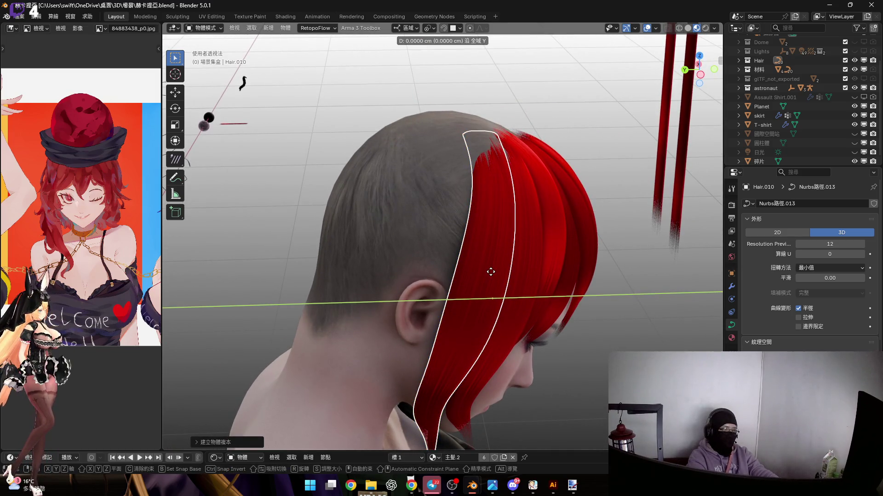
click(473, 255)
Rotate Hair.010 about global Z behind the ear and enter curve Edit Mode.
mouse_move(472, 256)
middle_down()
mouse_move(487, 250)
mouse_move(492, 259)
middle_up()
key(r)
key(z)
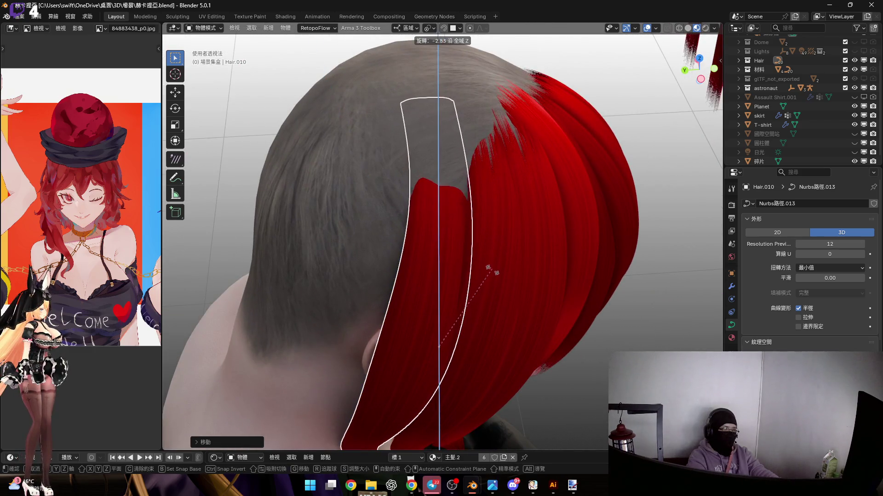
click(488, 304)
mouse_move(488, 304)
middle_down()
mouse_move(432, 278)
mouse_move(480, 189)
mouse_move(493, 186)
mouse_move(500, 206)
middle_up()
key(Tab)
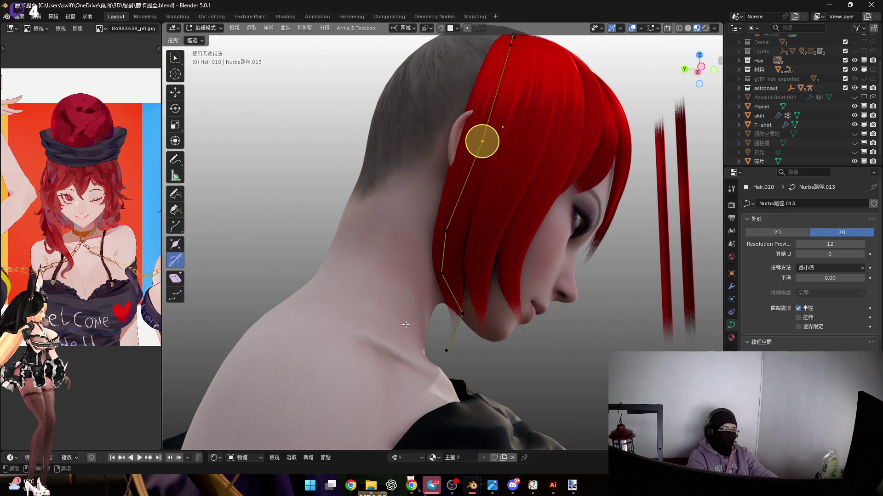
Swing Hair.010's lower control points with a series of rotations around the global Y axis.
scroll(448, 317, up, 4)
mouse_move(448, 317)
middle_down()
mouse_move(439, 307)
mouse_move(473, 325)
mouse_move(548, 240)
middle_up()
key(r)
key(y)
click(524, 266)
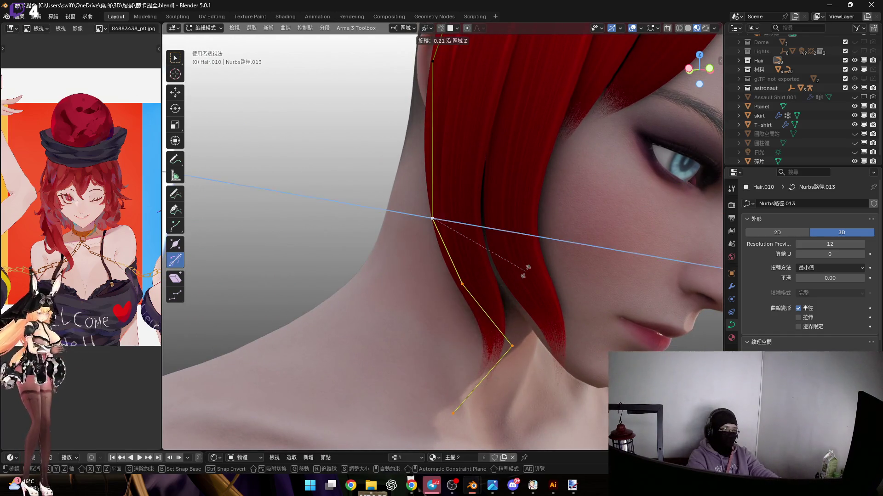
middle_drag(521, 266, 488, 232)
key(r)
click(489, 236)
key(r)
key(y)
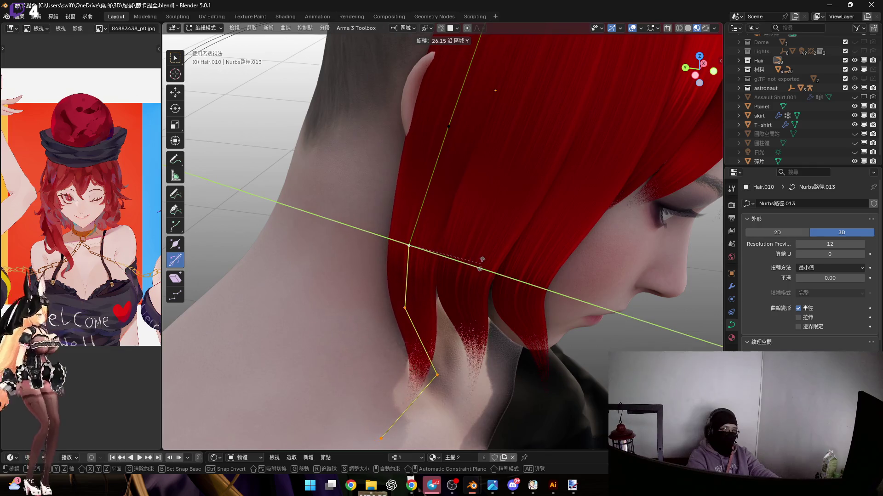
click(430, 317)
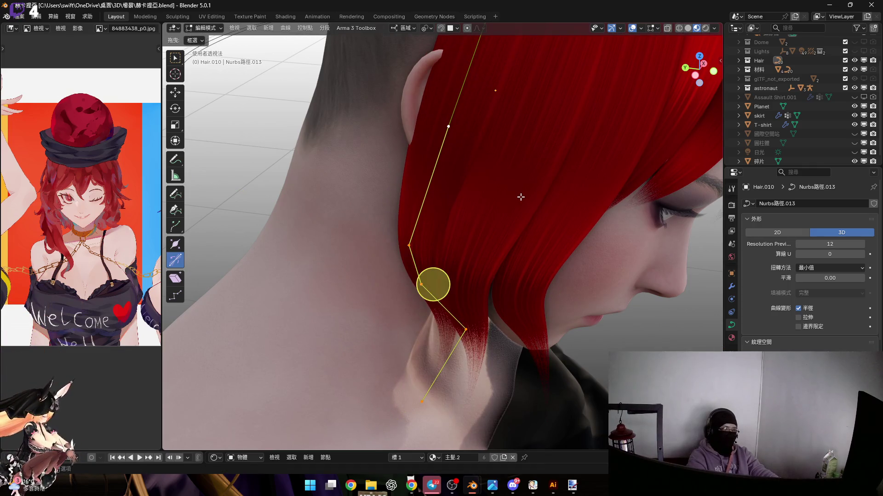
Rotate the lower points around local Y and shrink them slightly.
key(r)
key(y)
key(y)
click(411, 309)
mouse_move(411, 309)
middle_down()
mouse_move(443, 375)
mouse_move(434, 309)
mouse_move(445, 232)
mouse_move(437, 258)
middle_up()
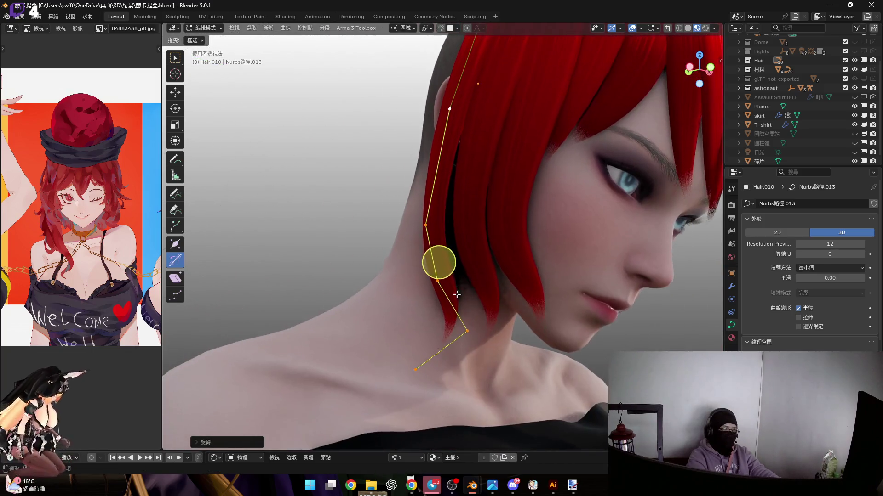
key(s)
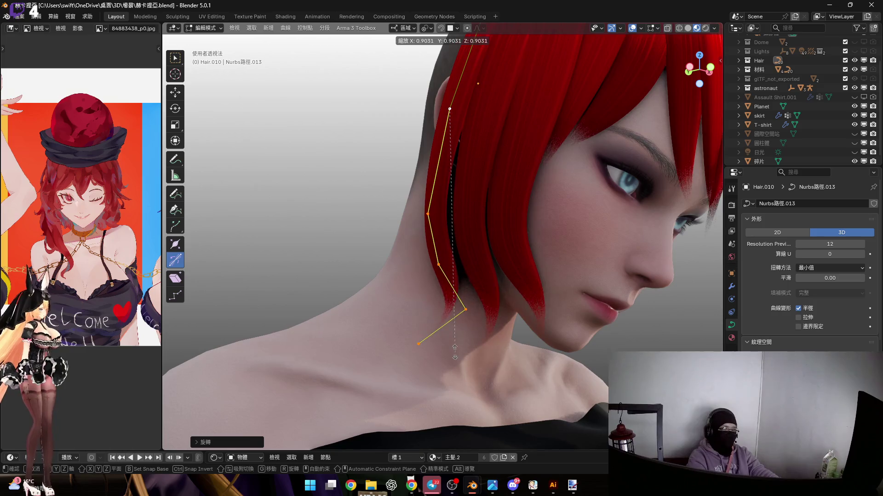
click(455, 352)
Add another control point to the selection, scale the points, and move them along local Z.
middle_drag(438, 241, 432, 276)
scroll(433, 280, up, 3)
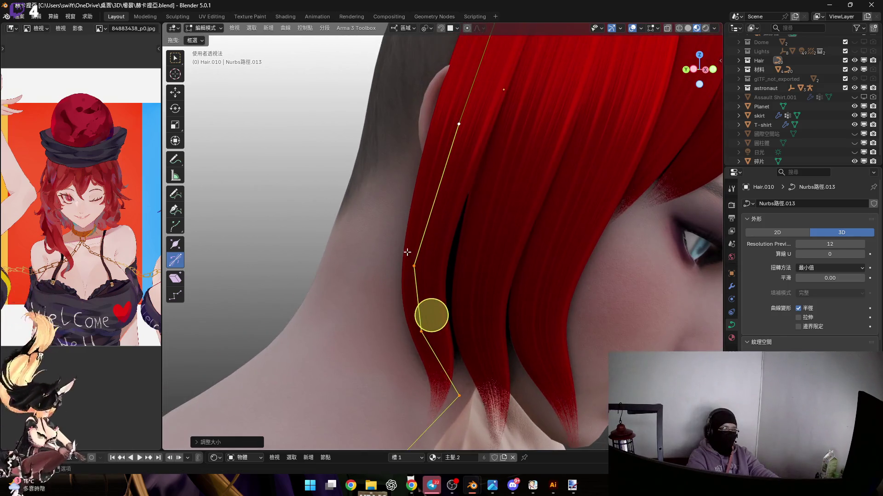
shift+click(459, 124)
key(s)
click(457, 221)
mouse_move(457, 220)
middle_down()
mouse_move(489, 282)
mouse_move(446, 233)
mouse_move(465, 223)
mouse_move(471, 238)
mouse_move(464, 131)
mouse_move(442, 144)
middle_up()
key(g)
key(z)
click(480, 237)
Select another control point, move it along local Z, and rotate it around local Z.
click(428, 244)
scroll(461, 248, up, 3)
click(456, 269)
mouse_move(457, 268)
middle_down()
mouse_move(469, 250)
mouse_move(341, 238)
middle_up()
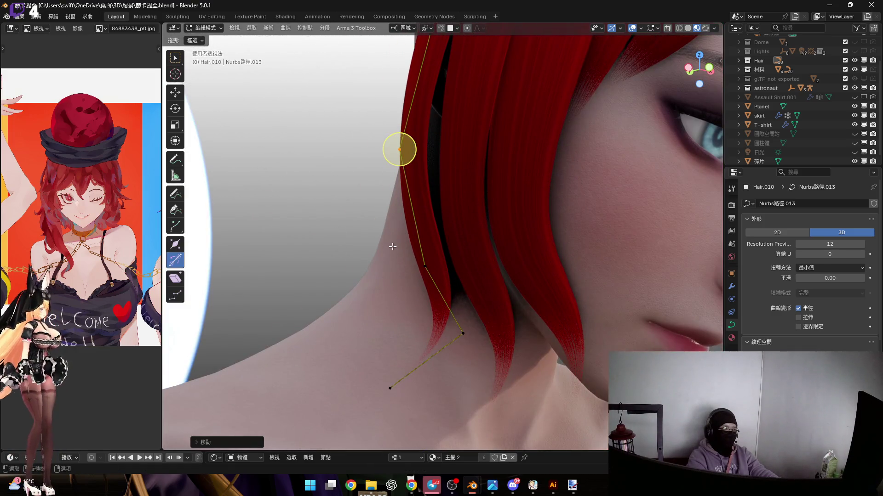
middle_drag(482, 349, 432, 301)
mouse_move(399, 230)
middle_down()
mouse_move(510, 286)
mouse_move(490, 288)
middle_up()
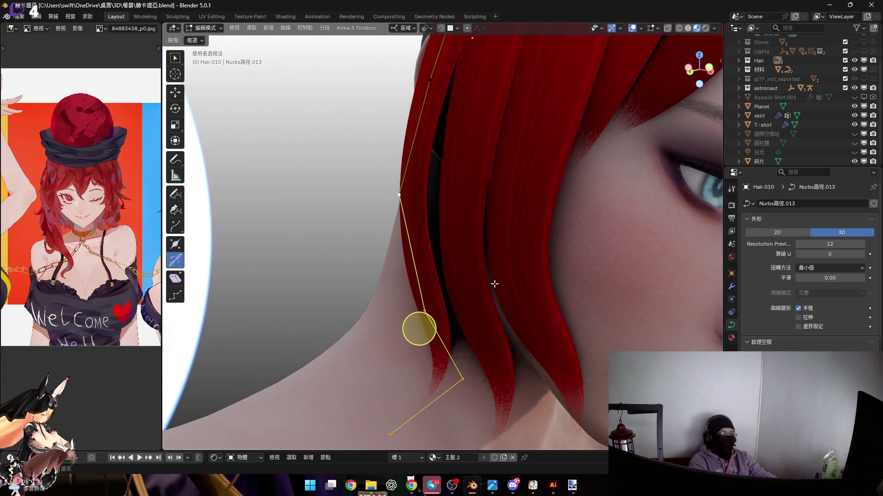
key(r)
key(z)
key(z)
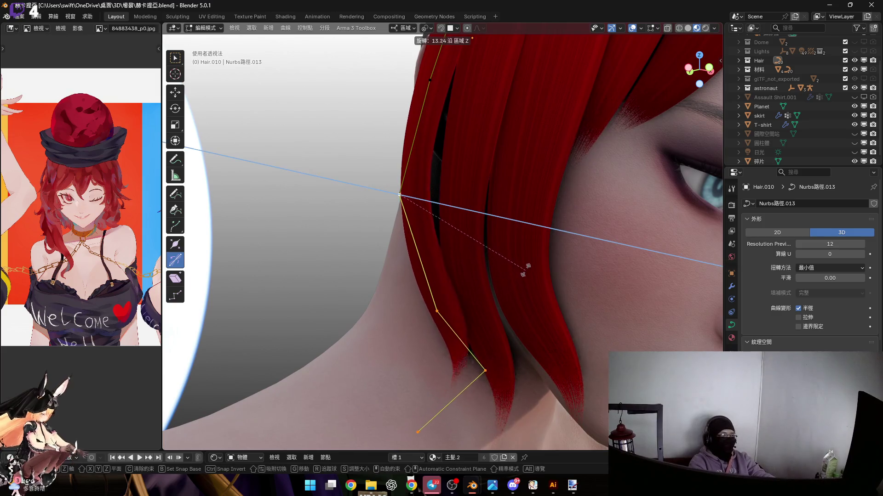
click(525, 270)
Rotate the curve points around local Z again and change the strand's thickness there with Alt+S.
mouse_move(508, 274)
middle_down()
mouse_move(553, 240)
mouse_move(484, 273)
mouse_move(473, 282)
mouse_move(479, 291)
mouse_move(516, 253)
mouse_move(483, 249)
mouse_move(489, 346)
mouse_move(500, 315)
mouse_move(473, 325)
mouse_move(510, 311)
middle_up()
key(r)
key(z)
key(z)
click(521, 281)
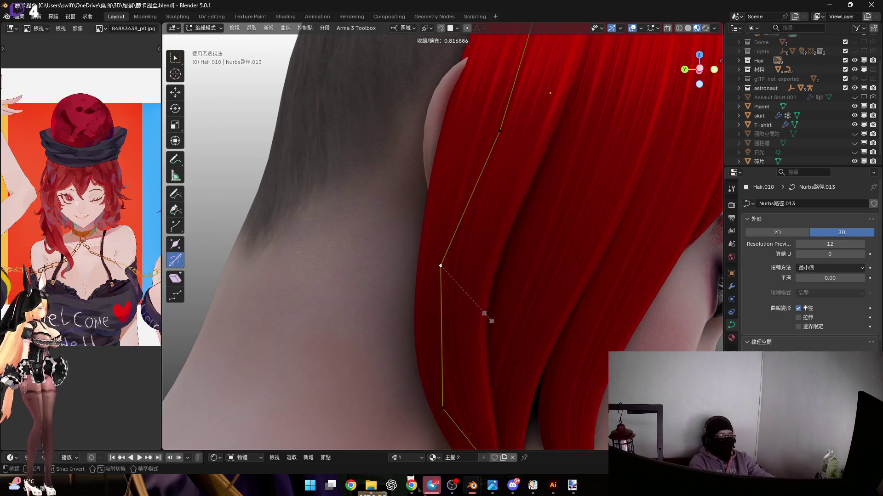
click(468, 305)
mouse_move(468, 305)
middle_down()
mouse_move(489, 305)
mouse_move(475, 320)
middle_up()
mouse_move(495, 249)
middle_down()
mouse_move(529, 312)
mouse_move(473, 287)
mouse_move(503, 201)
mouse_move(410, 227)
mouse_move(471, 234)
mouse_move(484, 203)
mouse_move(469, 266)
mouse_move(465, 213)
mouse_move(463, 227)
mouse_move(448, 198)
mouse_move(454, 266)
mouse_move(421, 214)
mouse_move(482, 236)
middle_up()
key(alt+s)
click(535, 319)
Twist the strand at the selected point and move it along local Y in an orthographic view.
key(ctrl+t)
mouse_move(696, 81)
mouse_down()
mouse_move(483, 261)
mouse_move(489, 250)
mouse_move(471, 258)
mouse_up()
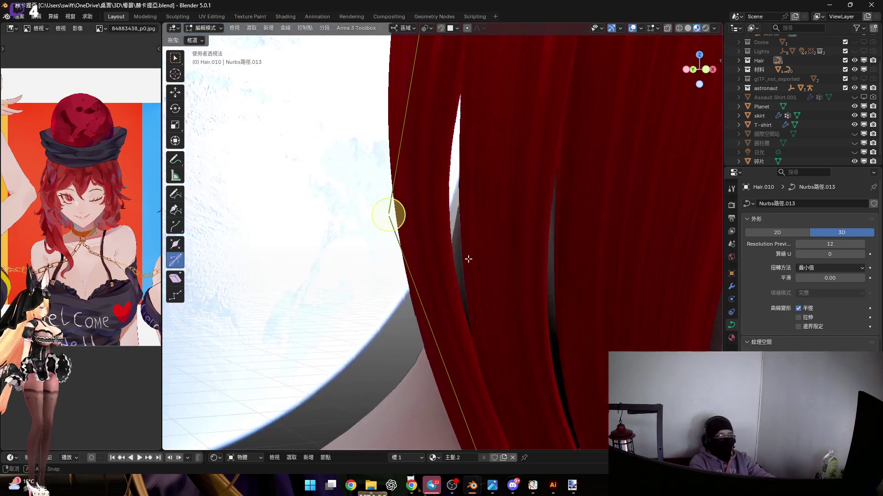
key(g)
key(y)
key(y)
click(391, 221)
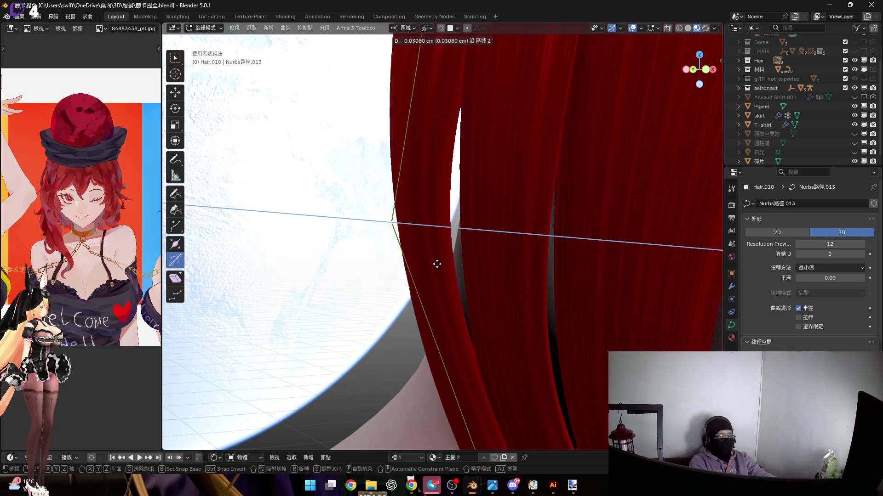
scroll(838, 148, down, 1)
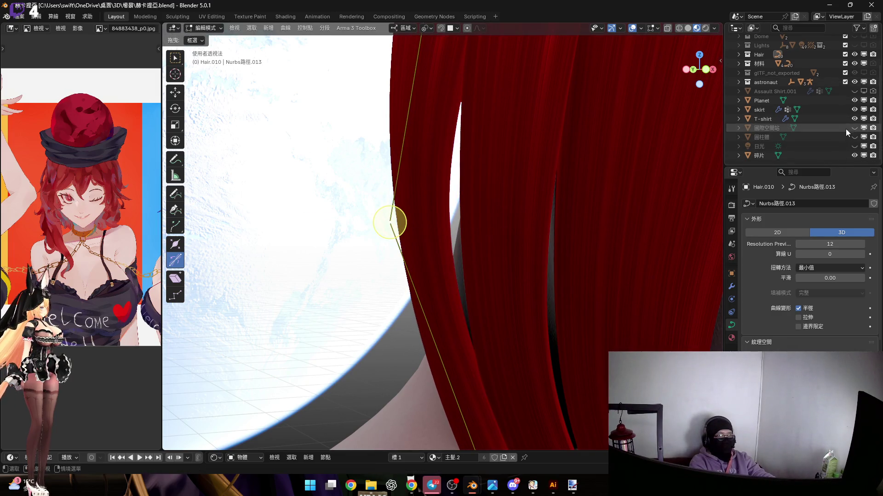
Hide the Planet object and move the selected control point along local Z.
click(854, 101)
mouse_move(430, 242)
middle_down()
mouse_move(444, 257)
mouse_move(425, 230)
middle_up()
key(g)
key(z)
key(z)
click(434, 229)
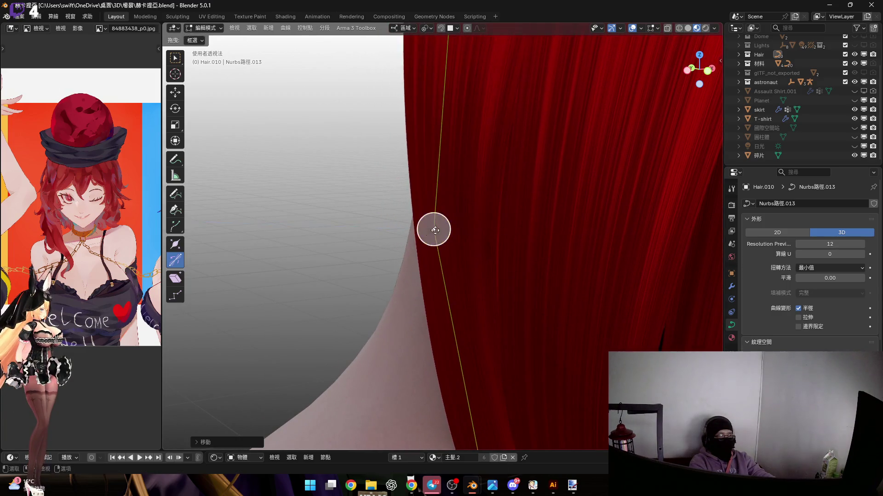
scroll(522, 244, up, 5)
scroll(455, 246, down, 6)
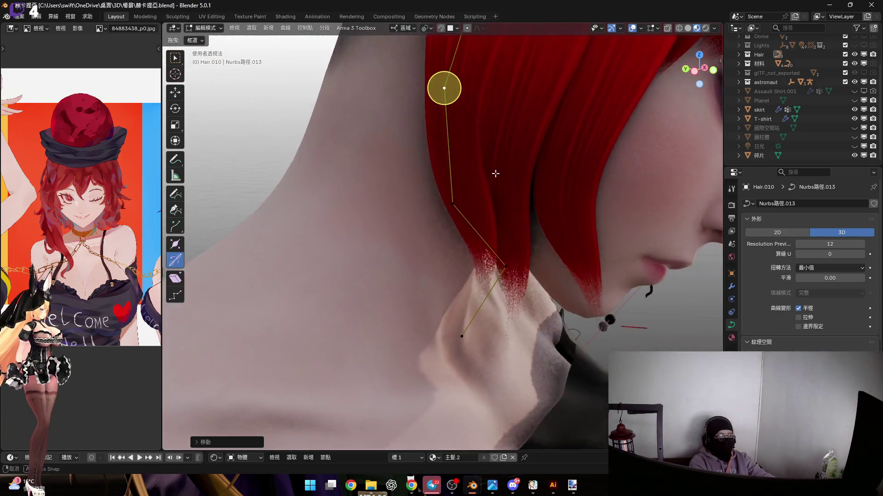
Re-orient the strand's curve points by rotating them around local X.
mouse_move(479, 262)
middle_down()
mouse_move(475, 235)
mouse_move(471, 244)
mouse_move(533, 273)
middle_up()
key(r)
key(Escape)
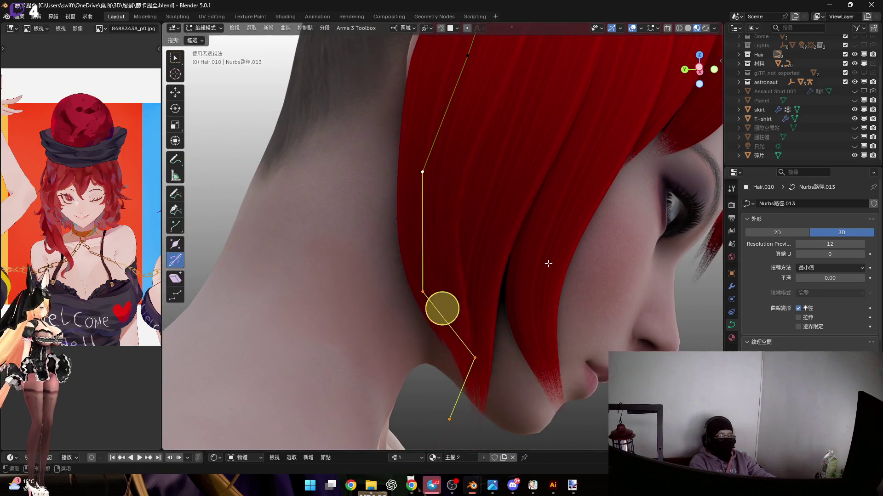
key(r)
key(z)
key(z)
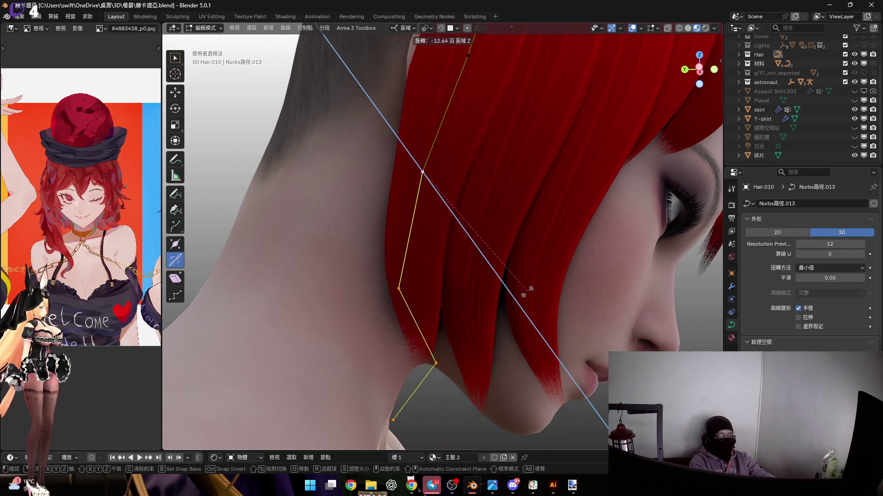
key(x)
key(x)
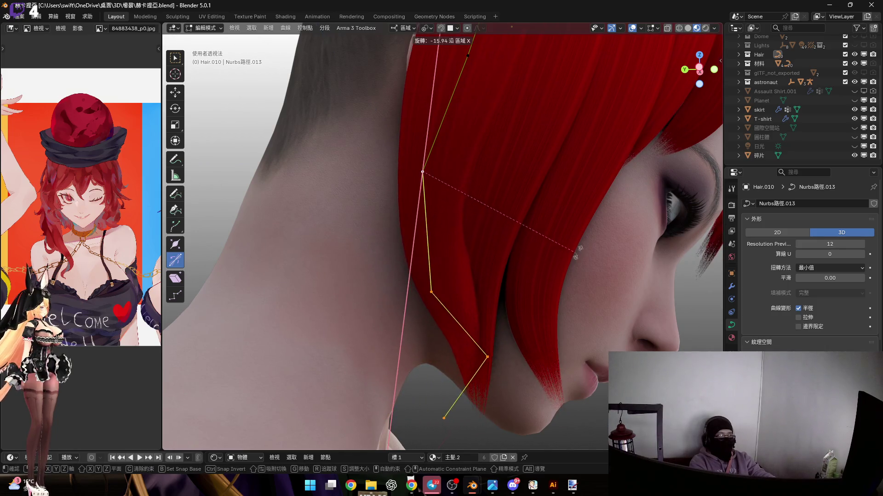
click(445, 306)
mouse_move(445, 306)
middle_down()
mouse_move(448, 272)
mouse_move(467, 260)
mouse_move(478, 300)
middle_up()
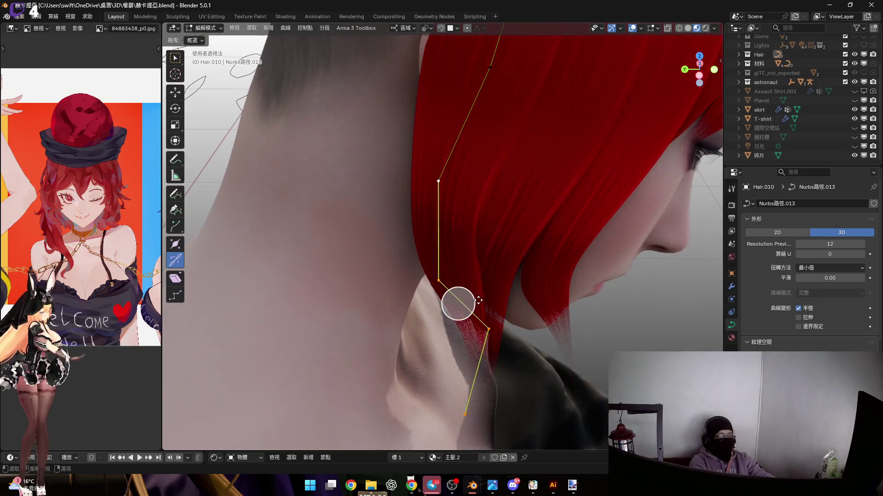
click(497, 300)
Select the strand's upper control point and twist it to about -2.40°.
mouse_move(498, 300)
middle_down()
mouse_move(437, 252)
mouse_move(455, 291)
mouse_move(459, 213)
mouse_move(473, 217)
mouse_move(407, 199)
middle_up()
drag(407, 199, 437, 227)
key(KP_Decimal)
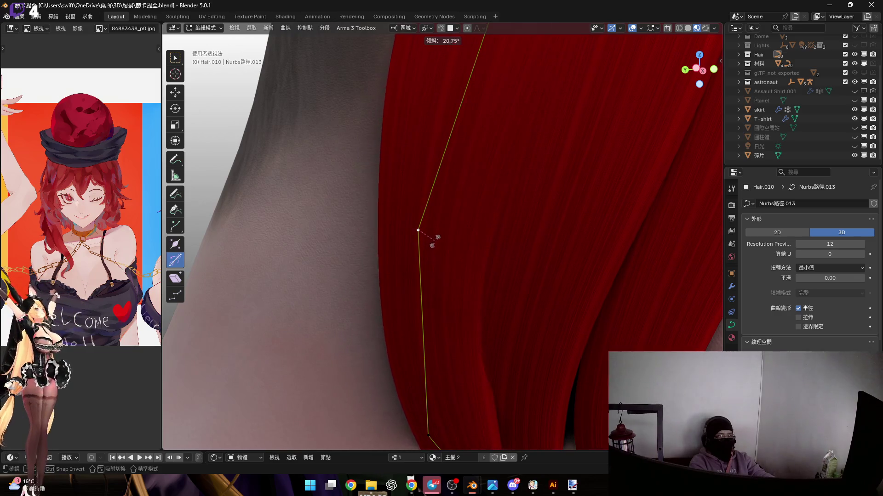
click(439, 237)
mouse_move(439, 236)
middle_down()
mouse_move(404, 311)
mouse_move(428, 339)
mouse_move(478, 217)
mouse_move(497, 212)
middle_up()
drag(474, 229, 475, 229)
mouse_move(475, 229)
middle_down()
mouse_move(477, 209)
mouse_move(459, 206)
mouse_move(463, 351)
mouse_move(481, 211)
middle_up()
Rotate the upper points around local Y, check the face, then undo the last edit.
scroll(473, 213, up, 3)
key(r)
key(y)
key(y)
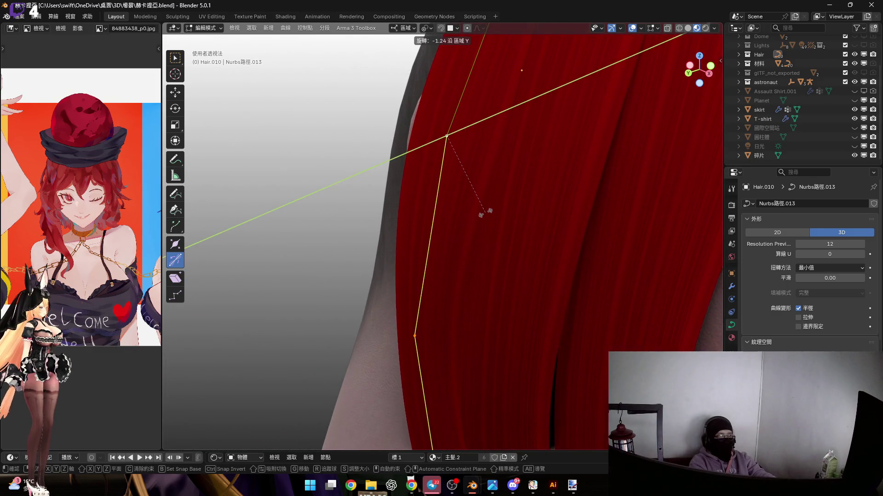
click(484, 211)
scroll(455, 230, down, 3)
mouse_move(456, 230)
middle_down()
mouse_move(449, 253)
mouse_move(432, 244)
middle_up()
scroll(457, 265, up, 4)
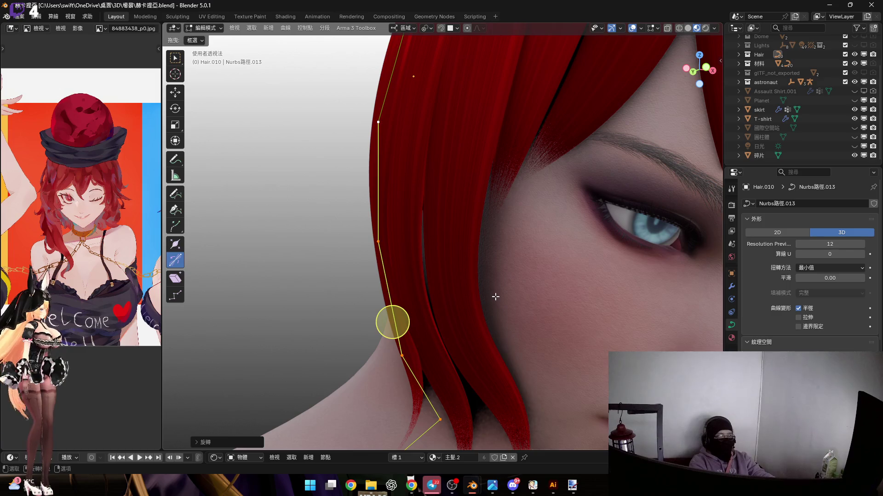
key(ctrl+z)
Rotate Hair.008's lower control points around local Y so the end curves under the jaw.
middle_drag(469, 40, 492, 354)
scroll(488, 363, up, 3)
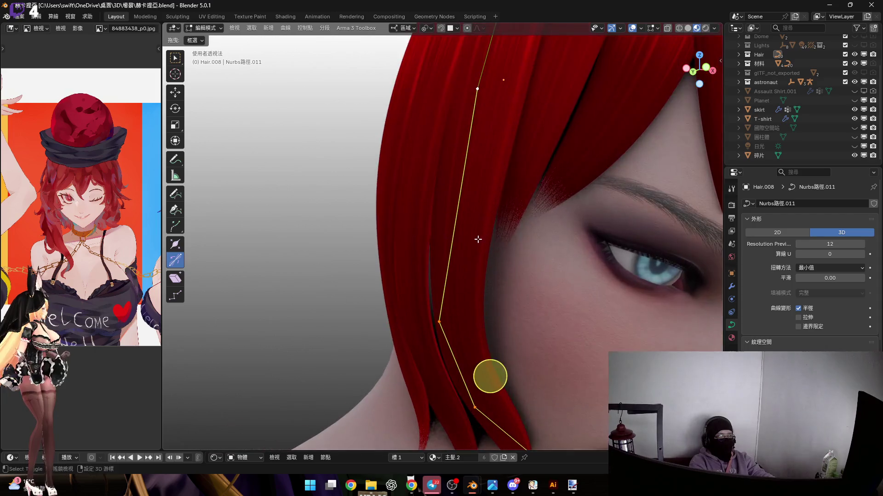
key(r)
key(y)
key(y)
click(526, 254)
Give the strand a slight twist at the selected point and return to Object Mode.
mouse_move(525, 256)
middle_down()
mouse_move(471, 238)
mouse_move(479, 205)
mouse_move(498, 203)
mouse_move(506, 278)
middle_up()
scroll(498, 202, up, 2)
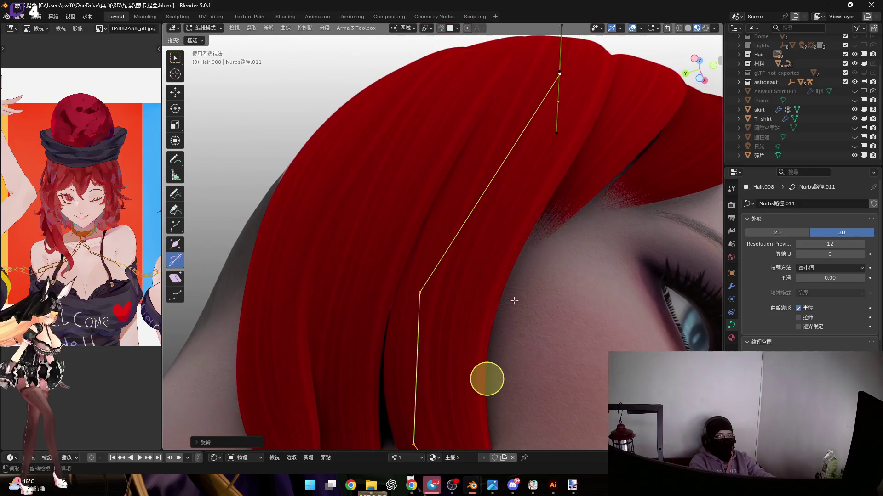
drag(501, 364, 503, 368)
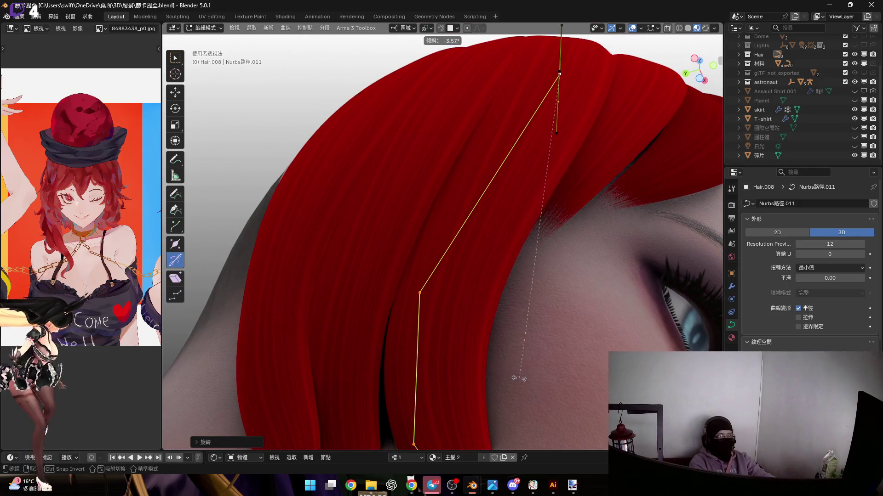
click(466, 338)
scroll(478, 299, down, 3)
mouse_move(489, 265)
middle_down()
mouse_move(461, 302)
mouse_move(455, 294)
mouse_move(470, 242)
middle_up()
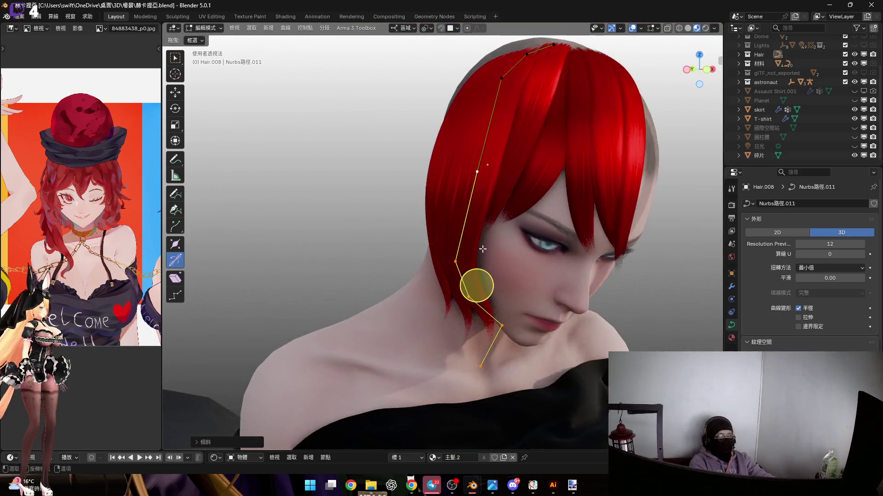
middle_drag(492, 291, 501, 276)
scroll(501, 272, up, 4)
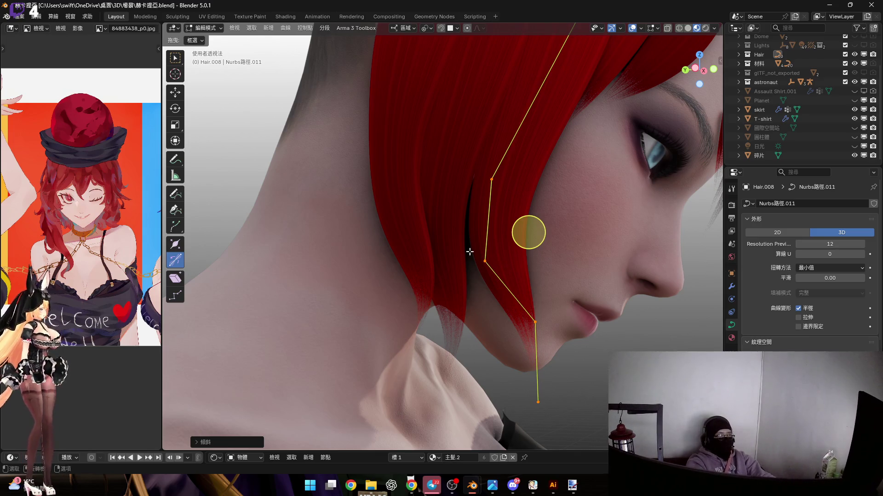
key(Tab)
scroll(470, 251, down, 3)
mouse_move(470, 251)
middle_down()
mouse_move(407, 272)
mouse_move(448, 268)
middle_up()
Duplicate the Hair.008 strip and move the copy to the right.
scroll(448, 268, down, 5)
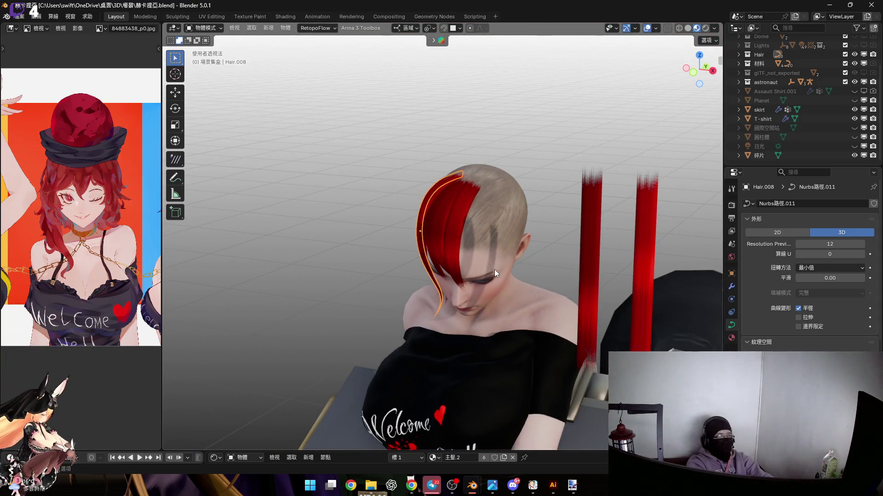
scroll(477, 210, up, 3)
key(shift+d)
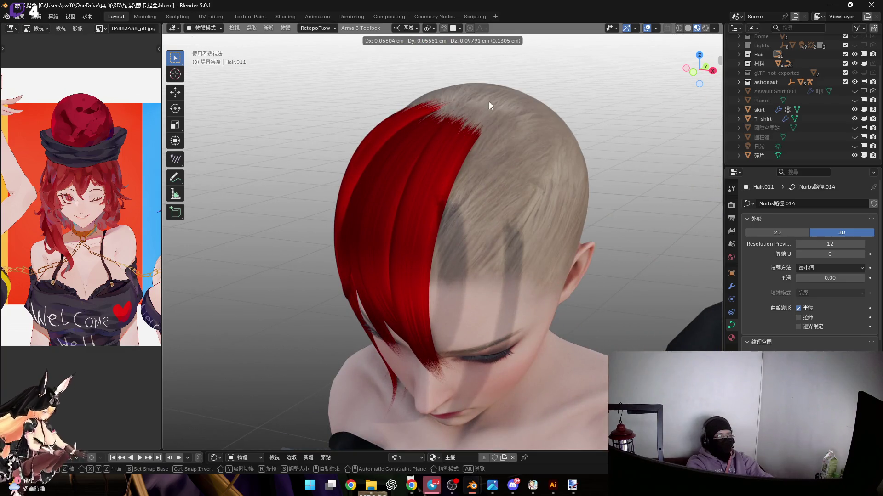
key(Escape)
key(g)
click(509, 129)
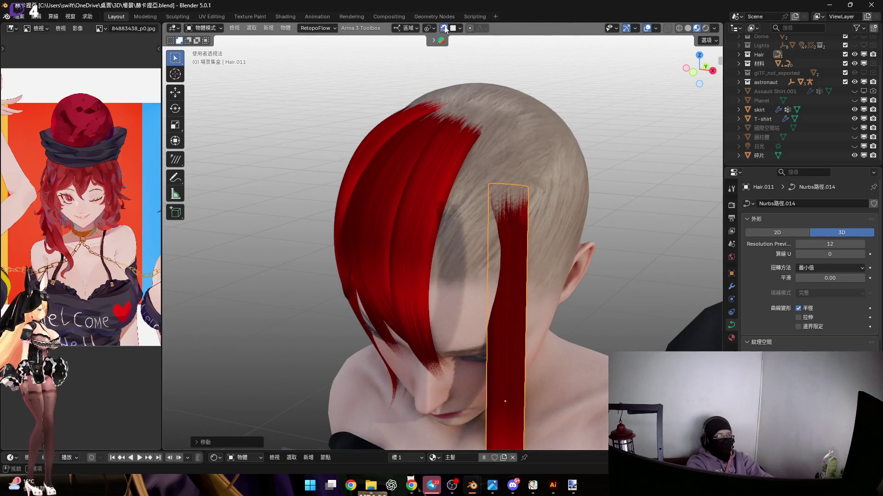
In Edit Mode, shrink the copied strand's bottom point with Alt+S to taper its tip.
key(KP_1)
key(Tab)
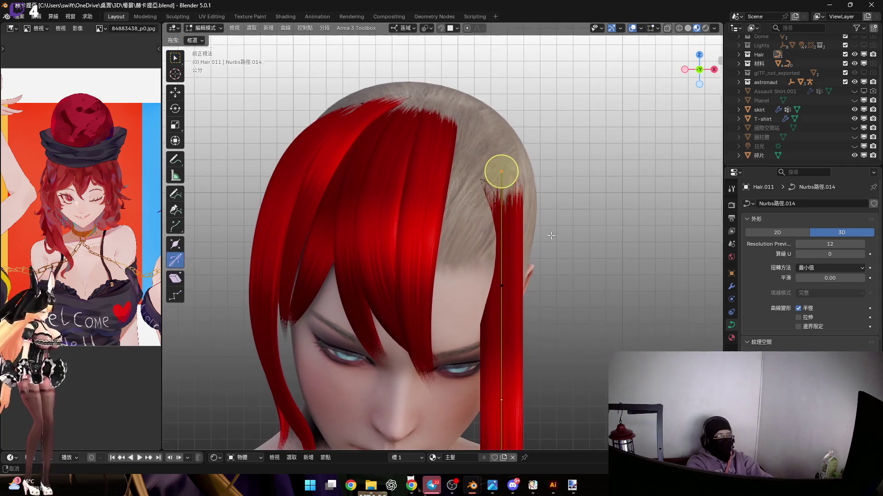
scroll(501, 184, down, 4)
click(496, 304)
scroll(435, 293, up, 3)
key(alt+s)
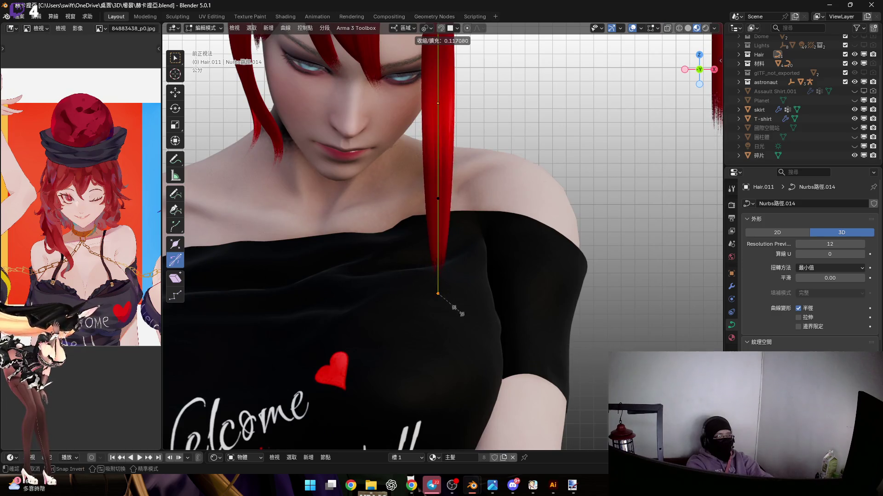
click(462, 315)
scroll(440, 319, down, 4)
Select the strand's top point and rotate it around local Y toward the forehead.
shift+middle_drag(459, 349, 480, 387)
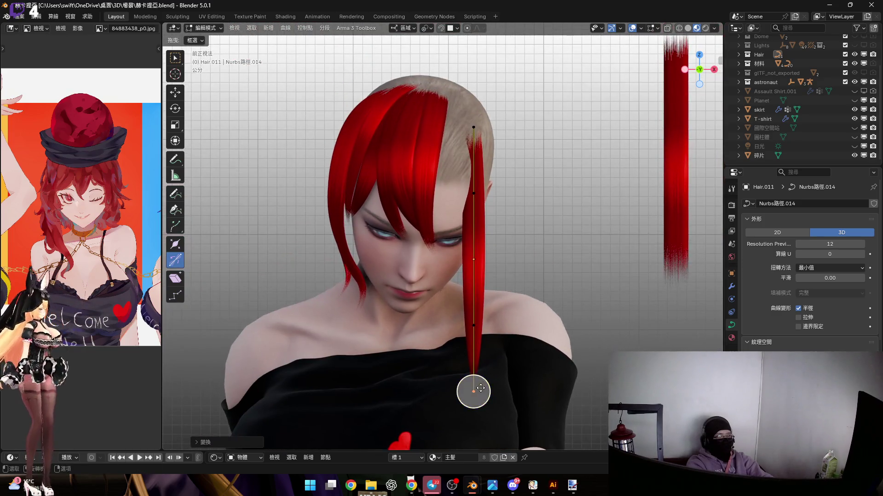
key(a)
shift+middle_drag(503, 222, 503, 259)
click(474, 164)
middle_drag(474, 164, 485, 219)
key(r)
key(y)
key(y)
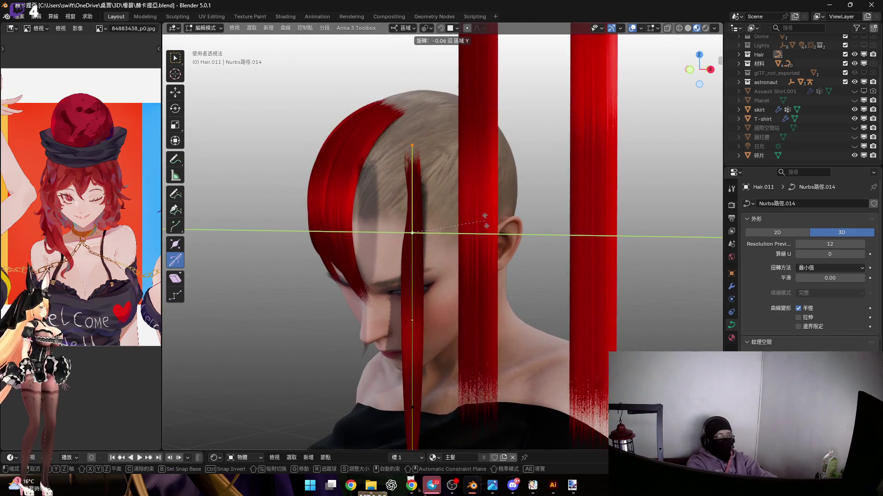
click(476, 338)
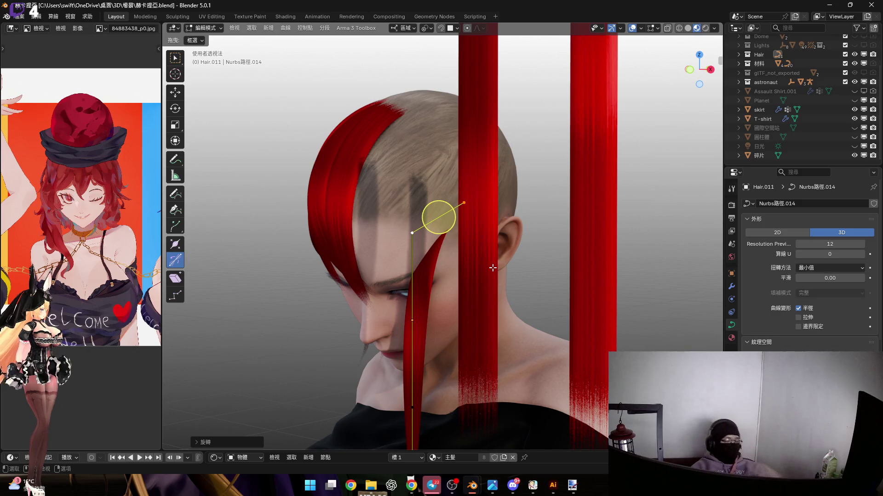
mouse_move(424, 206)
shift+middle_down()
mouse_move(522, 237)
mouse_move(524, 264)
mouse_move(566, 269)
shift+middle_up()
scroll(522, 239, down, 2)
Rotate the whole Hair.011 strand around its local X axis, then view it from the front.
key(Tab)
key(r)
key(x)
key(x)
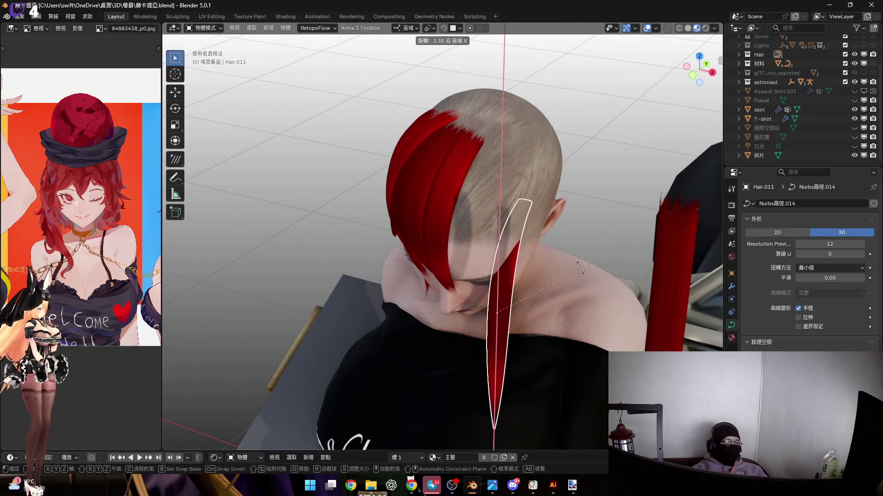
click(502, 226)
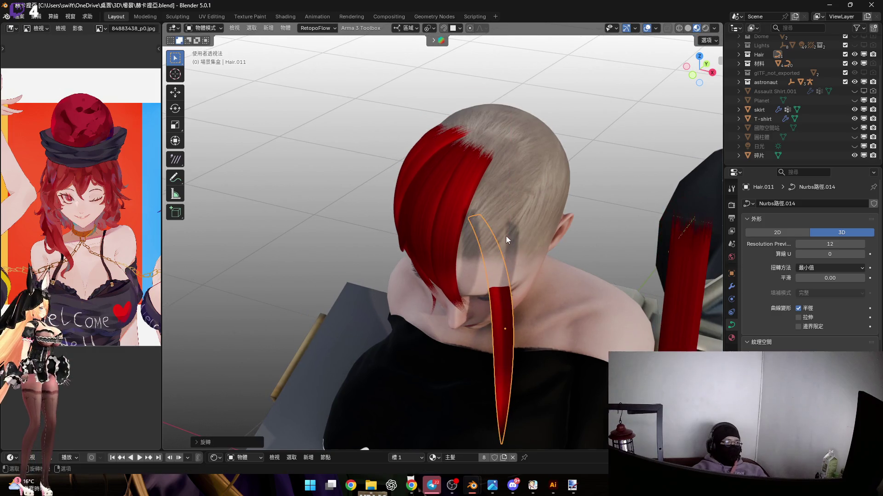
key(KP_1)
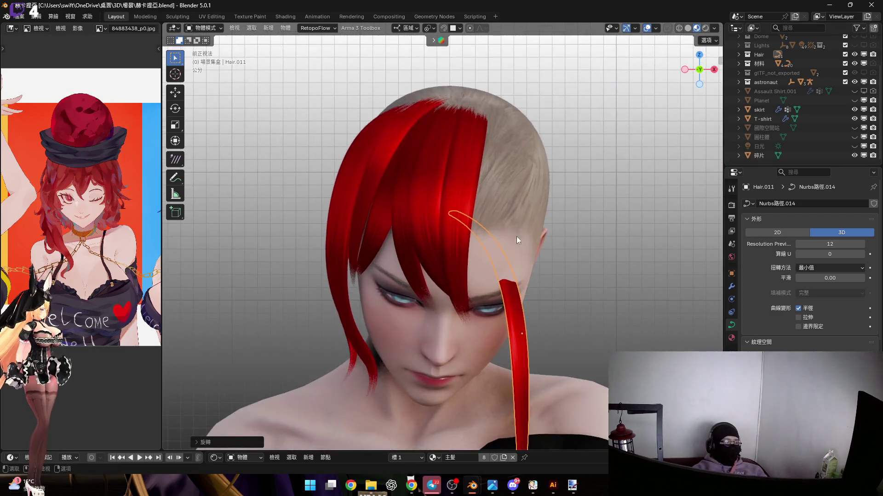
scroll(520, 230, down, 2)
Move the strand along its local Z and X axes onto the top of the head.
key(g)
key(z)
key(z)
key(x)
key(x)
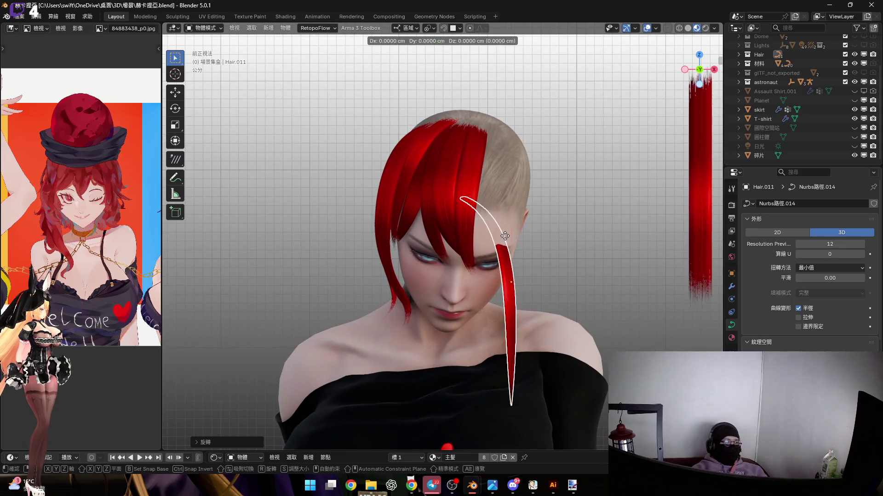
click(488, 203)
mouse_move(489, 203)
middle_down()
mouse_move(496, 197)
mouse_move(481, 214)
middle_up()
key(g)
key(z)
key(z)
click(503, 250)
mouse_move(503, 250)
middle_down()
mouse_move(448, 220)
mouse_move(516, 213)
mouse_move(539, 228)
mouse_move(573, 204)
middle_up()
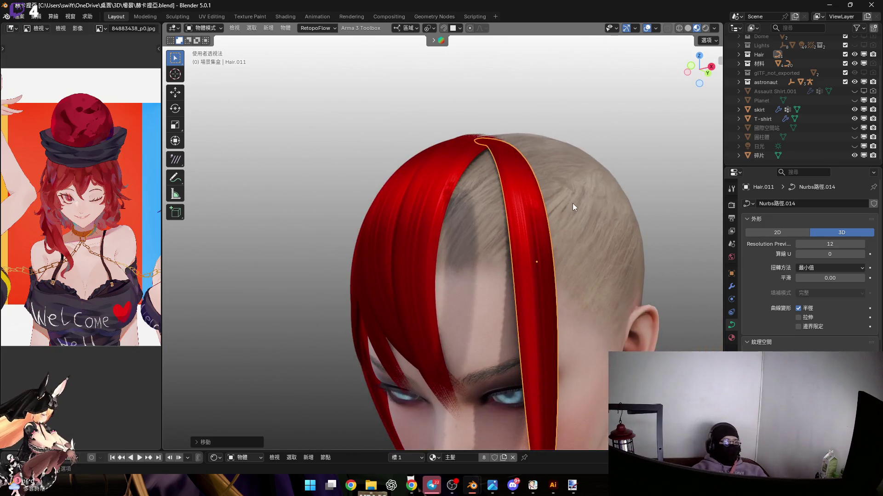
Rotate the strand again on local X so it lies beside the forehead, then return to its curve points.
key(r)
key(x)
key(x)
click(529, 180)
mouse_move(529, 180)
middle_down()
mouse_move(512, 232)
mouse_move(547, 194)
mouse_move(531, 176)
mouse_move(516, 209)
mouse_move(530, 224)
mouse_move(543, 222)
mouse_move(521, 212)
mouse_move(521, 238)
mouse_move(491, 190)
mouse_move(565, 259)
middle_up()
key(Tab)
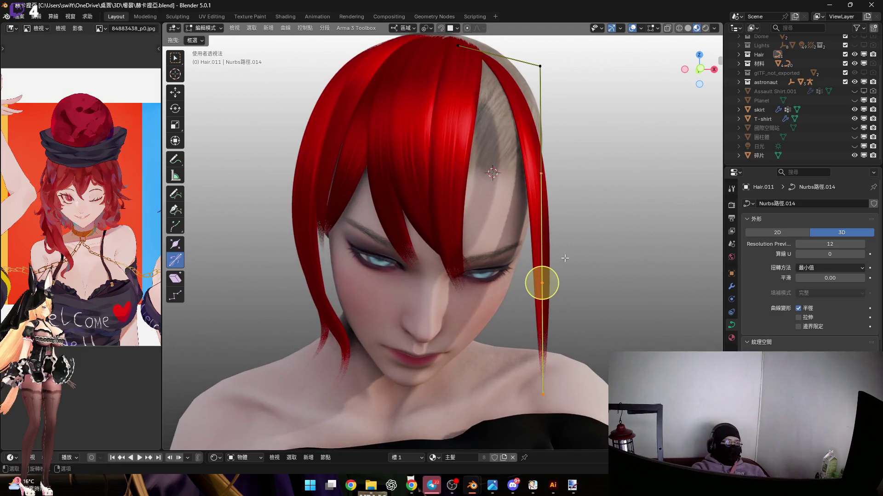
Zoom in on the head after cancelling a trial Y-axis rotation of the selected points.
key(r)
key(y)
key(Escape)
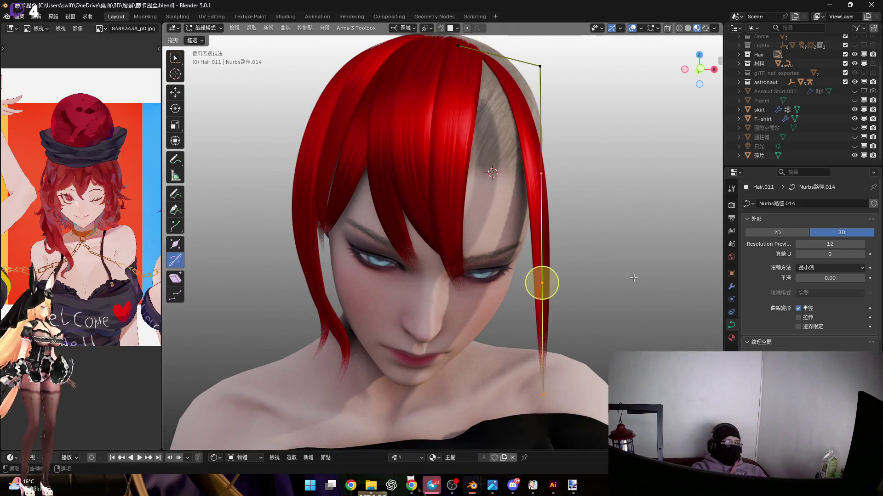
mouse_move(577, 310)
middle_down()
mouse_move(502, 214)
mouse_move(544, 182)
middle_up()
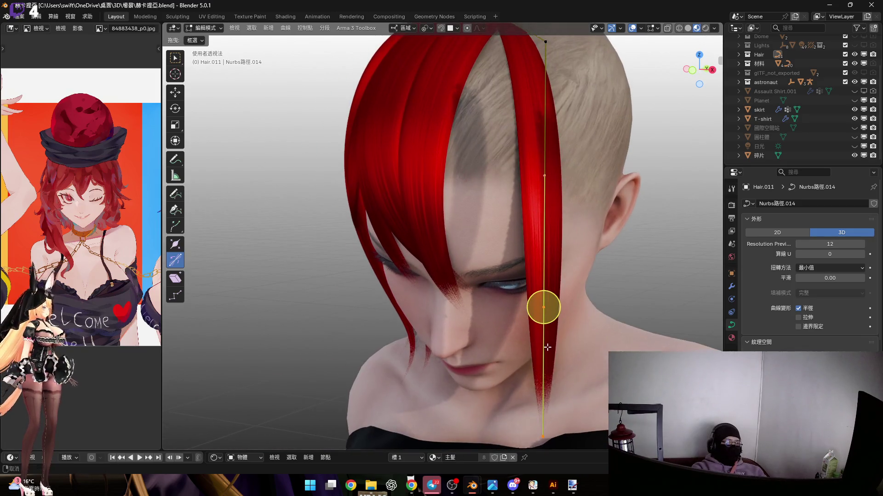
scroll(544, 182, up, 2)
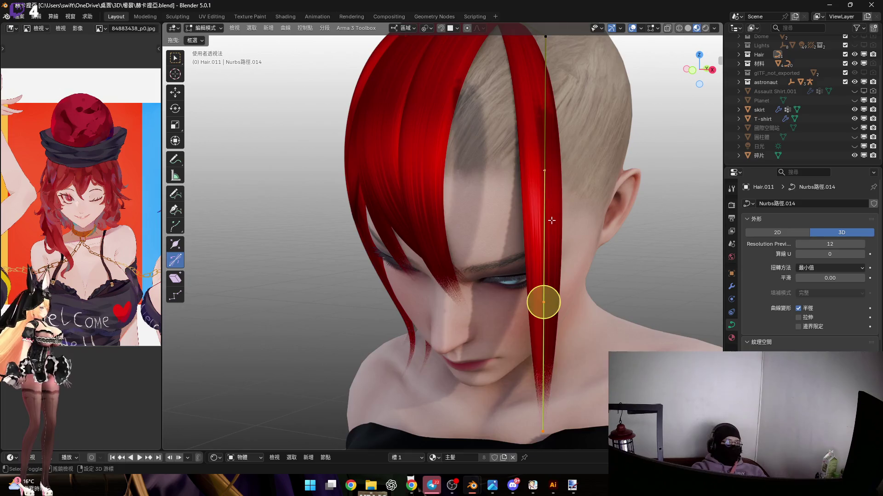
middle_drag(550, 213, 528, 198)
Reposition the selected curve points along the Z axis.
key(s)
key(r)
key(y)
key(y)
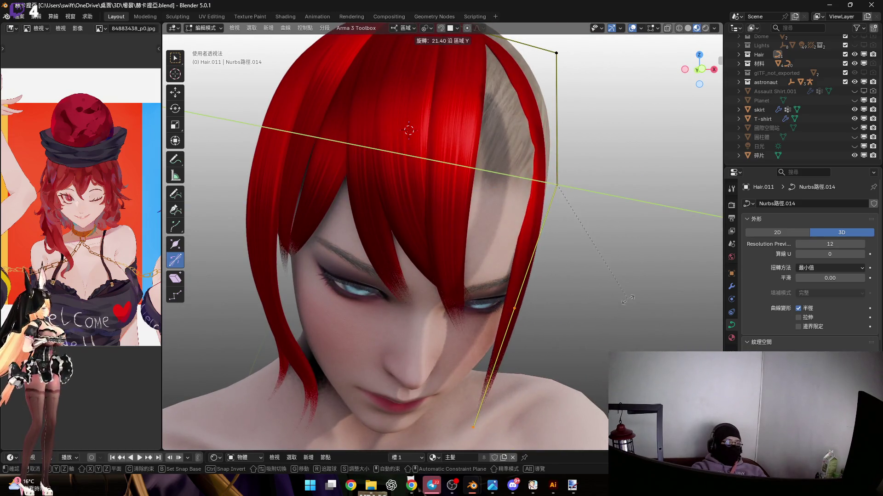
middle_drag(588, 236, 578, 259)
key(g)
key(z)
click(583, 264)
Select a lower curve point and shift it along the X axis.
drag(512, 224, 611, 337)
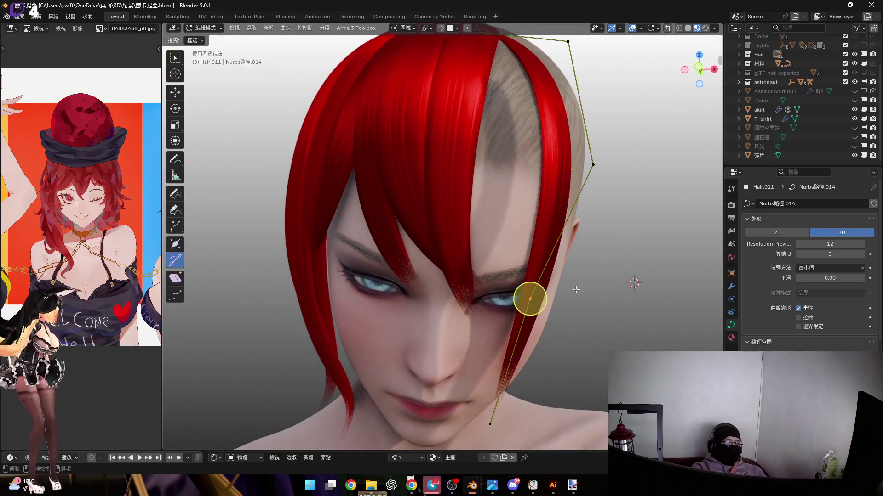
shift+right_click(451, 207)
scroll(451, 207, up, 2)
key(g)
key(x)
click(555, 312)
Scale the strand around the selected lower point.
mouse_move(556, 313)
middle_down()
mouse_move(541, 235)
mouse_move(536, 246)
middle_up()
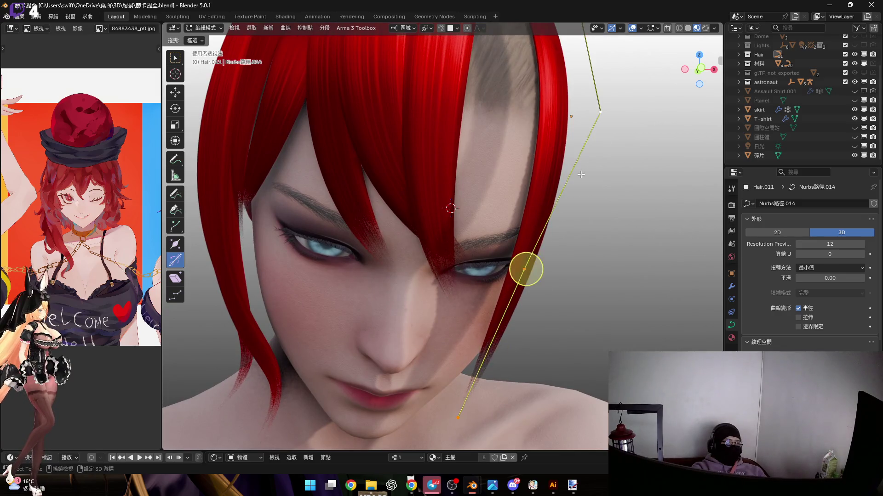
middle_drag(583, 166, 529, 239)
key(s)
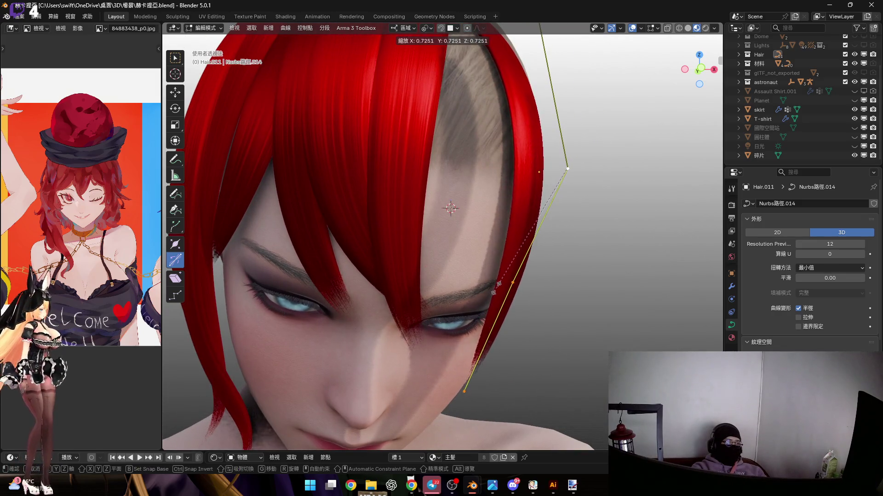
click(496, 285)
mouse_move(496, 285)
middle_down()
mouse_move(532, 240)
mouse_move(494, 301)
mouse_move(508, 296)
middle_up()
Rotate the point around local Y and apply an option from the curve's context menu.
key(r)
key(y)
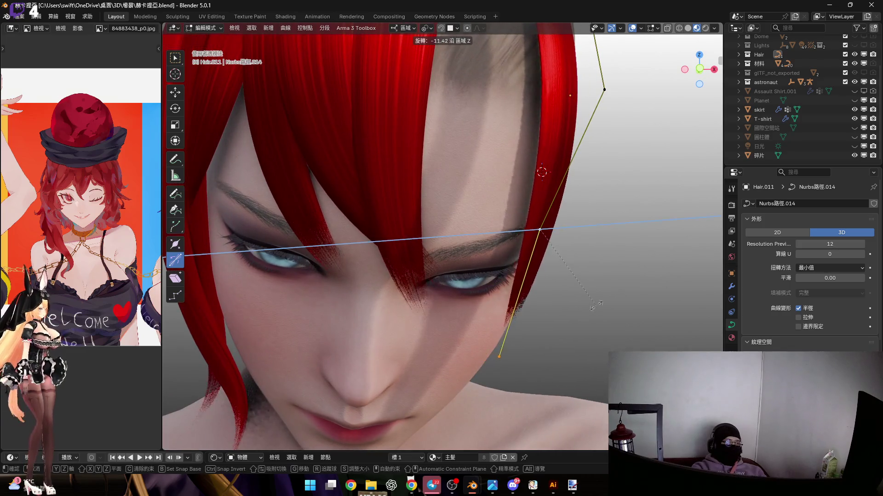
click(536, 302)
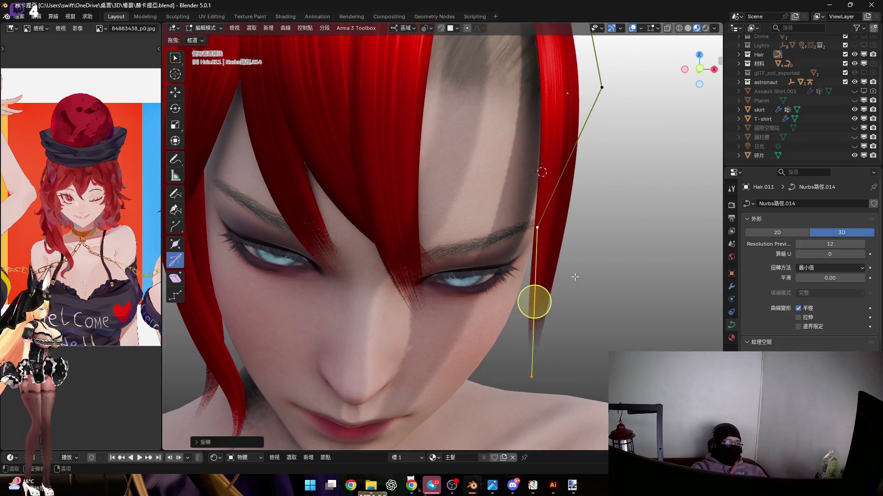
middle_drag(545, 315, 499, 326)
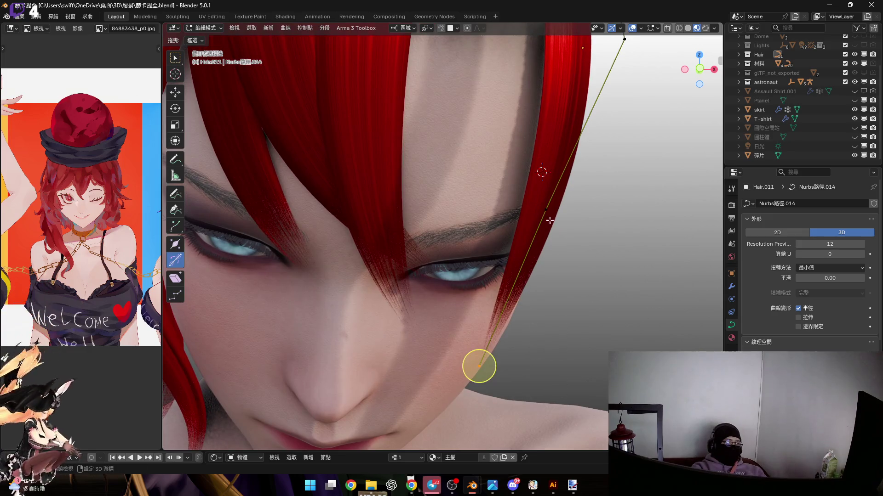
right_click(559, 250)
click(553, 226)
Select the strand's lower points and rotate them around the local X axis.
middle_drag(529, 275, 458, 418)
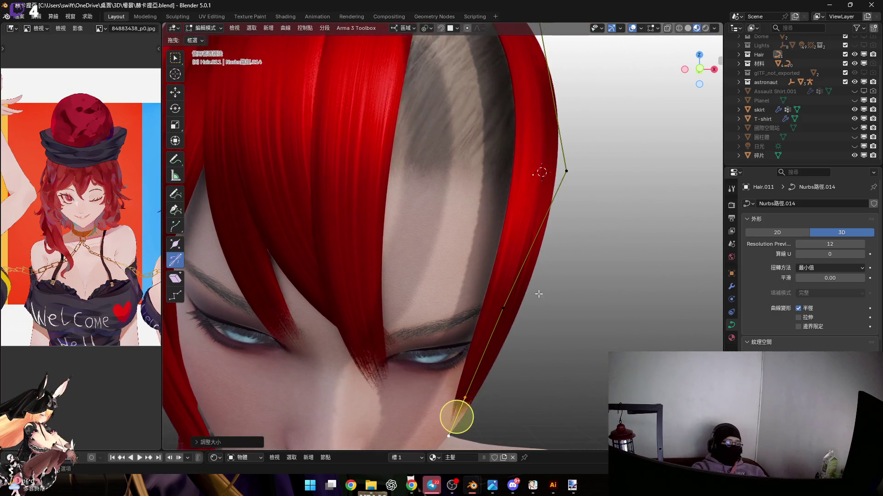
mouse_move(566, 172)
middle_down()
mouse_move(582, 157)
mouse_move(546, 252)
mouse_move(434, 181)
middle_up()
drag(435, 180, 613, 413)
drag(565, 204, 516, 295)
key(r)
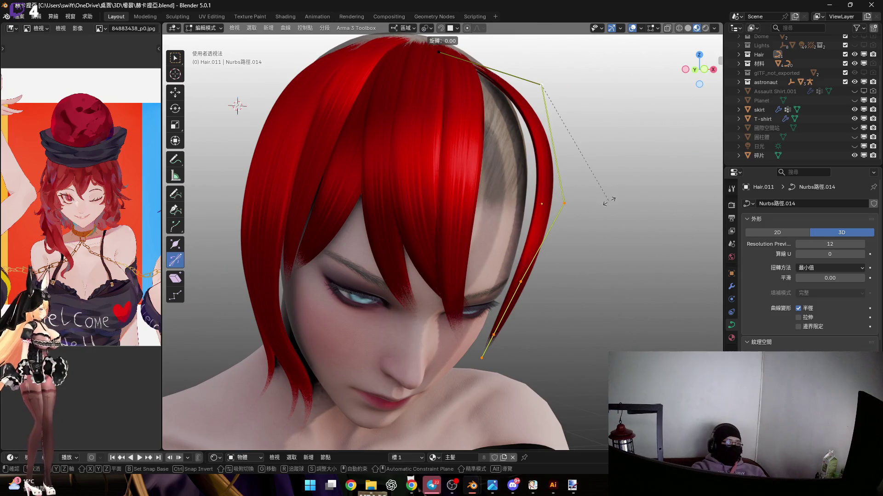
key(y)
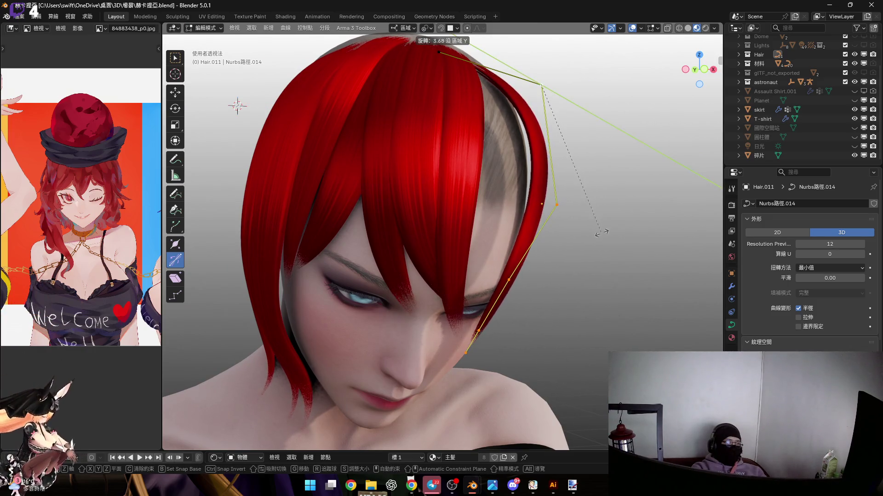
mouse_move(519, 252)
middle_down()
mouse_move(528, 238)
mouse_move(540, 281)
middle_up()
key(x)
click(534, 275)
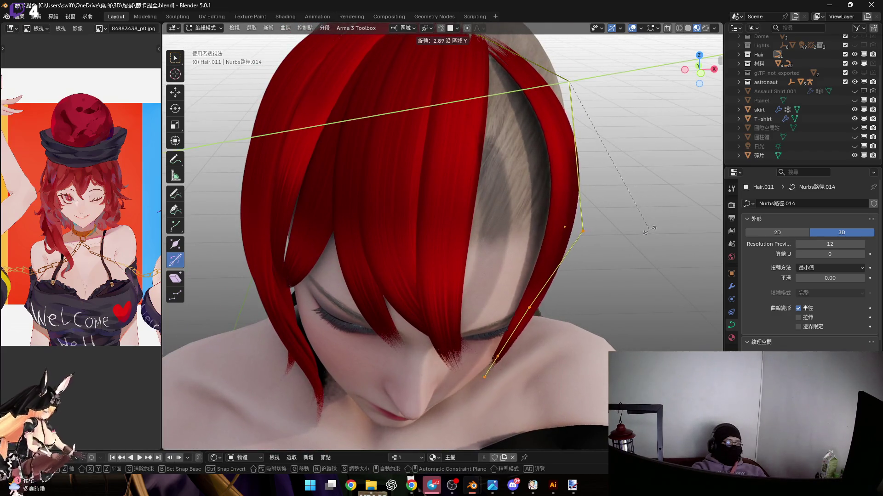
Scale the selected lower points to 0.7839.
middle_drag(590, 222, 584, 215)
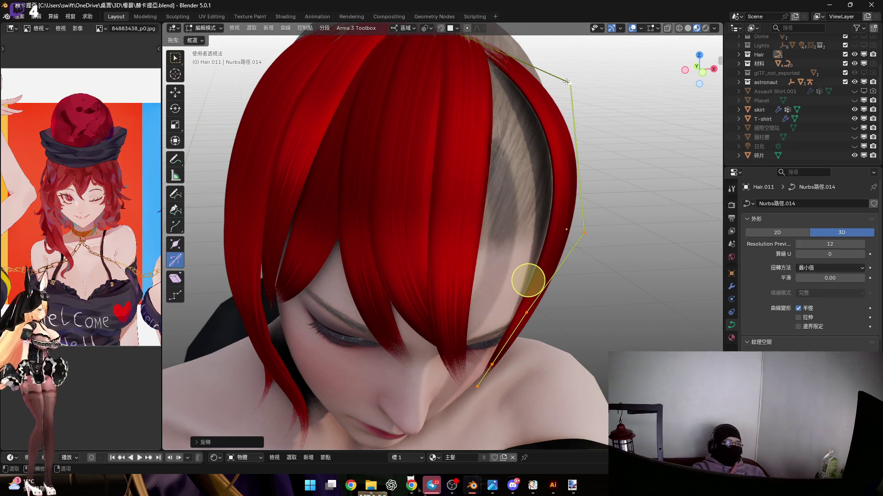
middle_drag(527, 281, 577, 160)
key(s)
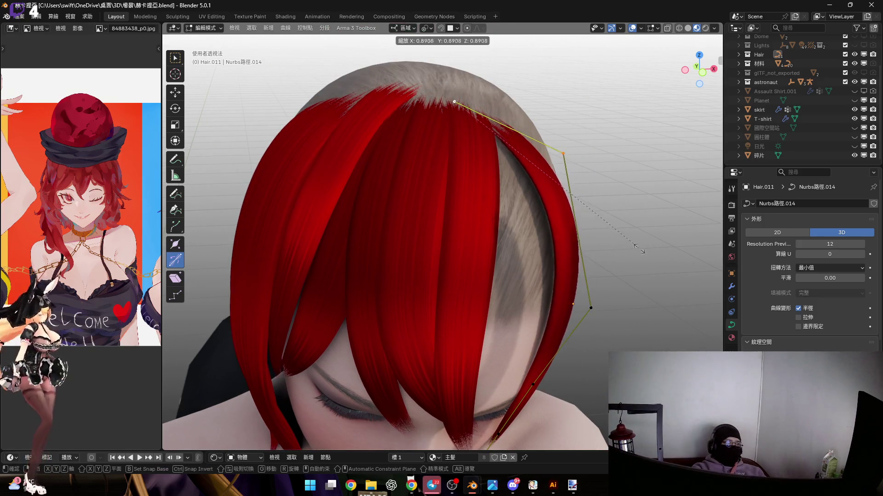
click(616, 234)
Bend the strand with two rotations of the selected curve points.
middle_drag(616, 234, 560, 263)
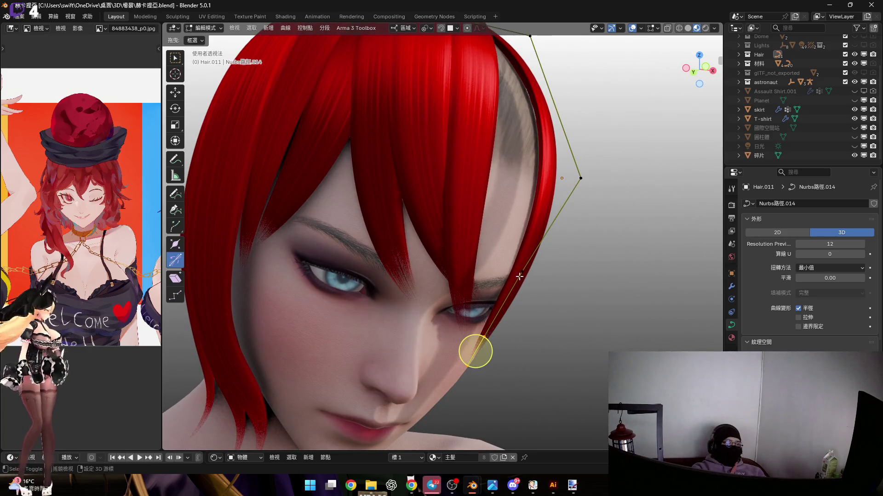
middle_drag(581, 190, 565, 211)
key(r)
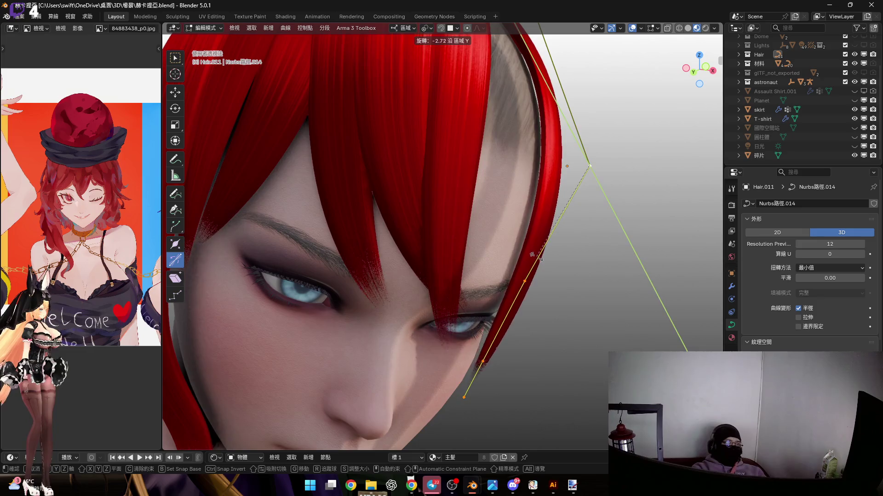
click(528, 262)
middle_drag(528, 262, 588, 287)
key(r)
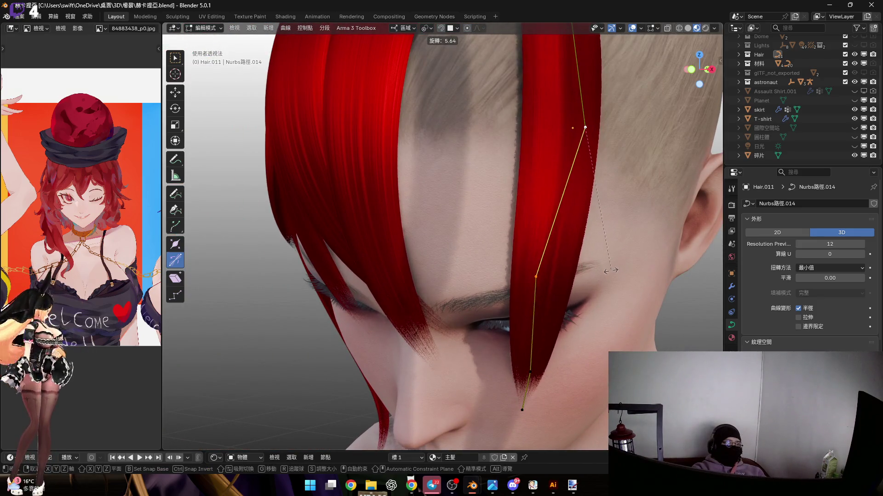
click(554, 203)
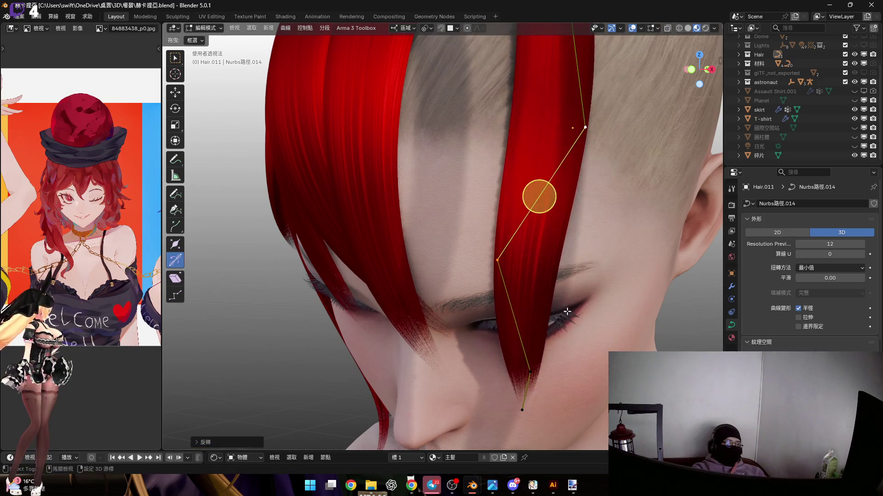
Thin the strand's tip by shrinking the curve point just above it.
middle_drag(554, 203, 529, 89)
scroll(518, 297, up, 3)
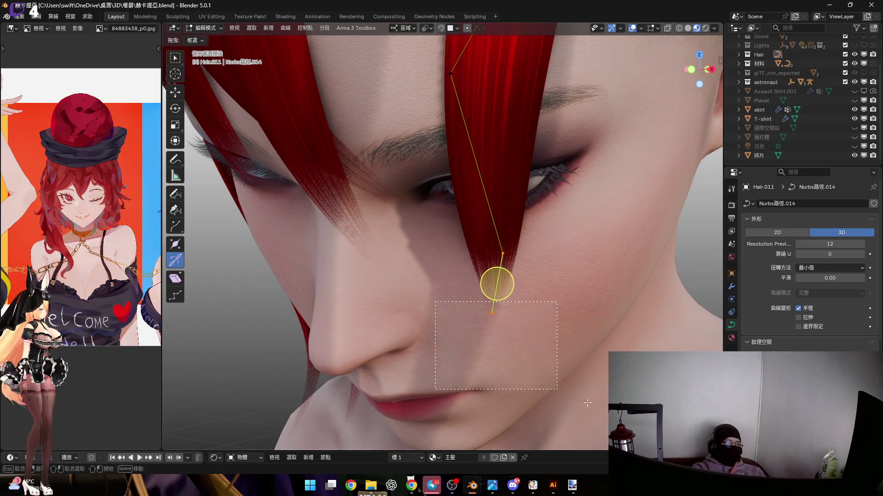
drag(459, 217, 517, 257)
key(alt+s)
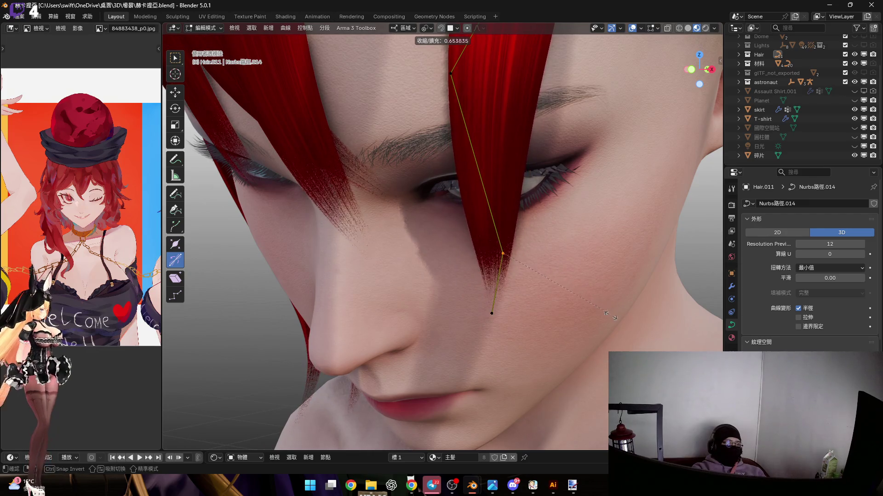
click(598, 317)
Rotate the selected point on local X so the strand sweeps toward the eye.
middle_drag(598, 317, 461, 212)
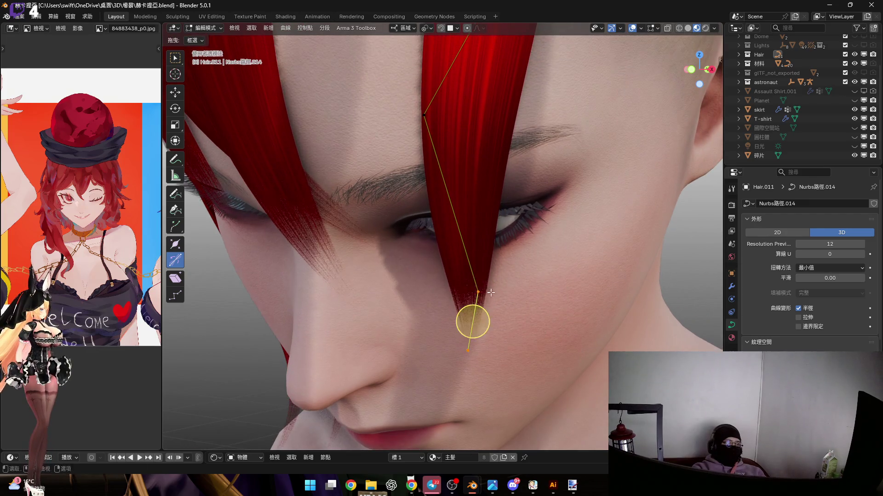
scroll(461, 211, up, 2)
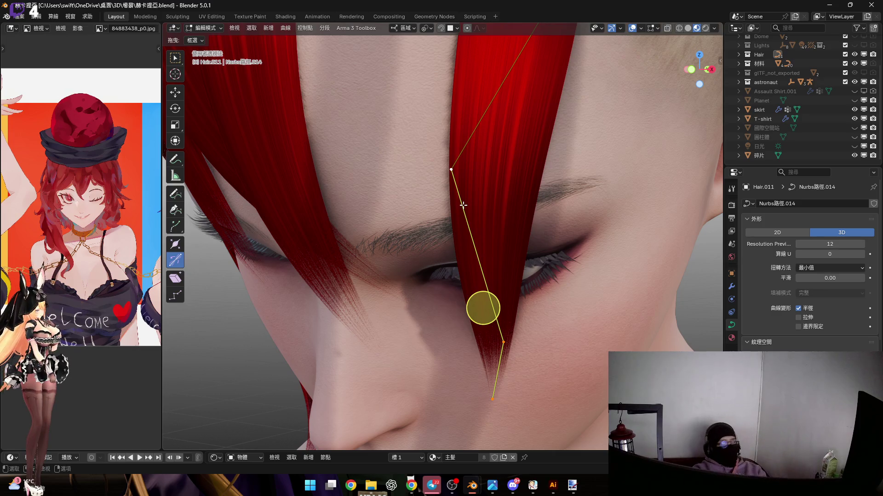
middle_drag(465, 208, 510, 216)
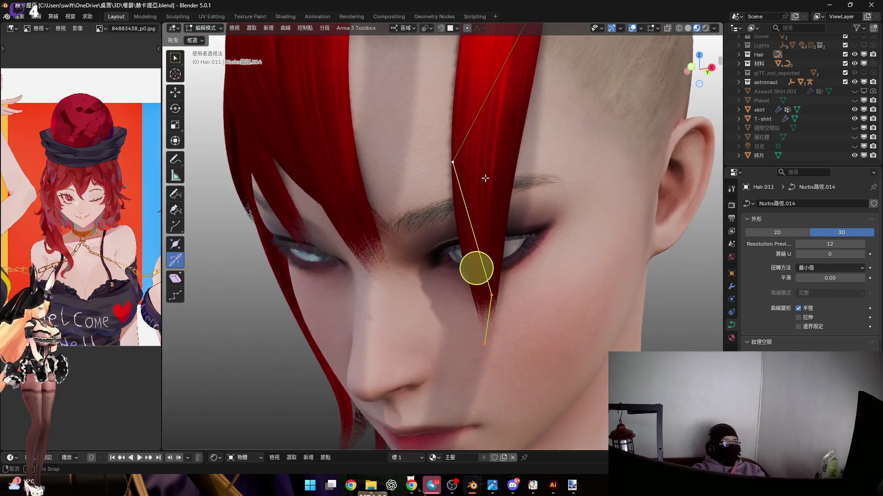
key(r)
key(z)
key(z)
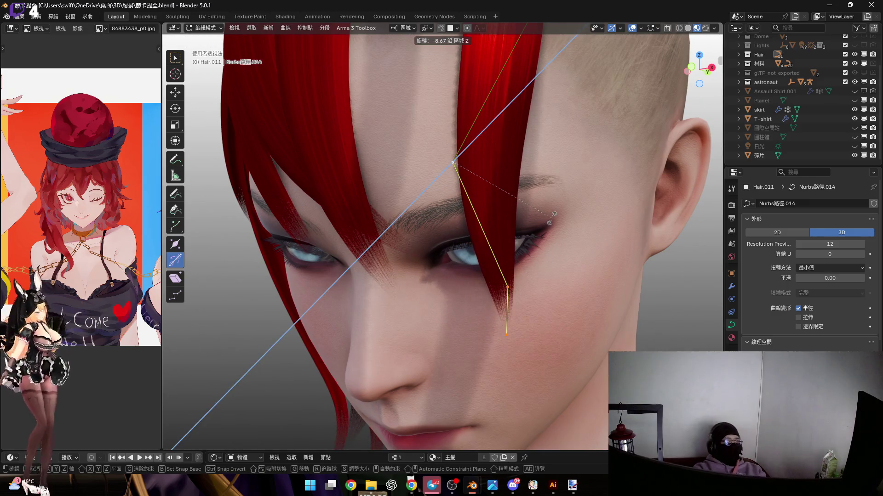
key(z)
key(y)
key(y)
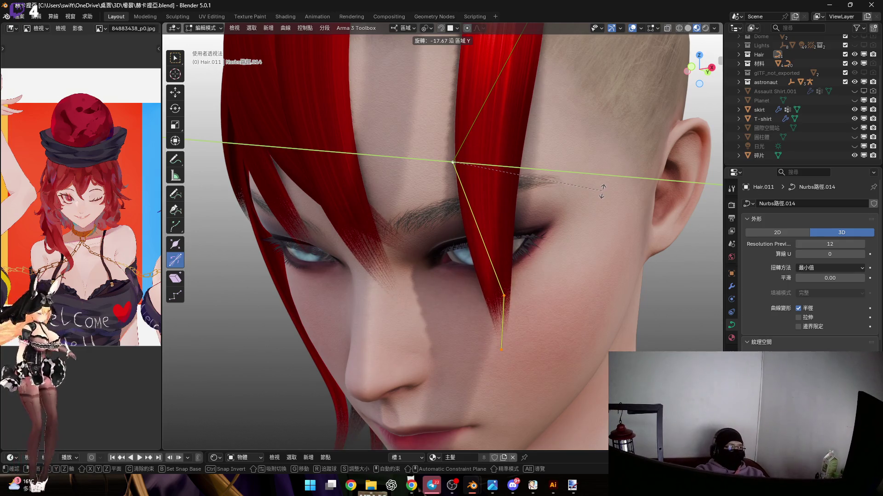
middle_drag(614, 178, 473, 250)
scroll(473, 251, up, 5)
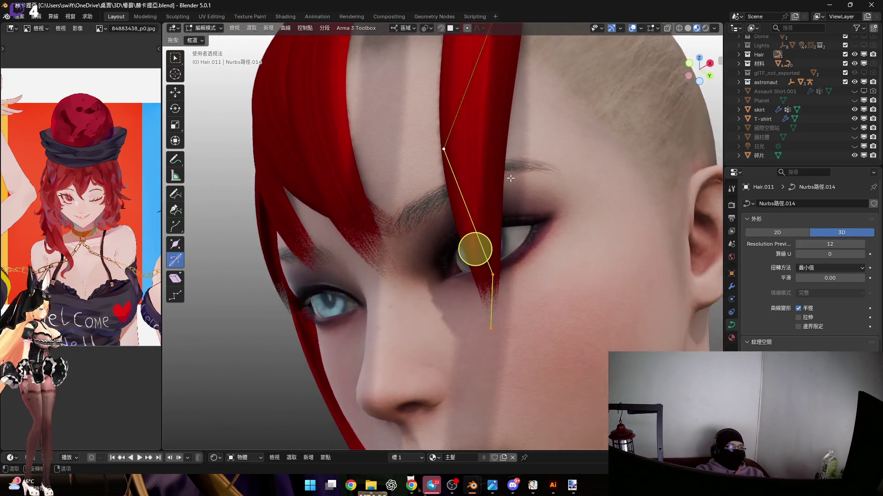
key(x)
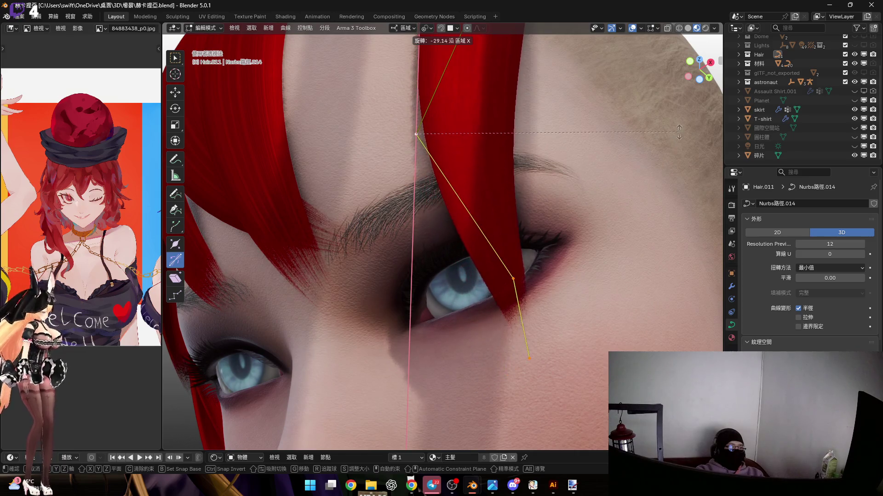
click(643, 183)
Swing the strand with another point rotation and adjust its thickness there.
middle_drag(611, 207, 537, 270)
key(r)
click(598, 228)
mouse_move(598, 227)
middle_down()
mouse_move(519, 274)
mouse_move(501, 226)
mouse_move(518, 191)
mouse_move(530, 264)
mouse_move(520, 277)
mouse_move(565, 240)
mouse_move(515, 175)
mouse_move(483, 76)
middle_up()
key(alt+s)
click(575, 248)
Tilt the strand's top root point.
drag(484, 76, 581, 185)
middle_drag(581, 184, 526, 163)
key(ctrl+t)
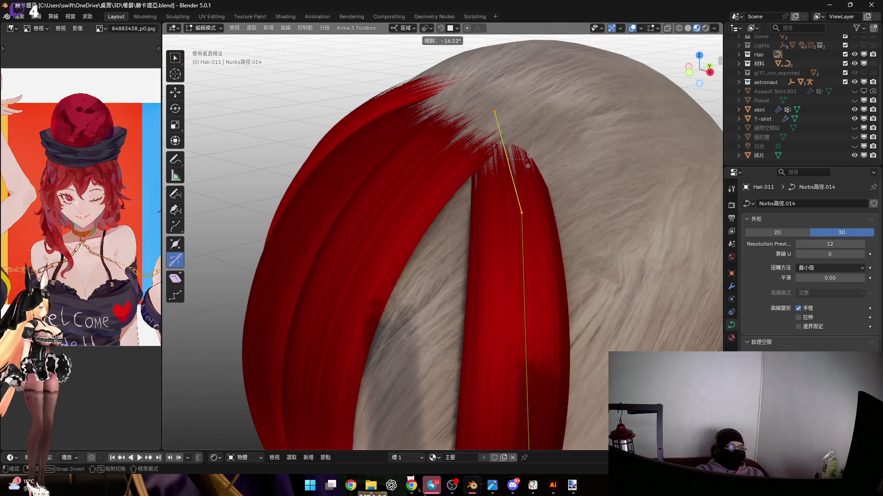
click(529, 162)
Rotate the strand's lower part to settle it across the face.
mouse_move(489, 270)
middle_down()
mouse_move(499, 217)
mouse_move(522, 288)
mouse_move(530, 278)
middle_up()
scroll(520, 276, up, 3)
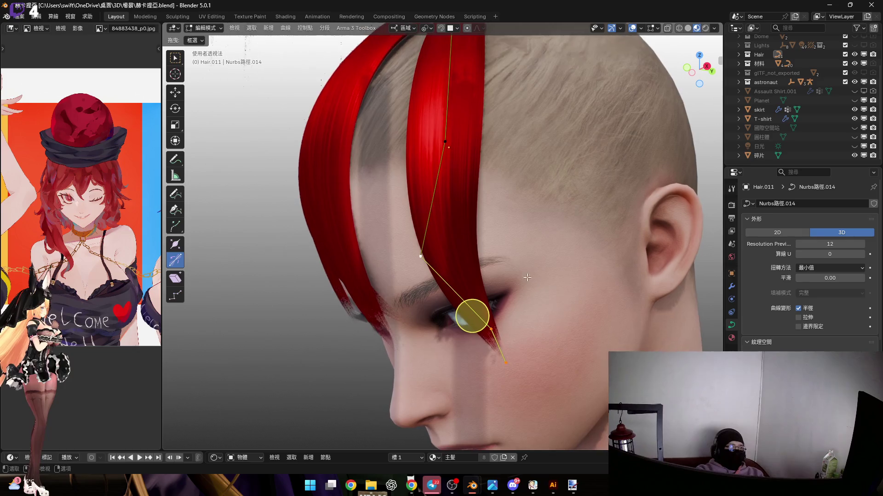
mouse_move(470, 161)
middle_down()
mouse_move(486, 244)
mouse_move(441, 213)
mouse_move(568, 228)
mouse_move(523, 226)
mouse_move(570, 219)
middle_up()
key(r)
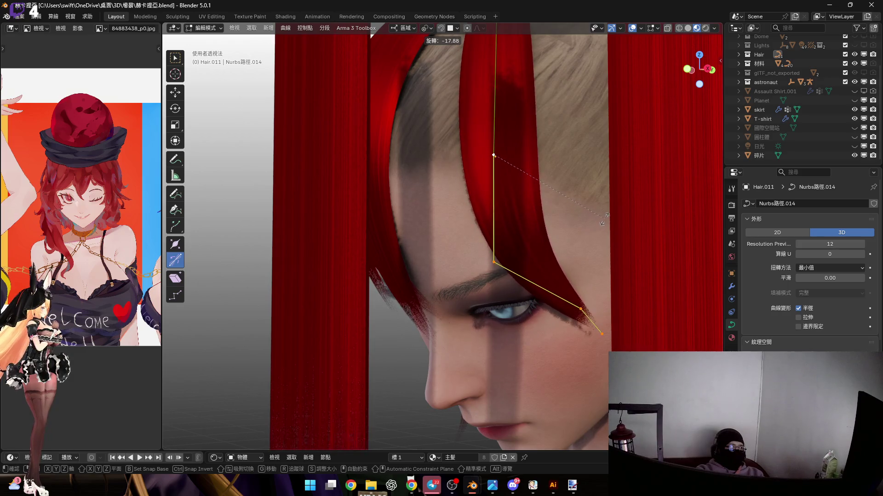
click(599, 216)
Leave Edit Mode and duplicate the reshaped fringe strand as Hair.012.
middle_drag(599, 216, 619, 336)
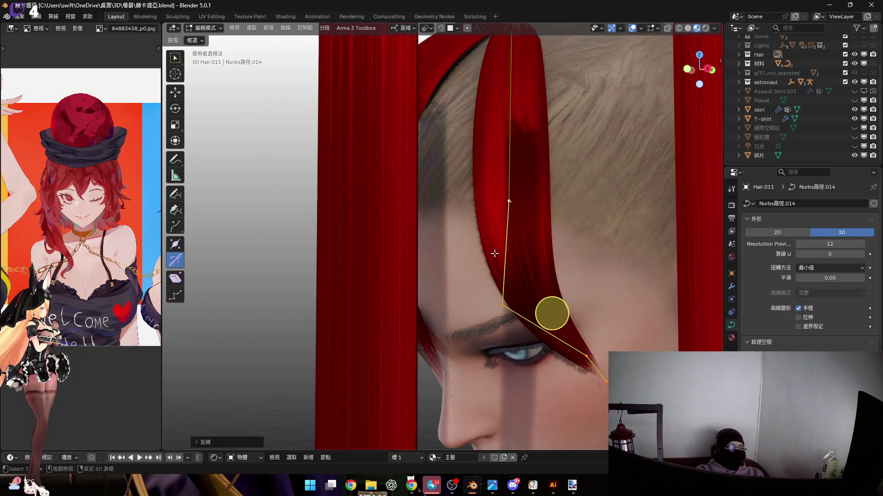
scroll(495, 253, down, 3)
middle_drag(544, 258, 568, 268)
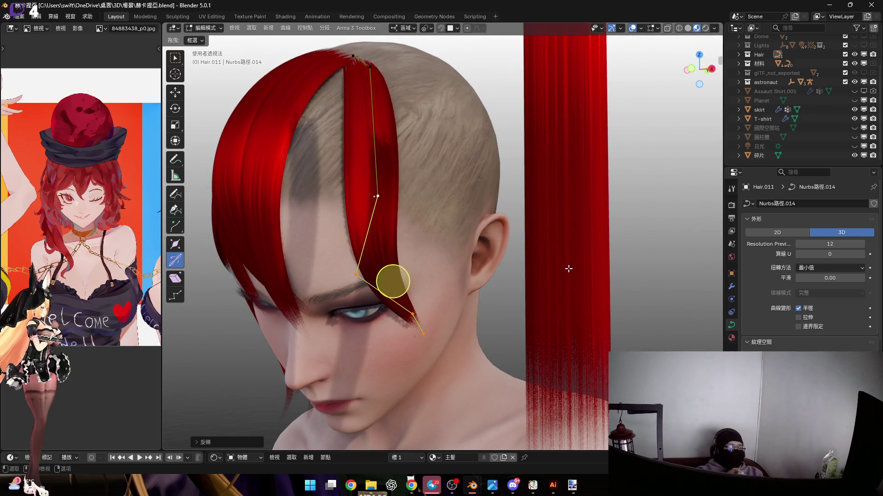
middle_drag(328, 235, 488, 264)
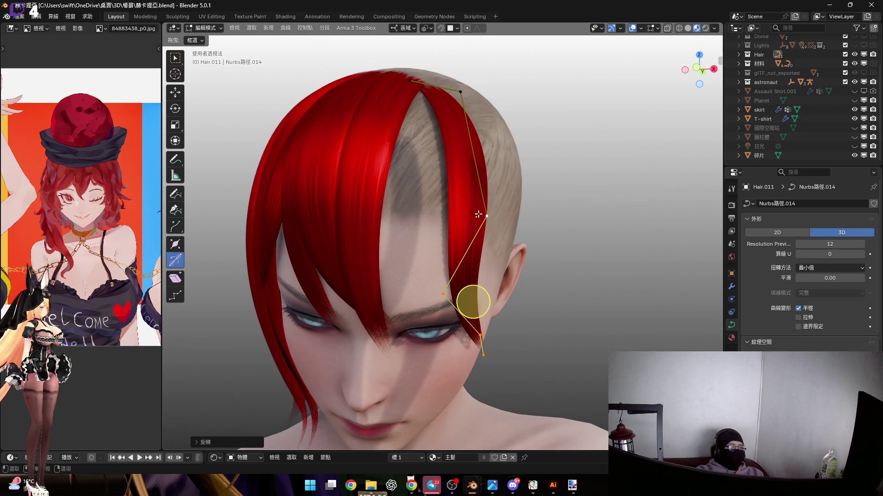
key(Tab)
middle_drag(463, 214, 482, 231)
scroll(482, 231, up, 3)
mouse_move(493, 188)
middle_down()
mouse_move(509, 217)
mouse_move(518, 214)
middle_up()
key(shift+d)
Move the Hair.012 copy along local Y and rotate it twice on local X.
key(y)
key(y)
key(y)
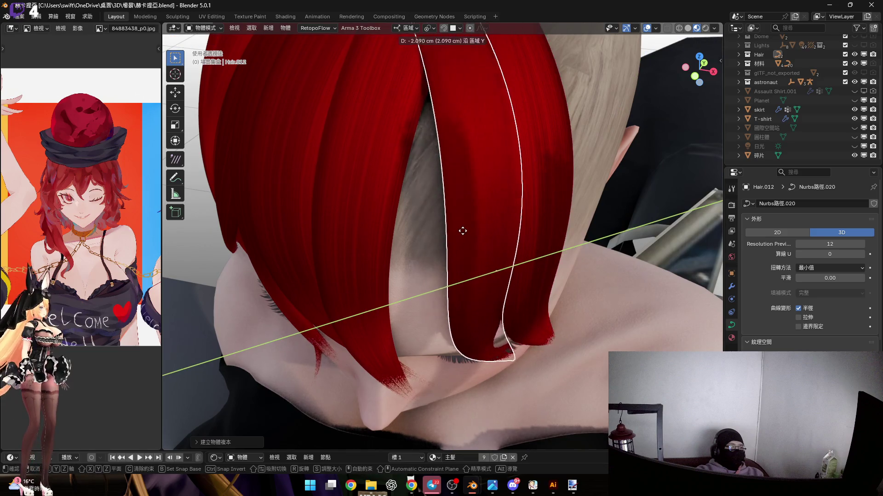
click(492, 222)
key(r)
key(x)
key(x)
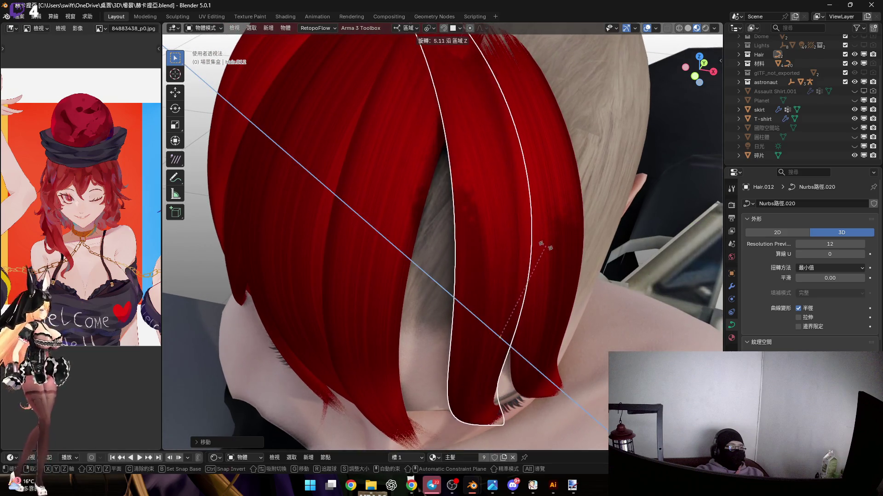
click(522, 283)
mouse_move(522, 283)
middle_down()
mouse_move(493, 225)
mouse_move(504, 234)
mouse_move(532, 227)
mouse_move(536, 242)
mouse_move(543, 238)
mouse_move(548, 250)
mouse_move(463, 173)
mouse_move(566, 127)
mouse_move(552, 190)
mouse_move(525, 158)
mouse_move(510, 250)
mouse_move(481, 168)
mouse_move(496, 207)
mouse_move(477, 223)
mouse_move(481, 233)
middle_up()
key(r)
key(x)
key(x)
click(526, 232)
Shift Hair.012 0.2300 cm along its local Z axis beside Hair.011.
key(g)
key(y)
key(y)
key(z)
key(z)
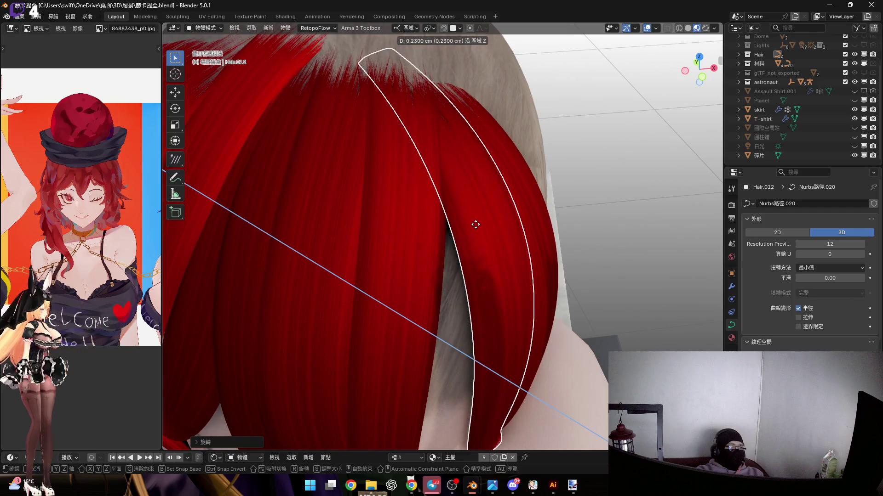
click(490, 226)
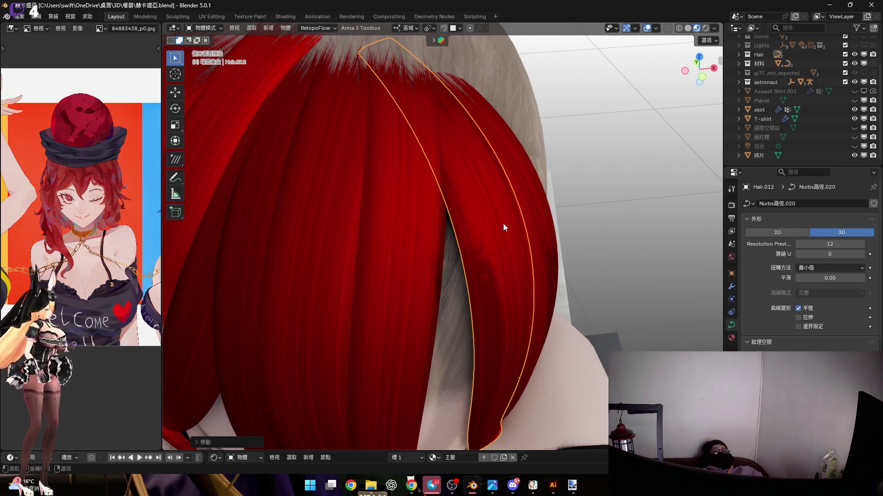
scroll(485, 203, up, 6)
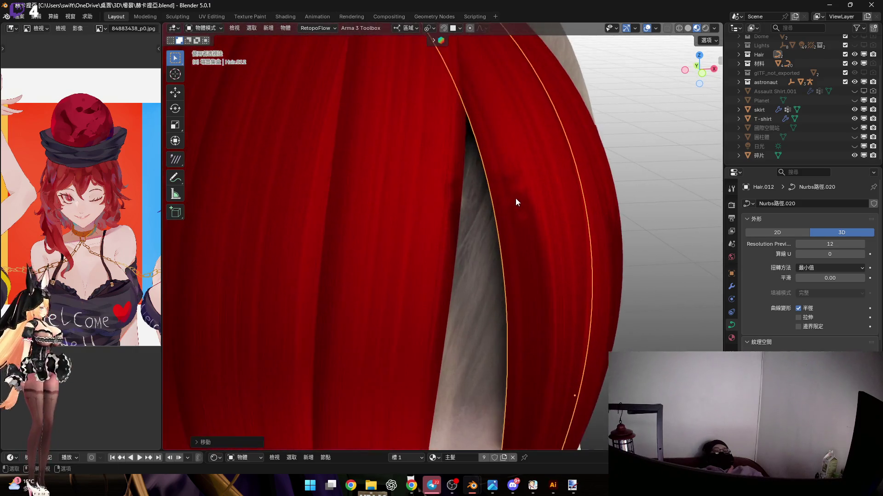
scroll(507, 166, down, 7)
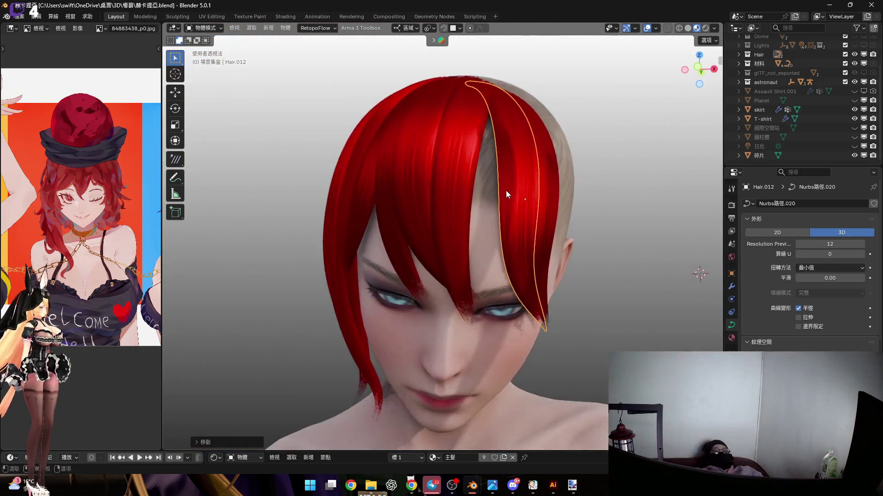
Select Hair.012's two lower curve points and begin scaling them inward.
key(Tab)
scroll(505, 193, up, 4)
drag(408, 203, 642, 387)
shift+middle_drag(522, 225, 518, 235)
scroll(510, 206, down, 3)
mouse_move(496, 158)
middle_down()
mouse_move(508, 252)
mouse_move(596, 347)
middle_up()
key(s)
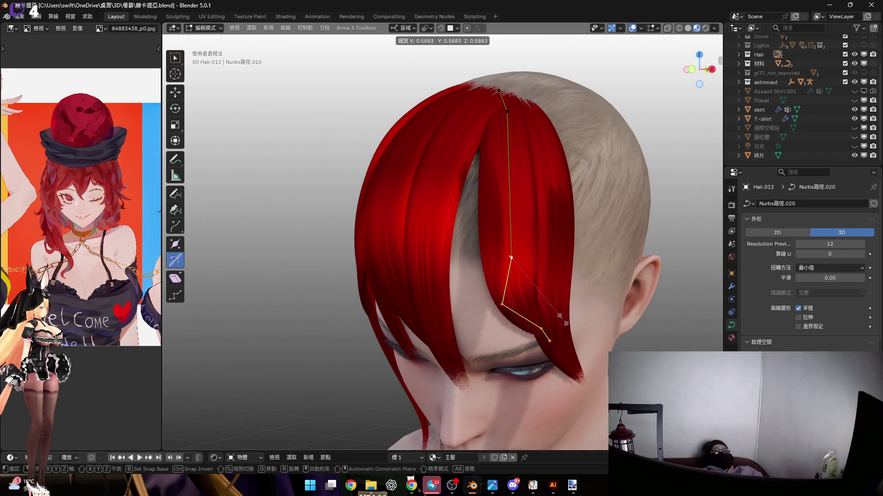
Scale the upper curve points and rotate them on local Y to bend the fringe lock down.
click(558, 369)
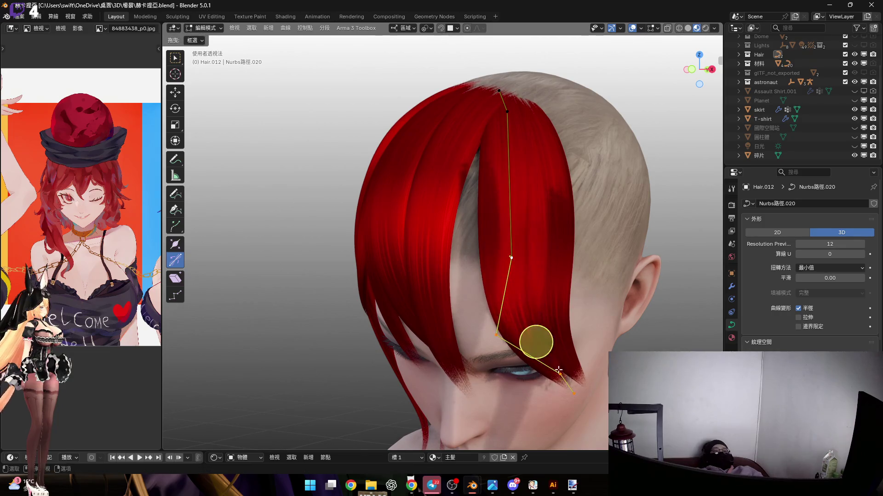
shift+click(512, 258)
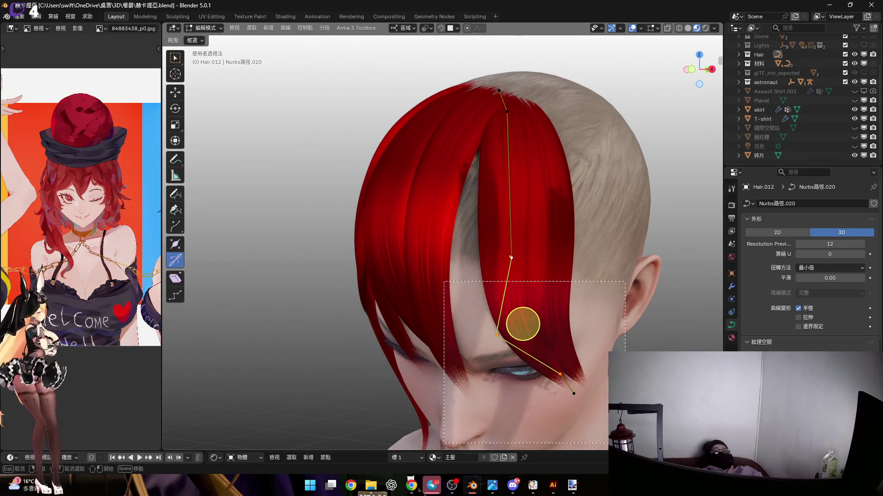
key(s)
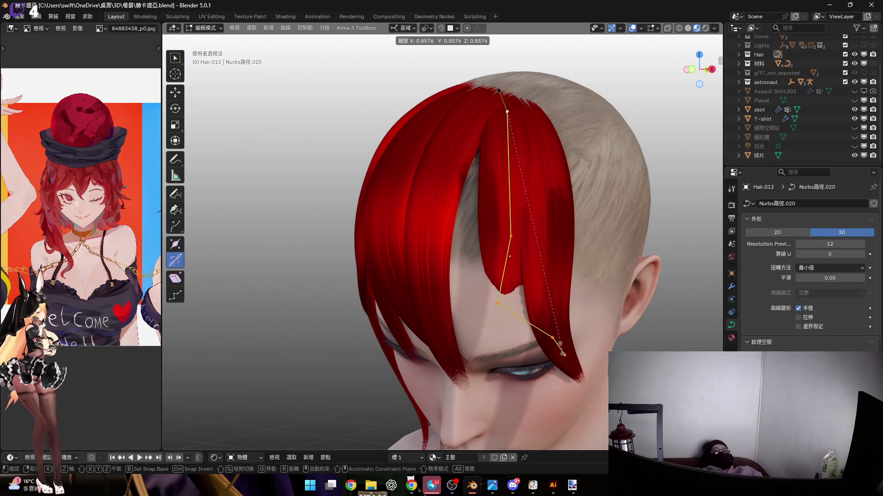
click(537, 306)
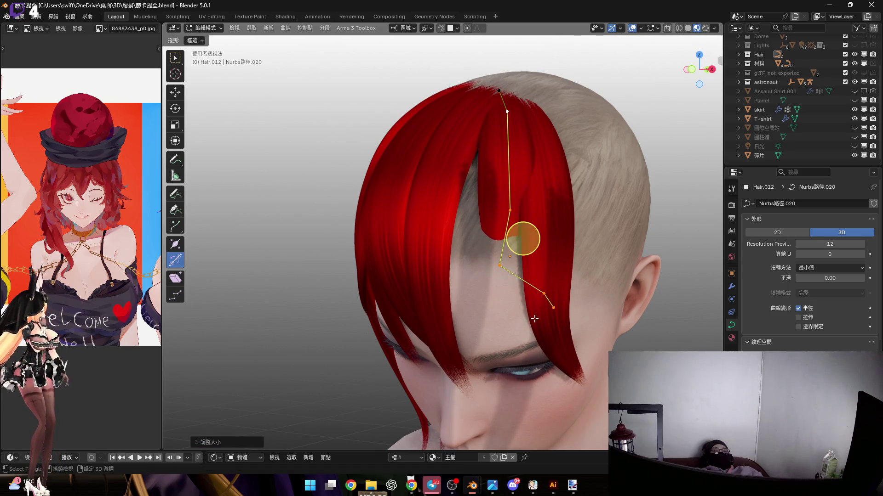
key(b)
scroll(519, 232, up, 5)
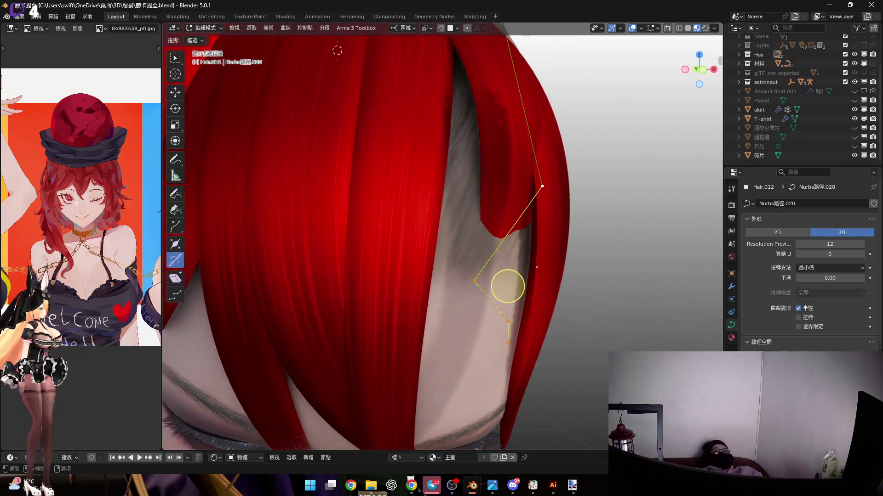
key(r)
key(y)
key(y)
click(597, 259)
mouse_move(505, 286)
middle_down()
mouse_move(530, 260)
mouse_move(536, 268)
mouse_move(532, 208)
mouse_move(544, 386)
mouse_move(489, 108)
mouse_move(460, 246)
mouse_move(501, 267)
mouse_move(523, 264)
mouse_move(526, 274)
mouse_move(513, 276)
mouse_move(515, 336)
mouse_move(517, 328)
middle_up()
click(560, 258)
Change the strand thickness at the selected points with Alt+S, then scale them.
key(alt+s)
key(alt+s)
scroll(552, 317, up, 3)
middle_drag(573, 309, 567, 269)
click(570, 275)
key(s)
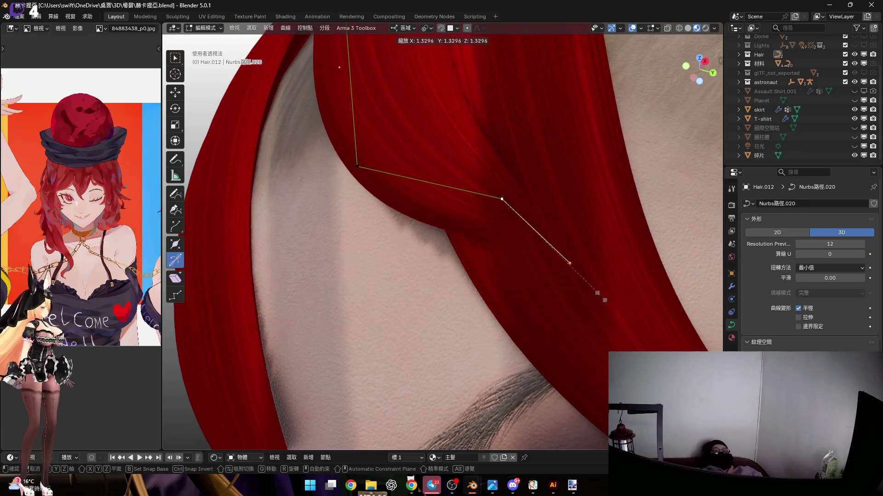
key(Return)
middle_drag(510, 239, 546, 292)
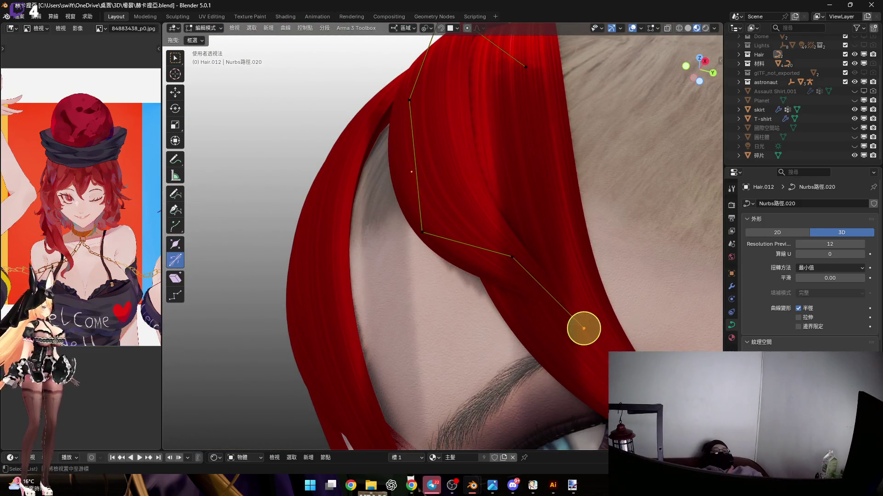
Rotate the curve point above the strand end around the local Z axis.
click(512, 257)
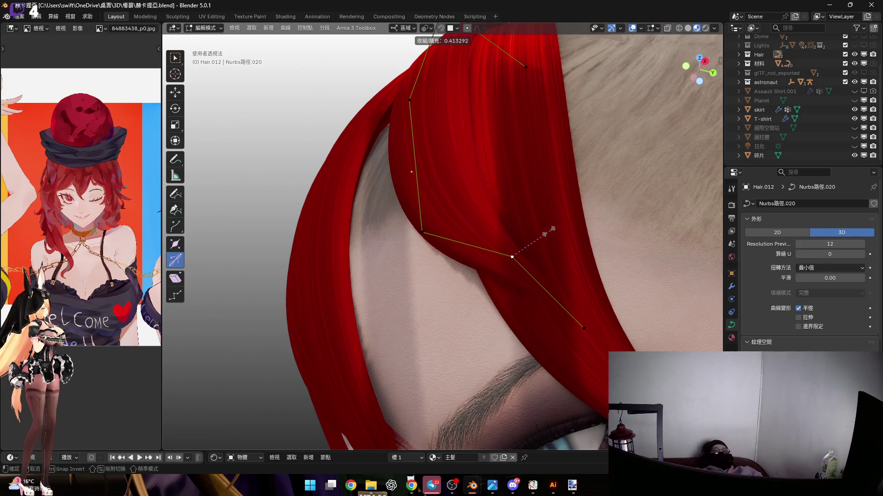
middle_drag(527, 263, 546, 307)
scroll(545, 307, down, 3)
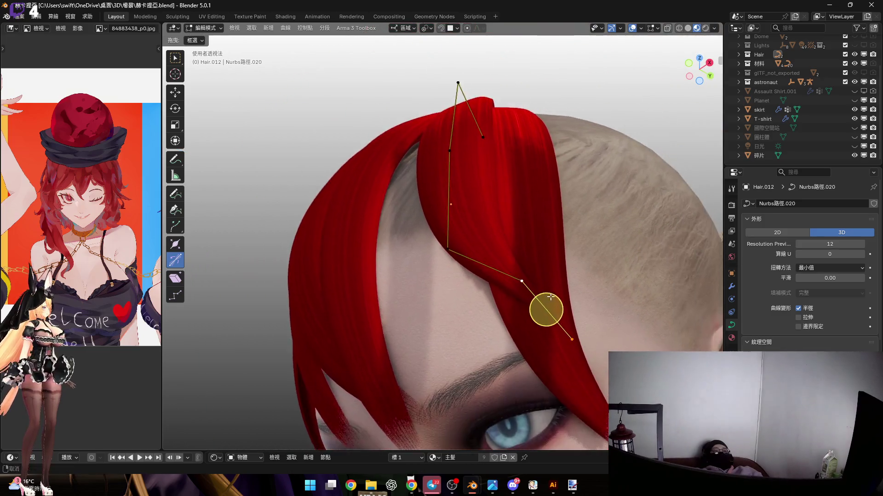
scroll(546, 307, up, 3)
key(r)
key(z)
key(z)
click(616, 279)
Move that point along local Z so the tip sweeps past the temple, then return to Object Mode.
mouse_move(616, 279)
middle_down()
mouse_move(671, 308)
mouse_move(607, 252)
mouse_move(477, 210)
mouse_move(506, 216)
mouse_move(515, 178)
mouse_move(508, 229)
mouse_move(523, 264)
middle_up()
key(g)
key(z)
key(z)
click(506, 211)
scroll(523, 264, down, 3)
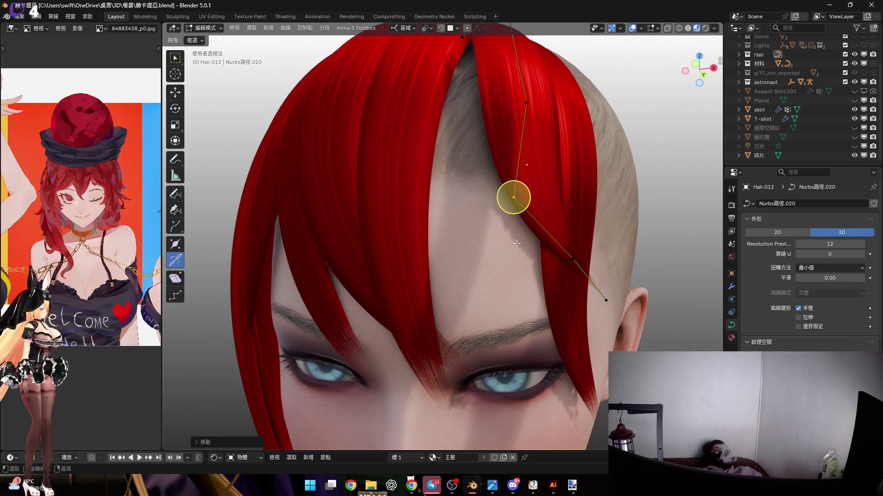
middle_drag(490, 187, 504, 176)
key(Tab)
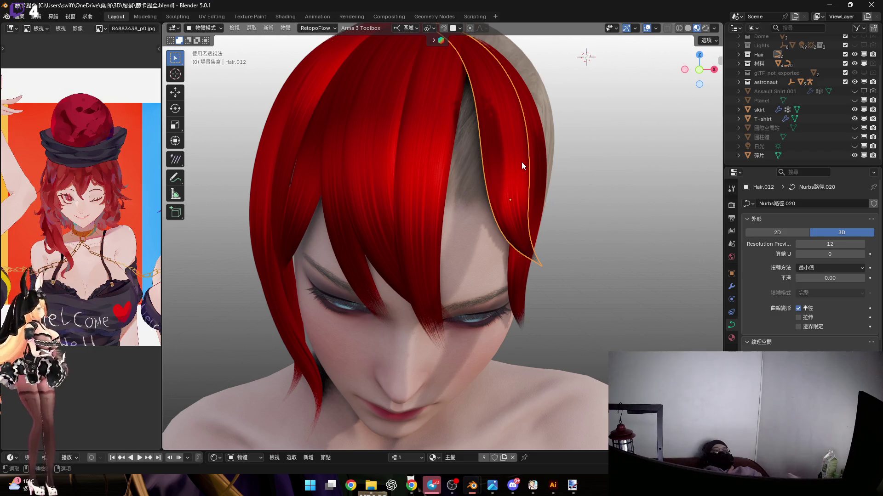
Duplicate the fringe lock as Hair.013 and slide it along the local Y axis.
middle_drag(511, 171, 462, 181)
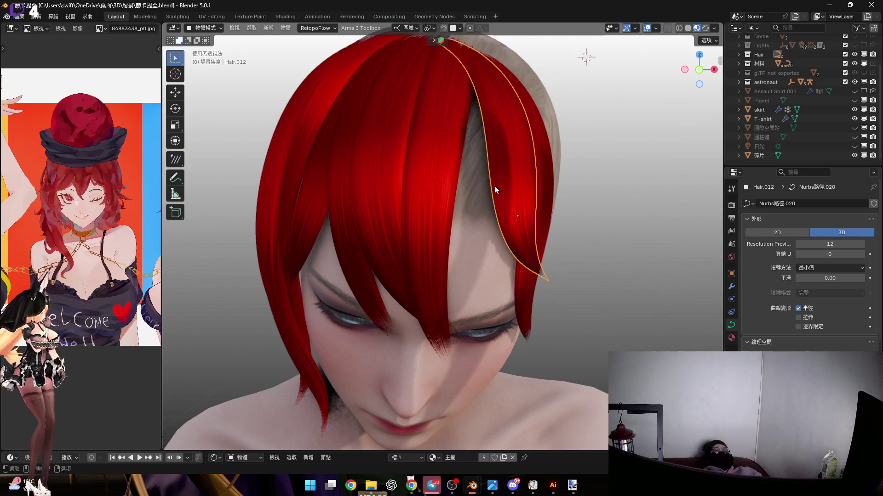
key(shift+d)
mouse_move(470, 178)
alt+middle_down()
mouse_move(570, 244)
mouse_move(529, 180)
mouse_move(509, 192)
alt+middle_up()
alt+scroll(473, 173, up, 2)
key(y)
key(y)
click(448, 195)
Tilt Hair.013 with local X rotations and lift it along local Z.
key(r)
key(x)
click(533, 230)
key(g)
key(z)
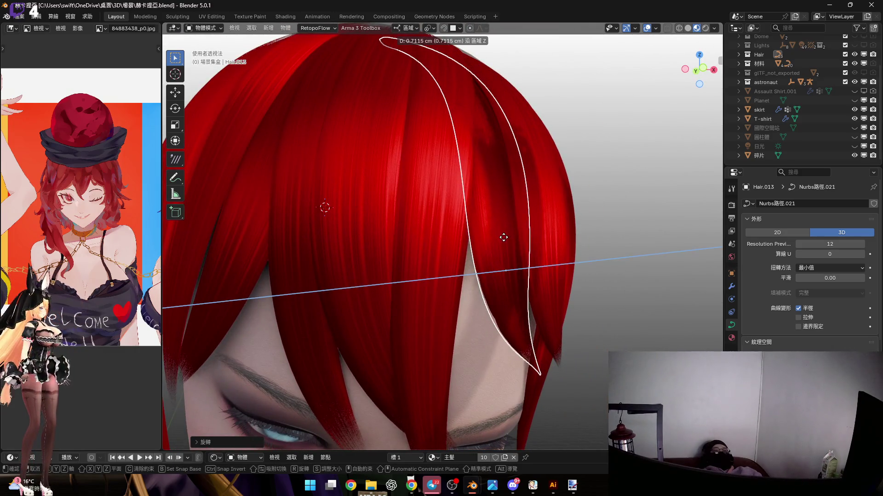
click(483, 207)
mouse_move(483, 206)
middle_down()
mouse_move(470, 192)
mouse_move(517, 200)
mouse_move(494, 165)
mouse_move(458, 172)
mouse_move(450, 225)
mouse_move(531, 222)
middle_up()
key(r)
key(x)
click(557, 205)
Turn Hair.013 around local Z, shift it along local Y and rotate it on local X.
key(r)
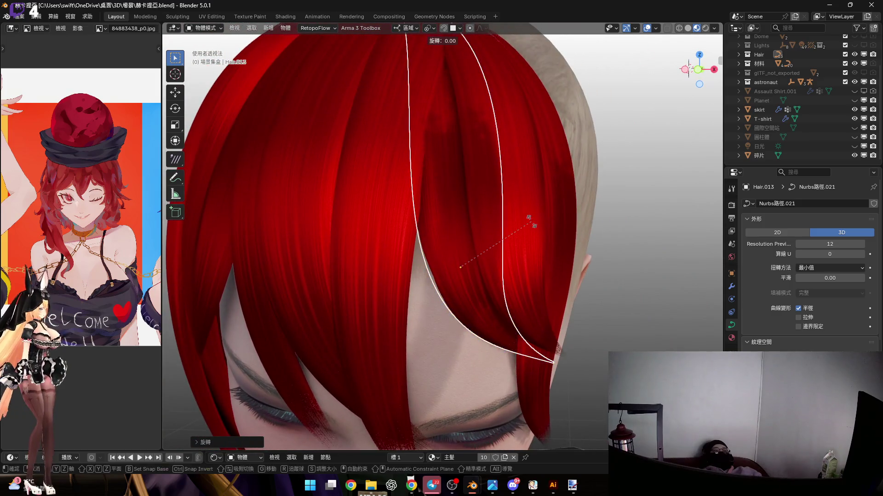
key(z)
key(z)
key(z)
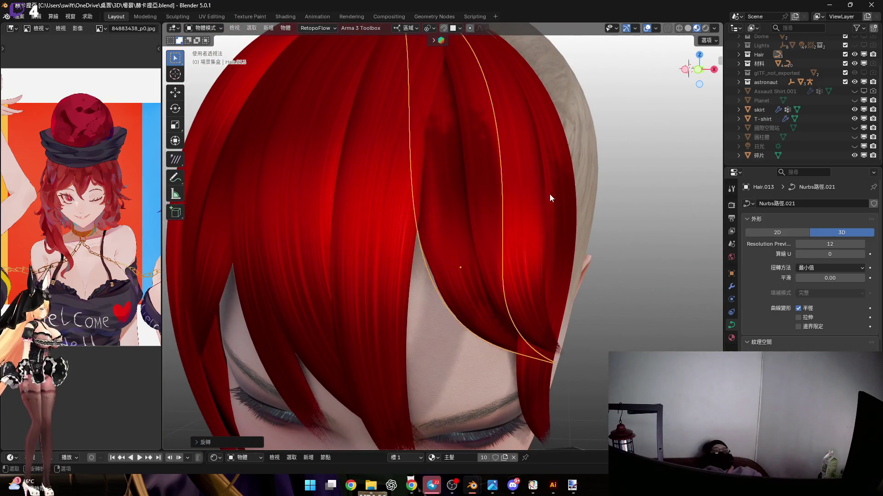
key(z)
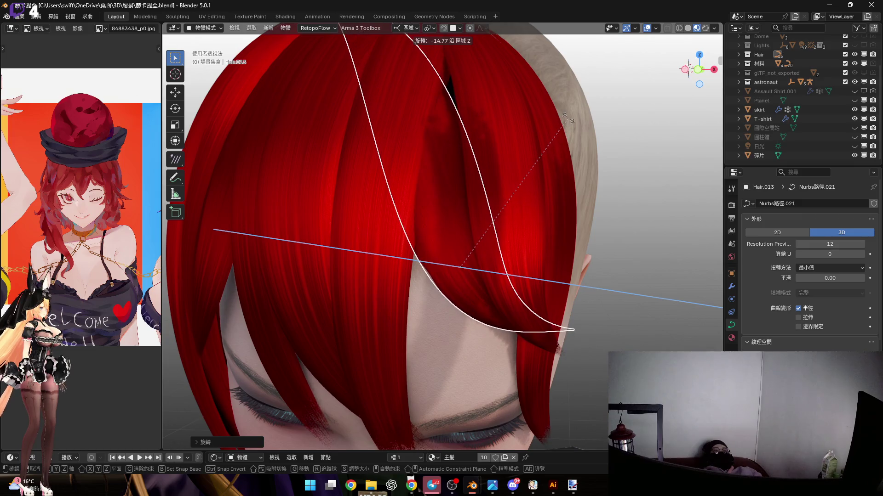
click(422, 103)
mouse_move(422, 103)
middle_down()
mouse_move(451, 197)
mouse_move(445, 143)
mouse_move(446, 187)
mouse_move(473, 187)
mouse_move(486, 246)
mouse_move(482, 172)
mouse_move(539, 191)
middle_up()
key(g)
key(y)
click(479, 232)
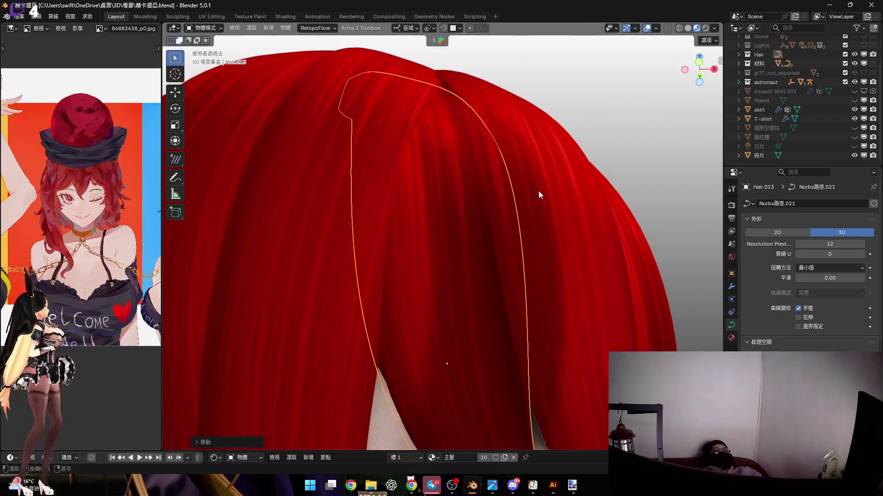
key(r)
key(x)
click(457, 189)
Settle Hair.013 over the back of the head with a local Z move and final X rotation.
middle_drag(457, 189, 467, 129)
key(g)
key(z)
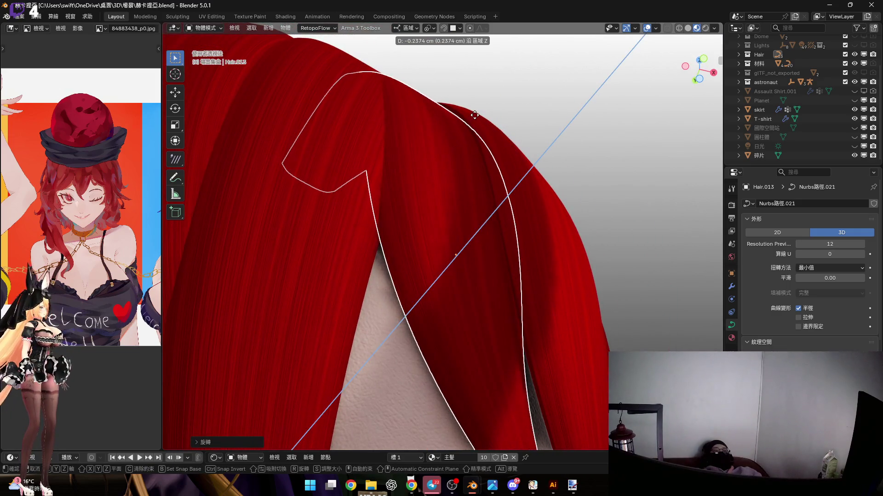
click(469, 163)
mouse_move(469, 164)
middle_down()
mouse_move(449, 168)
mouse_move(459, 159)
mouse_move(457, 238)
middle_up()
key(r)
key(x)
click(463, 152)
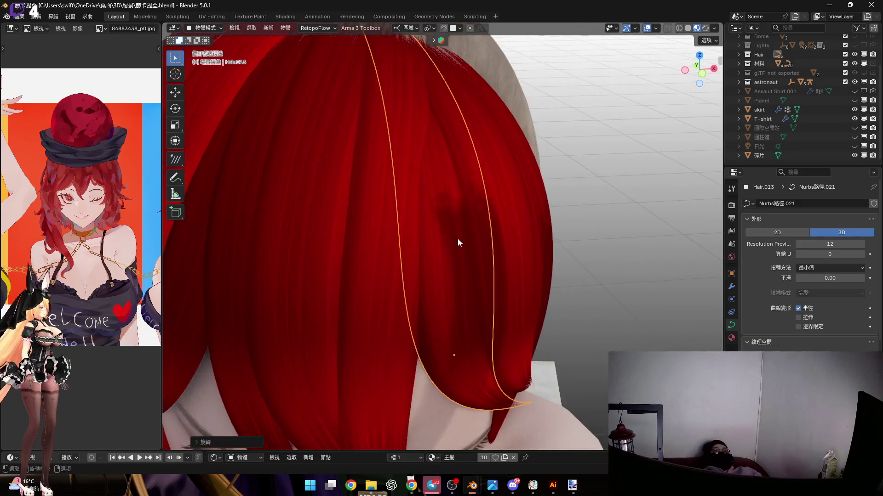
Enter Edit Mode on Hair.013 and move its selected control points.
key(Tab)
mouse_move(487, 311)
middle_down()
mouse_move(496, 260)
mouse_move(522, 287)
middle_up()
key(g)
click(489, 231)
mouse_move(490, 231)
middle_down()
mouse_move(469, 233)
mouse_move(409, 201)
mouse_move(481, 211)
mouse_move(451, 219)
mouse_move(461, 269)
mouse_move(401, 189)
middle_up()
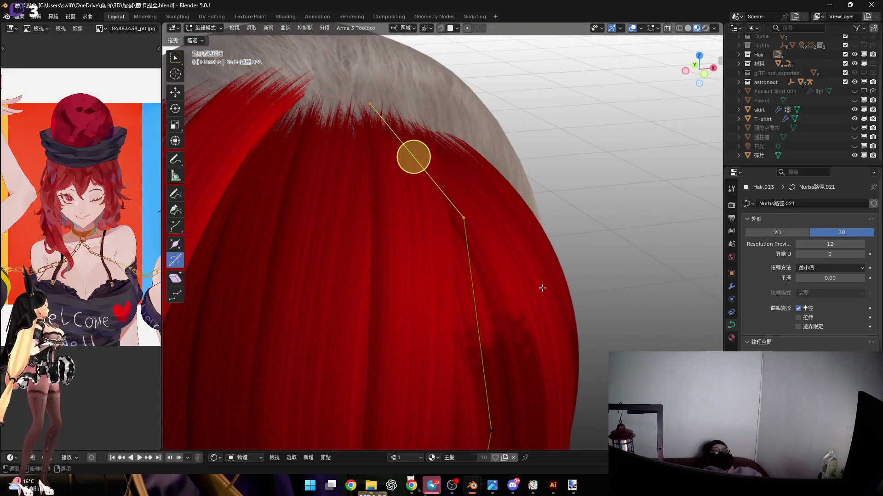
Scale and twist the selected end point of the second fringe lock.
key(s)
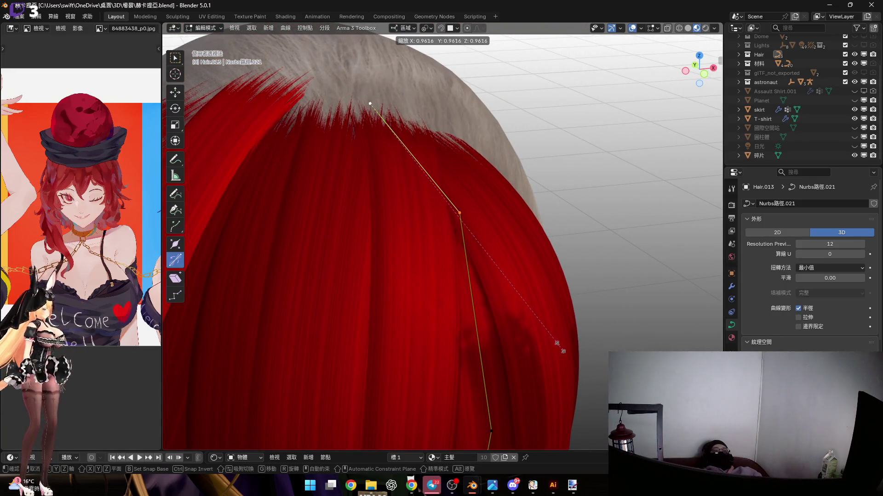
click(564, 350)
mouse_move(564, 351)
middle_down()
mouse_move(505, 257)
mouse_move(451, 128)
mouse_move(437, 234)
middle_up()
click(456, 147)
Rescale the control point at the lock's bend and move it into place.
click(427, 248)
scroll(470, 149, up, 3)
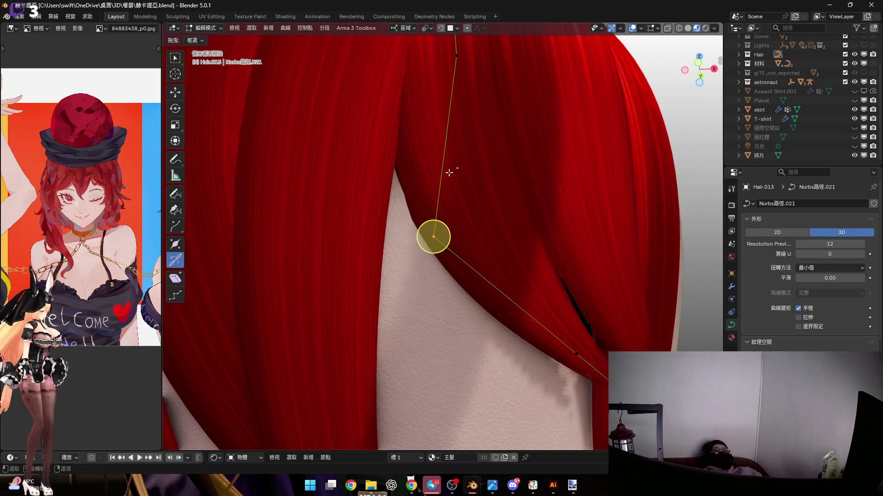
scroll(435, 145, down, 2)
key(s)
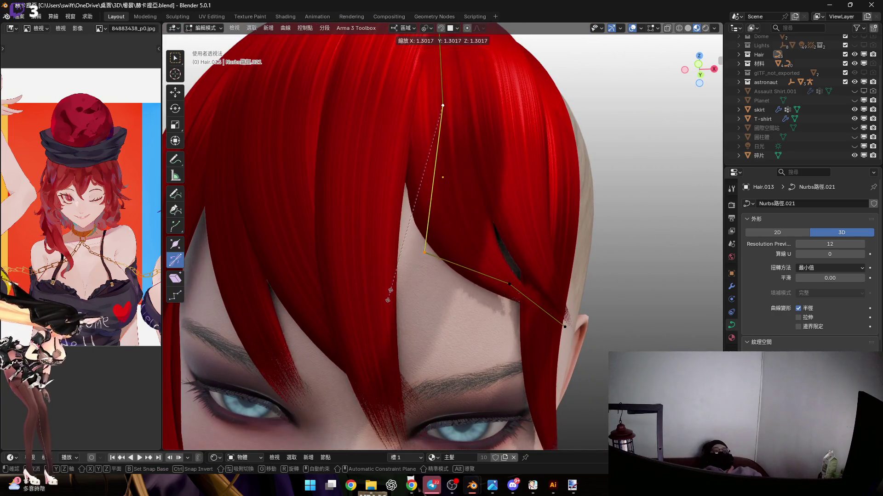
right_click(387, 300)
key(s)
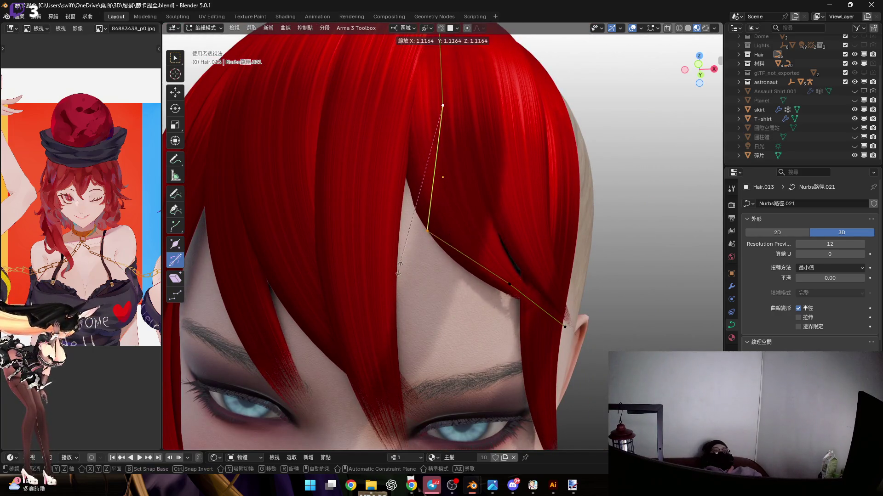
click(389, 290)
shift+middle_drag(389, 291, 362, 273)
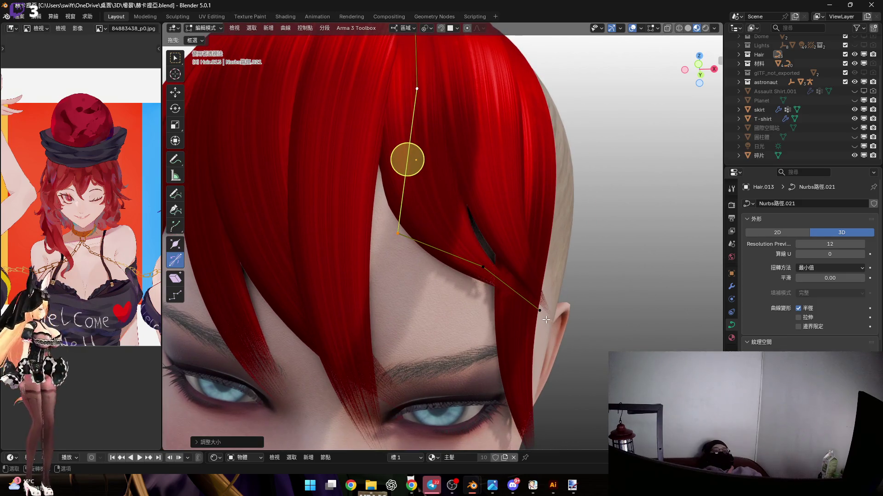
scroll(480, 259, up, 3)
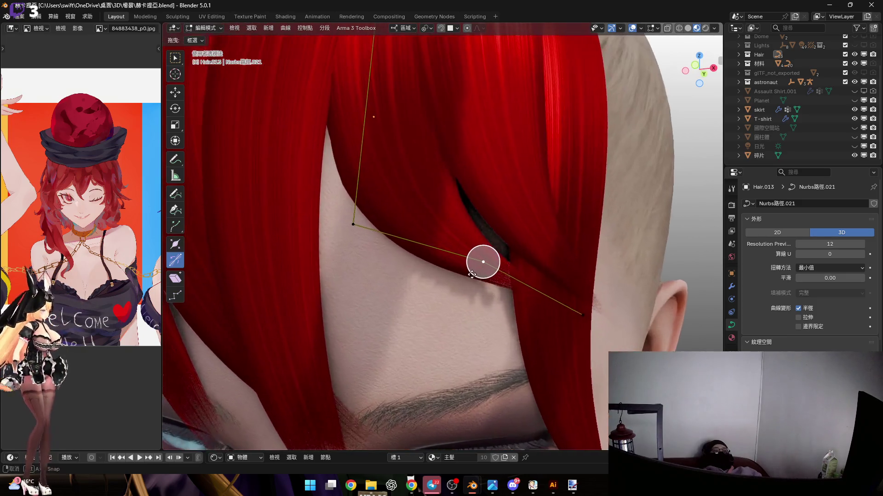
key(g)
click(487, 266)
Reposition the lock's end point and lower curve points to deepen the hook.
key(g)
shift+middle_drag(575, 304, 514, 299)
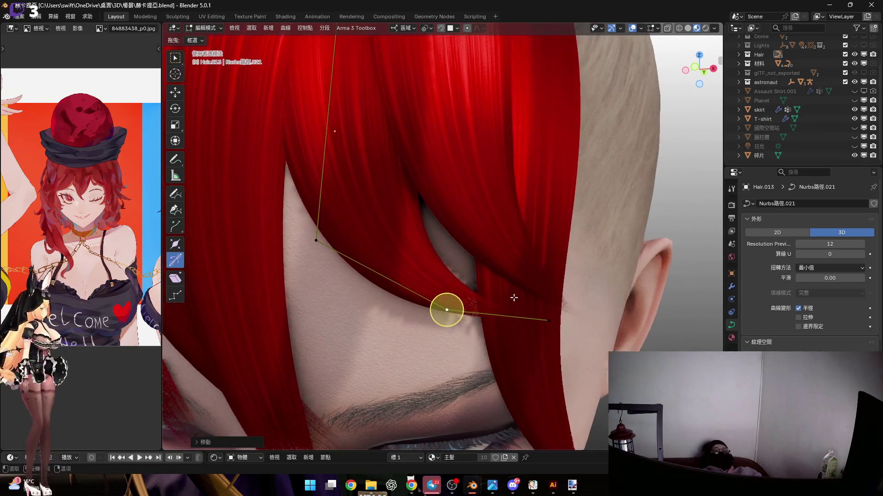
shift+middle_drag(613, 338, 437, 339)
key(g)
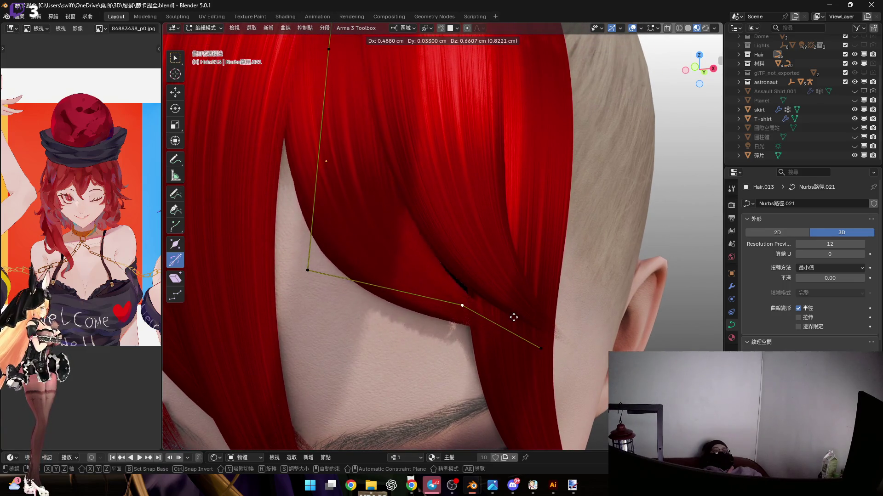
mouse_move(500, 338)
middle_down()
mouse_move(414, 296)
mouse_move(469, 337)
middle_up()
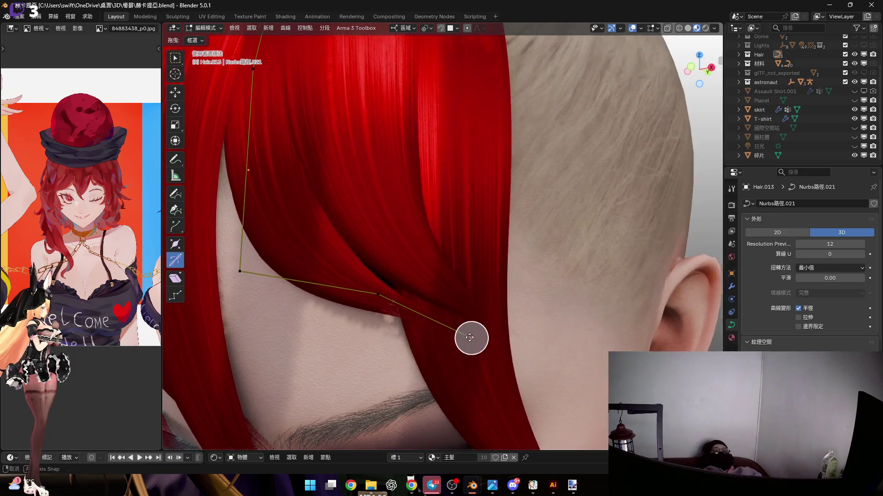
scroll(469, 337, up, 3)
key(g)
click(558, 327)
mouse_move(557, 327)
middle_down()
mouse_move(508, 297)
mouse_move(508, 270)
mouse_move(524, 274)
mouse_move(570, 245)
middle_up()
Twist the lock's corner control point by 5.36° and move it to a new position.
click(407, 304)
mouse_move(406, 305)
middle_down()
mouse_move(464, 285)
mouse_move(487, 262)
middle_up()
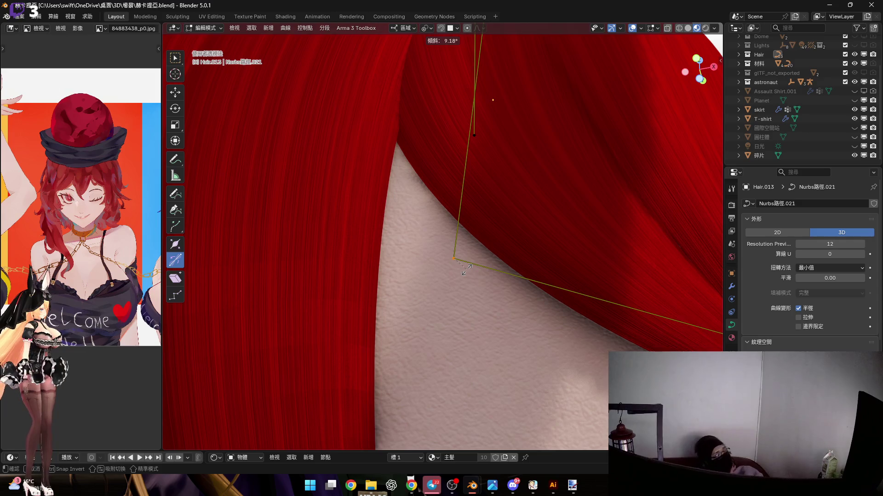
click(468, 270)
mouse_move(468, 270)
middle_down()
mouse_move(456, 248)
mouse_move(410, 235)
mouse_move(429, 224)
mouse_move(409, 244)
middle_up()
key(g)
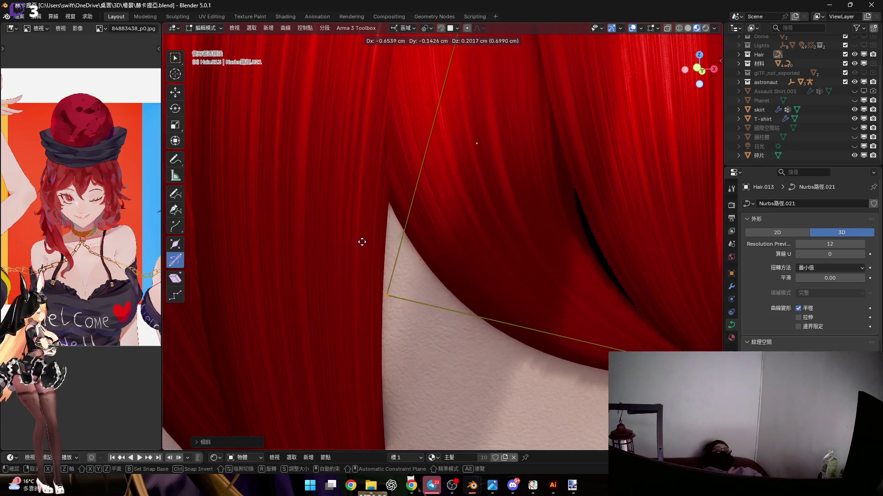
mouse_move(366, 289)
middle_down()
mouse_move(197, 279)
mouse_move(211, 249)
middle_up()
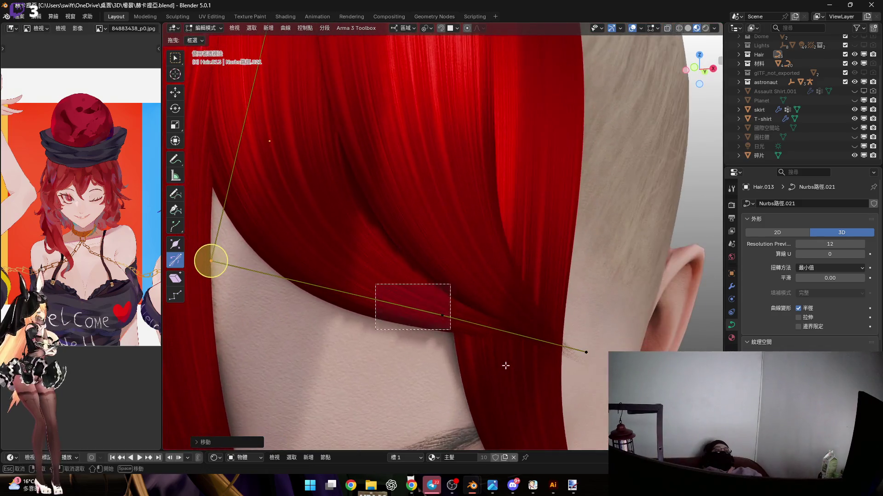
click(215, 252)
Thicken the strand radius at the corner point and rotate around it.
scroll(440, 297, up, 2)
drag(442, 301, 464, 347)
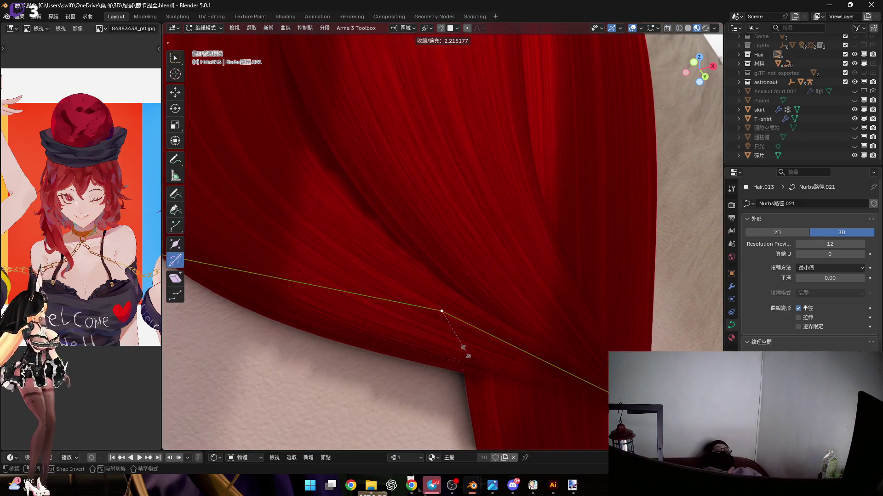
click(463, 348)
mouse_move(463, 348)
middle_down()
mouse_move(554, 260)
mouse_move(451, 270)
mouse_move(540, 246)
middle_up()
middle_drag(347, 262, 551, 262)
key(r)
click(575, 275)
mouse_move(441, 236)
middle_down()
mouse_move(656, 280)
mouse_move(456, 205)
mouse_move(506, 258)
mouse_move(482, 247)
middle_up()
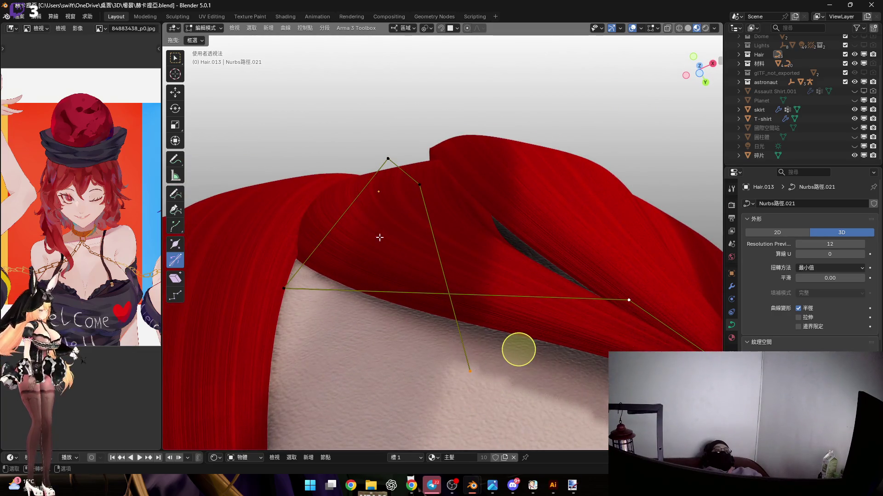
Nudge a final curve point, return to Object Mode and select Hair.012.
key(g)
middle_drag(326, 284, 442, 246)
click(380, 254)
scroll(442, 247, down, 5)
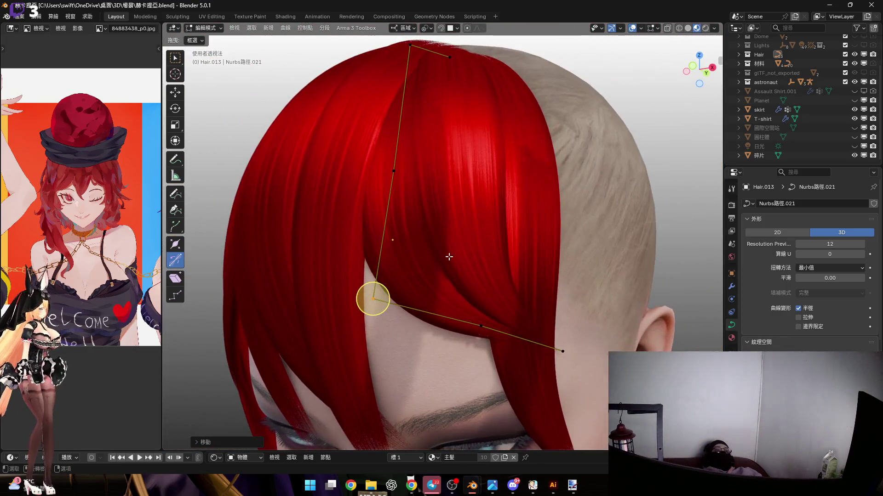
key(Tab)
click(461, 225)
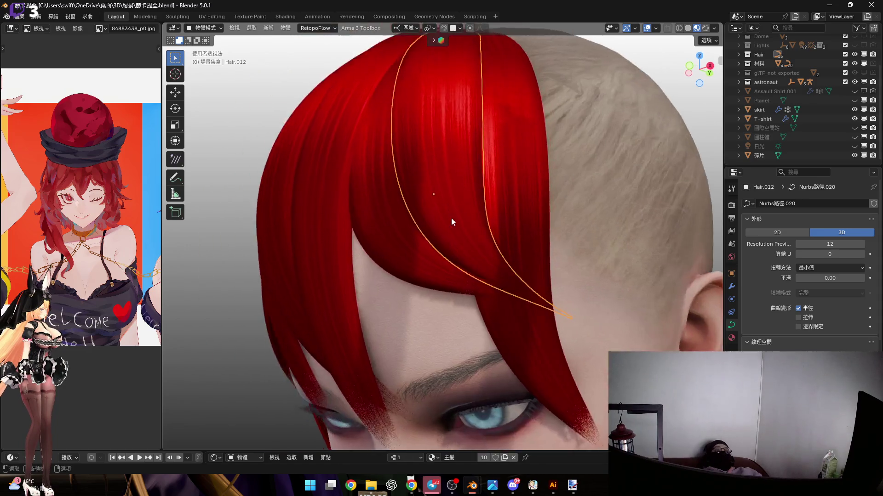
In Edit Mode on Hair.002, move a control point down along local Z.
key(Tab)
scroll(386, 201, up, 5)
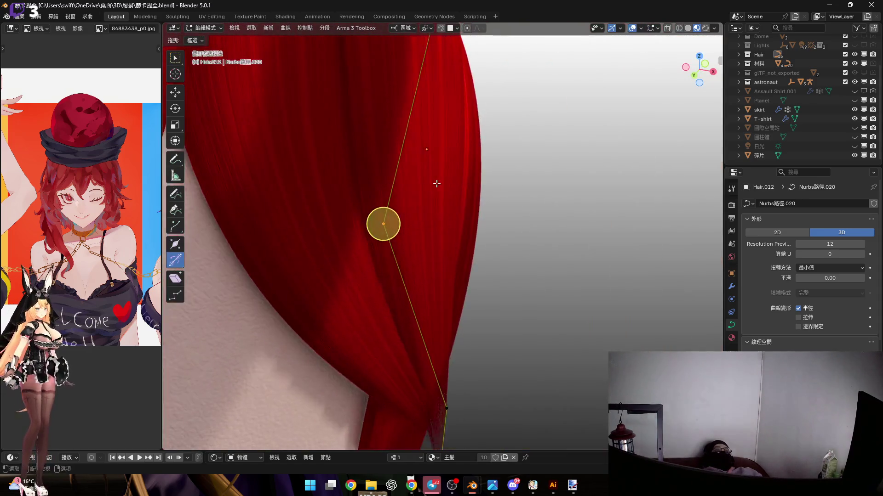
mouse_move(437, 184)
middle_down()
mouse_move(465, 246)
mouse_move(495, 208)
mouse_move(437, 237)
mouse_move(441, 189)
mouse_move(479, 305)
mouse_move(462, 188)
middle_up()
key(g)
click(482, 177)
scroll(465, 217, up, 4)
scroll(437, 237, down, 4)
key(g)
key(z)
click(444, 199)
Shift Hair.002's upper control point sideways along local X.
scroll(478, 305, up, 3)
click(436, 133)
mouse_move(436, 133)
middle_down()
mouse_move(411, 182)
mouse_move(449, 317)
mouse_move(433, 160)
mouse_move(431, 252)
mouse_move(401, 249)
mouse_move(400, 224)
middle_up()
key(g)
key(x)
click(412, 194)
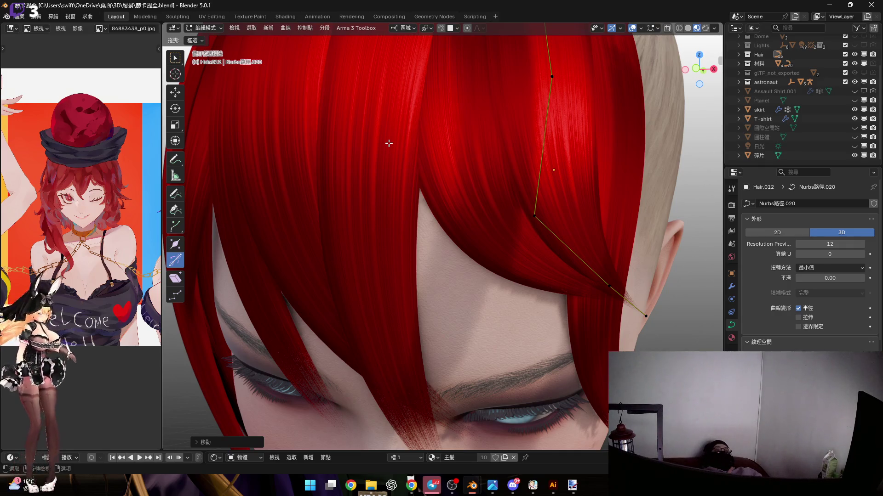
Lower the next fringe strand's control point along local Z.
click(389, 138)
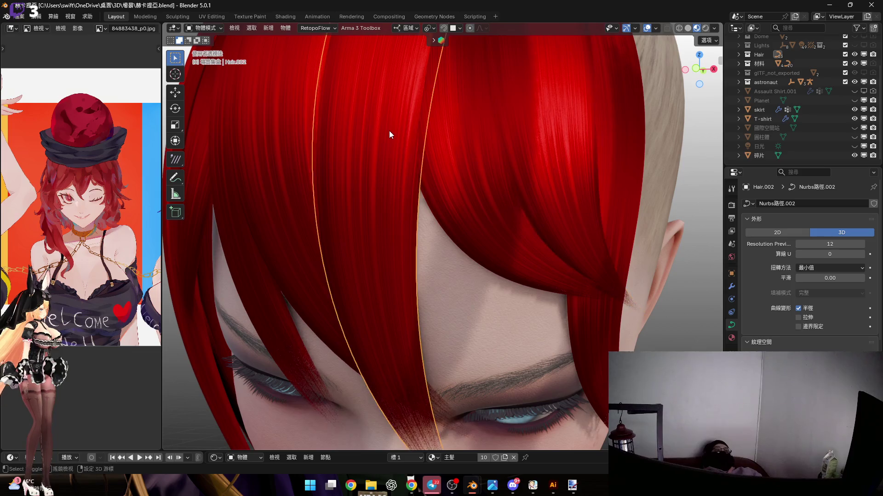
scroll(389, 130, up, 2)
mouse_move(372, 201)
middle_down()
mouse_move(410, 189)
mouse_move(337, 195)
mouse_move(379, 253)
mouse_move(394, 181)
mouse_move(378, 167)
mouse_move(427, 199)
mouse_move(432, 172)
mouse_move(443, 179)
mouse_move(413, 247)
mouse_move(374, 211)
mouse_move(330, 232)
mouse_move(479, 294)
mouse_move(558, 291)
mouse_move(380, 306)
mouse_move(340, 257)
mouse_move(370, 281)
mouse_move(380, 258)
mouse_move(372, 204)
middle_up()
key(g)
key(z)
key(z)
click(356, 217)
mouse_move(409, 229)
middle_down()
mouse_move(409, 289)
mouse_move(425, 241)
mouse_move(508, 315)
middle_up()
click(456, 296)
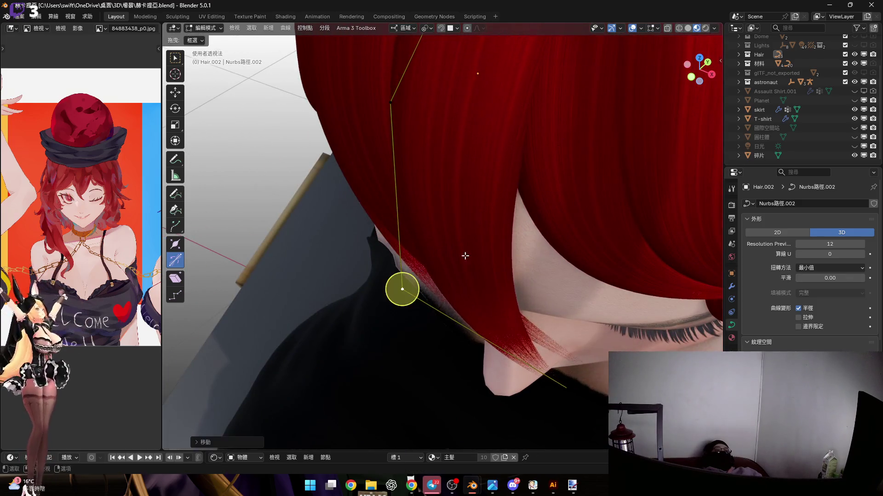
scroll(453, 264, up, 6)
scroll(478, 364, down, 3)
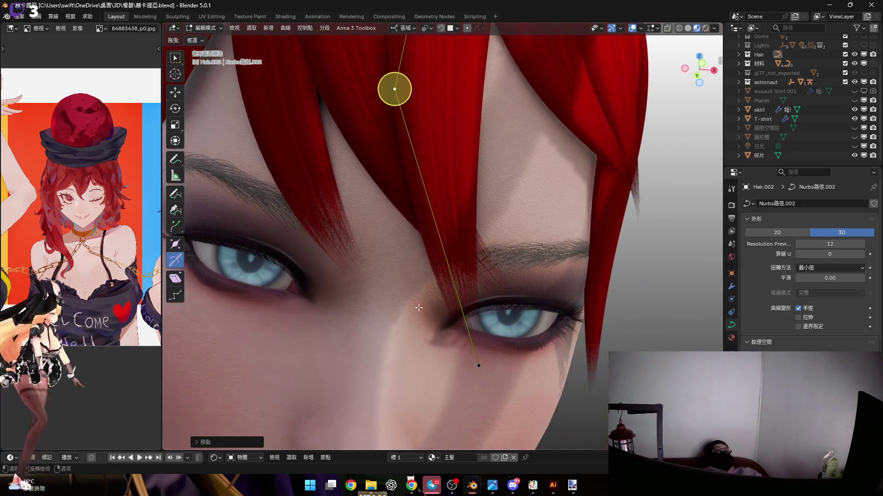
mouse_move(434, 305)
middle_down()
mouse_move(395, 363)
mouse_move(344, 249)
mouse_move(584, 294)
middle_up()
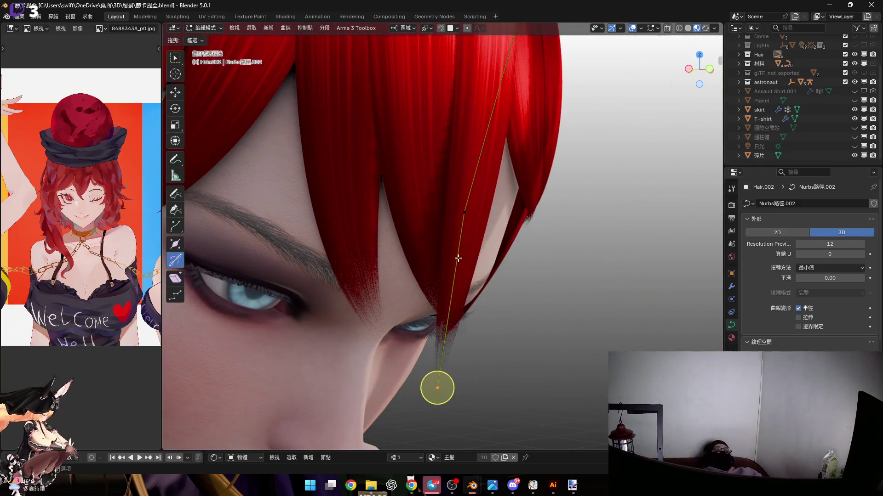
Pull Hair.003's control points down along local Z so its tip hangs lower.
key(alt+q)
click(378, 207)
scroll(349, 236, up, 3)
key(g)
key(z)
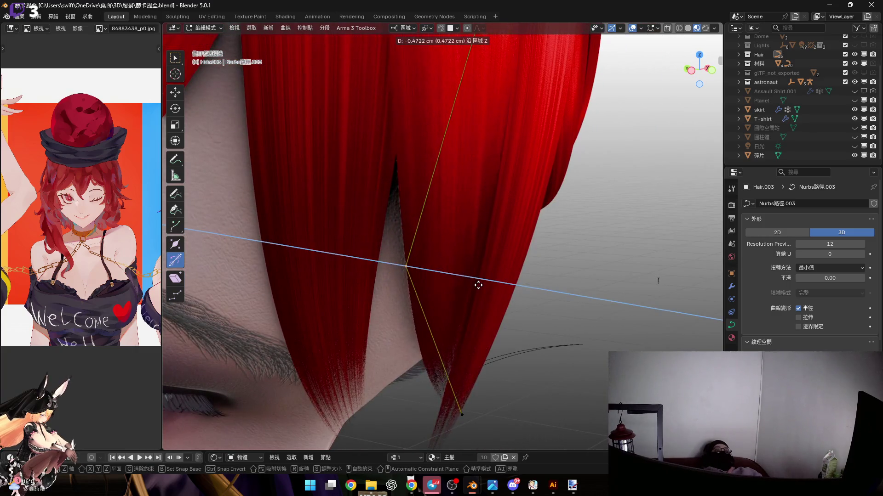
click(478, 285)
scroll(464, 240, down, 5)
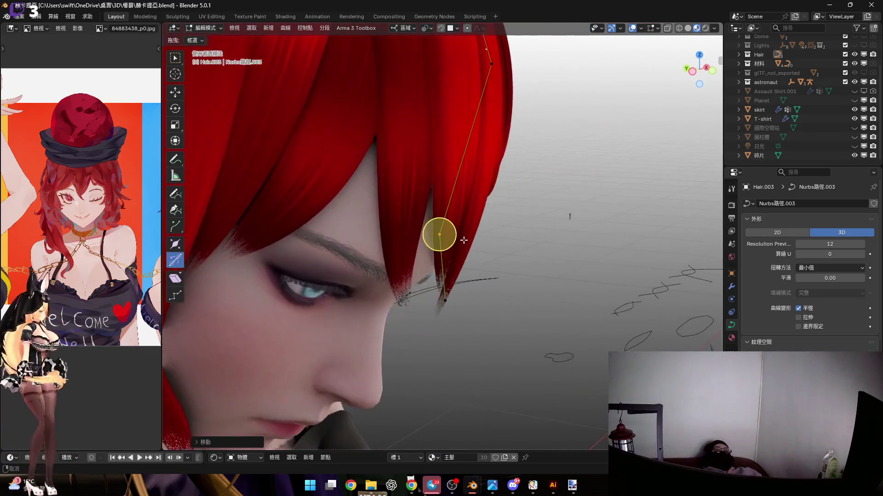
key(g)
click(469, 299)
scroll(451, 276, up, 4)
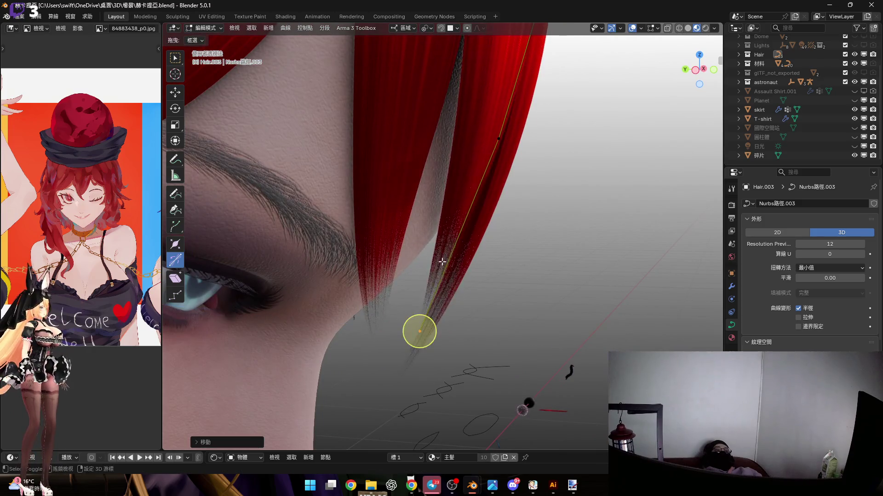
Move Hair.004's control point along local Z and tilt it to twist the strand.
click(443, 171)
scroll(431, 129, up, 3)
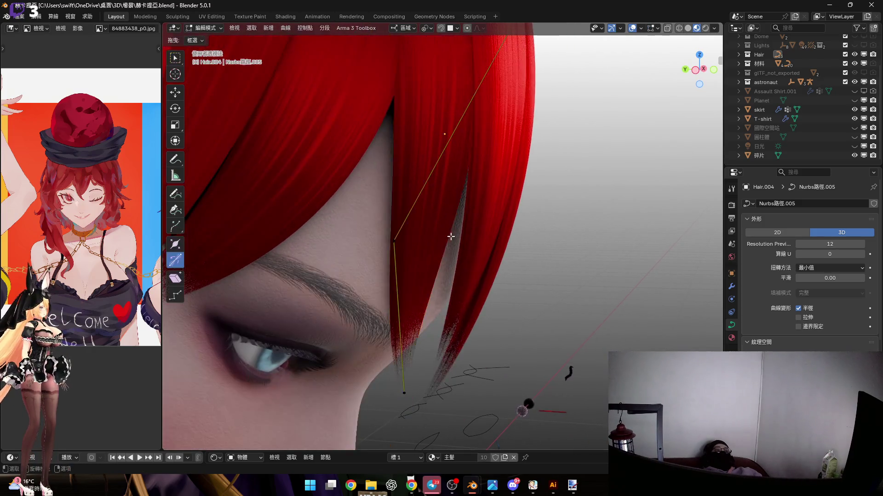
scroll(450, 264, up, 4)
key(g)
key(z)
key(z)
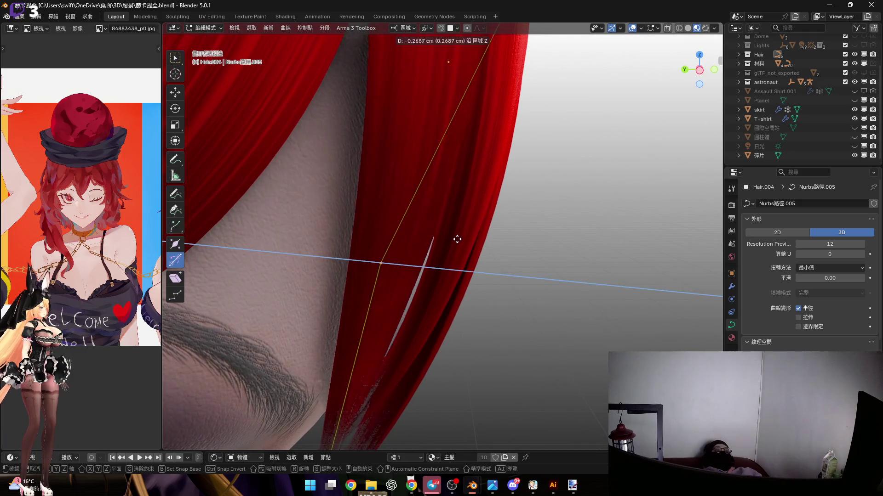
click(472, 248)
mouse_move(412, 233)
middle_down()
mouse_move(335, 228)
mouse_move(364, 195)
mouse_move(469, 158)
middle_up()
scroll(468, 157, up, 3)
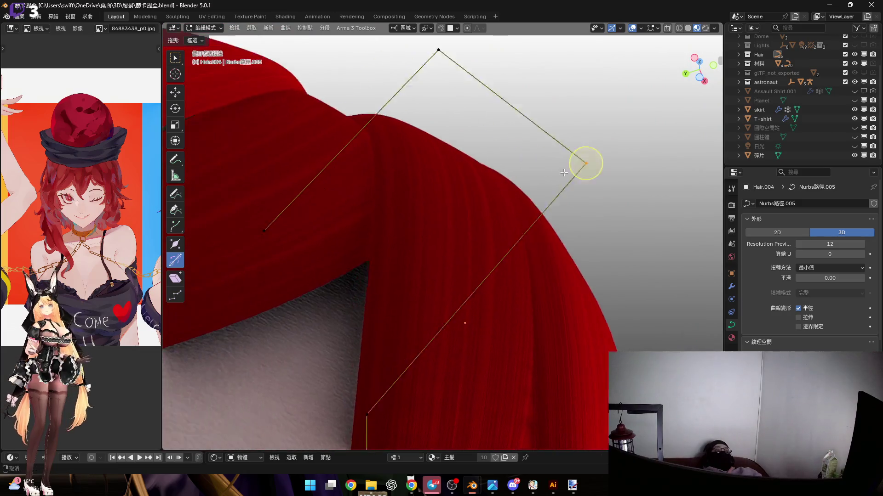
drag(613, 156, 597, 149)
click(597, 149)
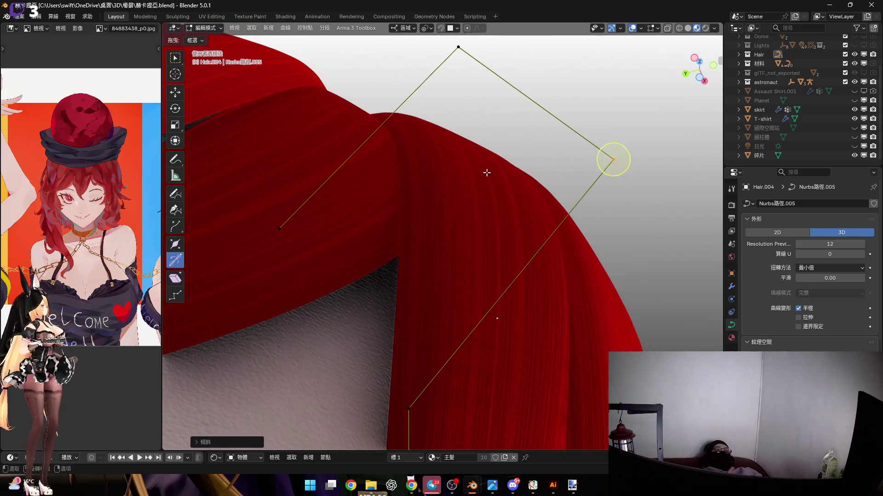
Shift Hair.004's point along local Y past the eye, then return to Object Mode.
scroll(612, 158, up, 5)
key(g)
key(y)
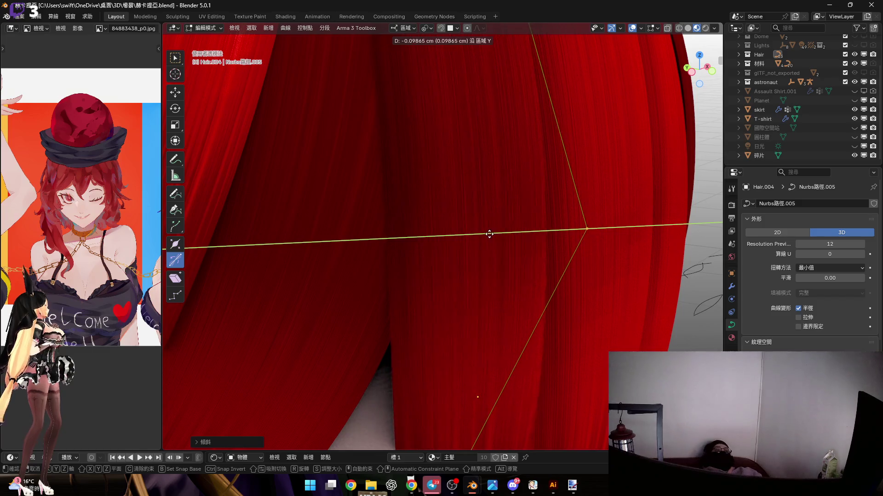
click(501, 200)
scroll(501, 200, down, 5)
drag(456, 239, 527, 321)
scroll(506, 298, up, 3)
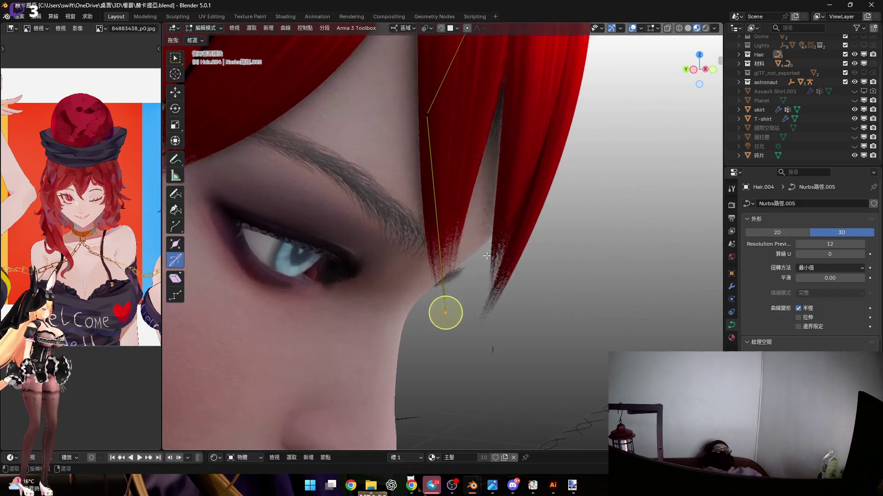
mouse_move(454, 224)
middle_down()
mouse_move(404, 257)
mouse_move(422, 259)
mouse_move(438, 193)
mouse_move(487, 192)
mouse_move(458, 158)
middle_up()
scroll(422, 259, down, 4)
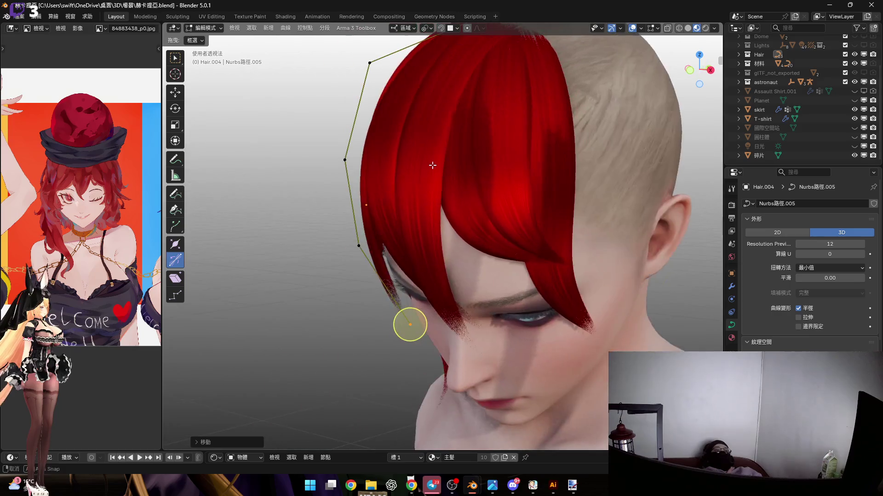
key(Tab)
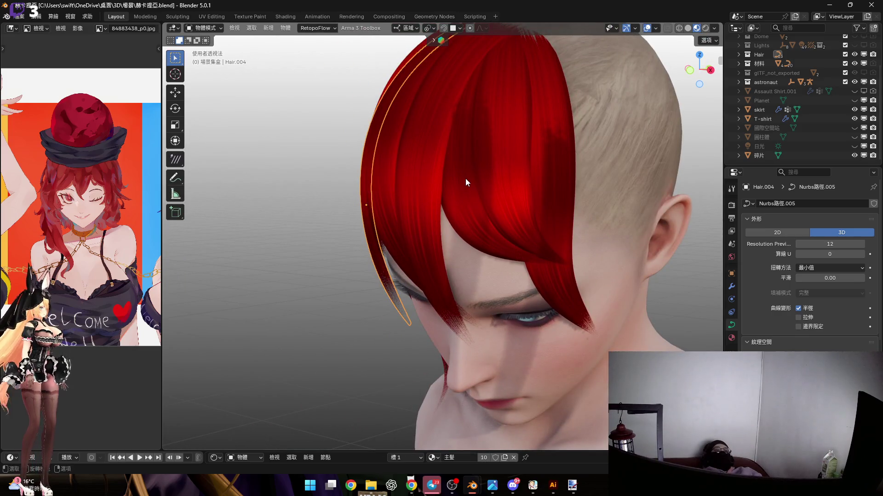
Box-select the two loose red strands and move them along local Y.
scroll(465, 178, down, 6)
mouse_move(444, 179)
middle_down()
mouse_move(496, 170)
mouse_move(528, 178)
mouse_move(506, 97)
middle_up()
drag(506, 97, 669, 202)
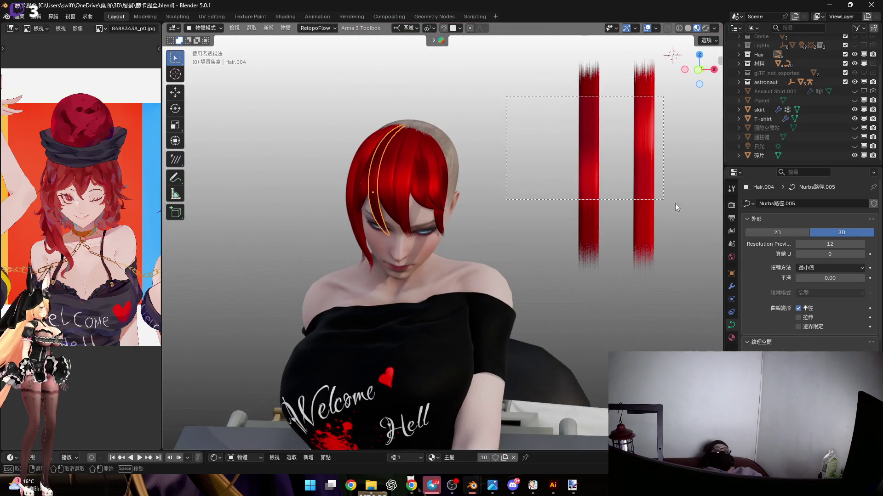
drag(488, 197, 487, 198)
key(KP_Decimal)
key(g)
key(x)
key(Escape)
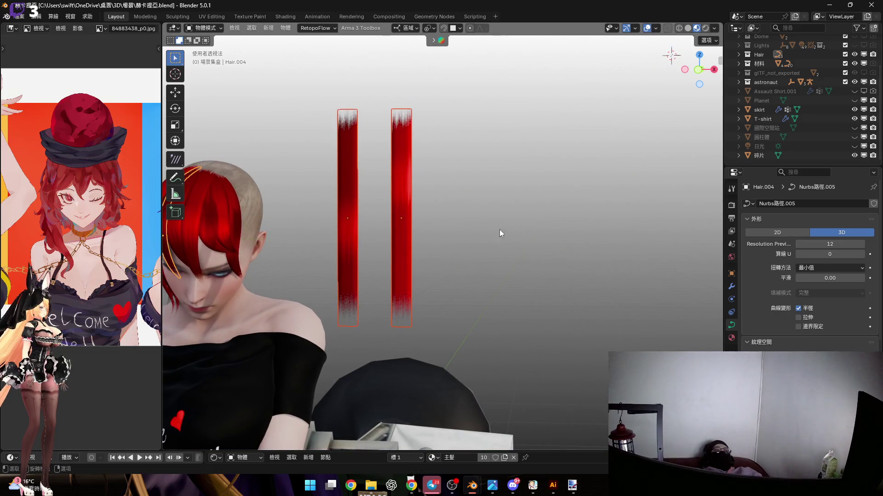
mouse_move(364, 191)
shift+middle_down()
mouse_move(501, 193)
mouse_move(446, 192)
shift+middle_up()
key(g)
key(y)
key(y)
click(381, 216)
Lift the two strands along Z, clear of the head.
scroll(426, 219, up, 5)
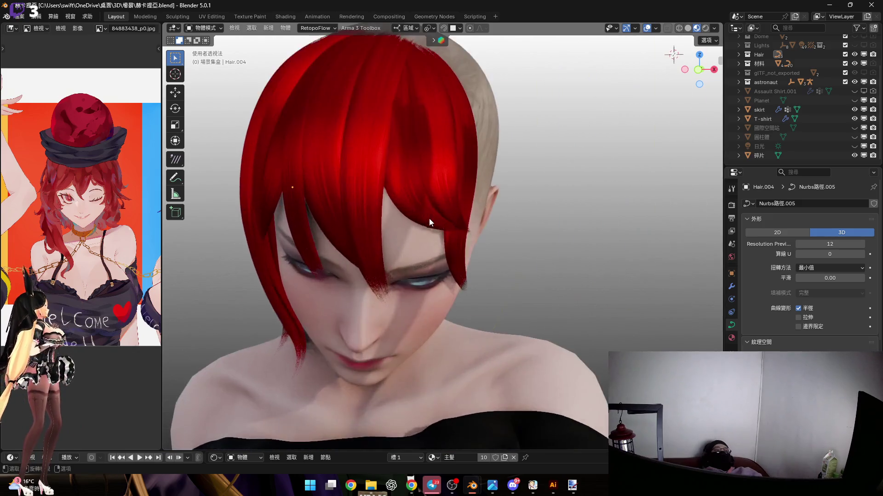
middle_drag(425, 224, 376, 253)
key(g)
key(z)
key(z)
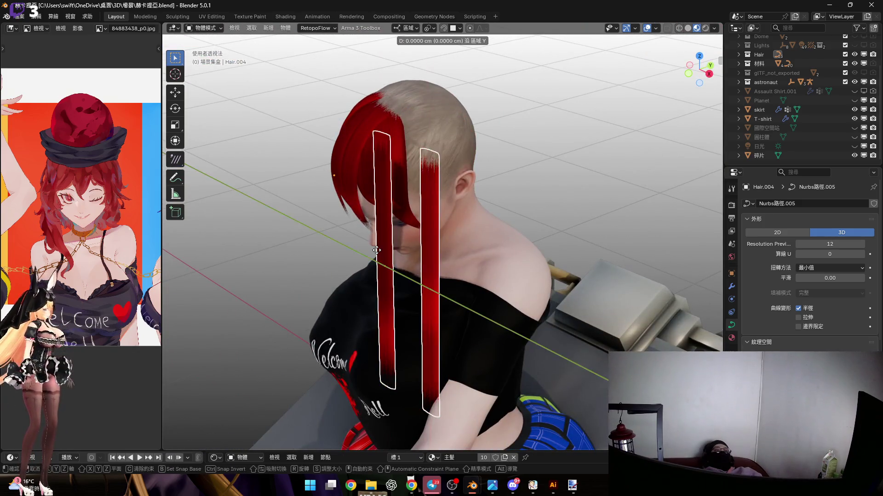
mouse_move(674, 151)
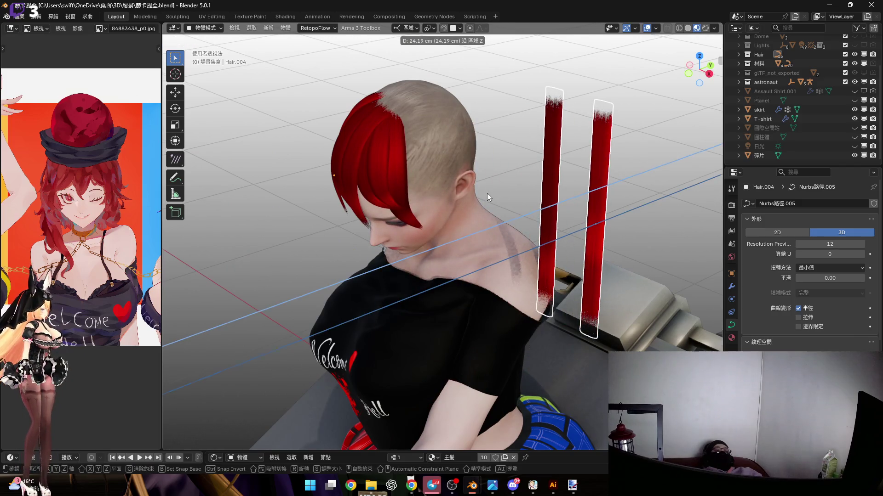
click(492, 190)
middle_drag(492, 190, 520, 170)
shift+middle_drag(413, 195, 432, 198)
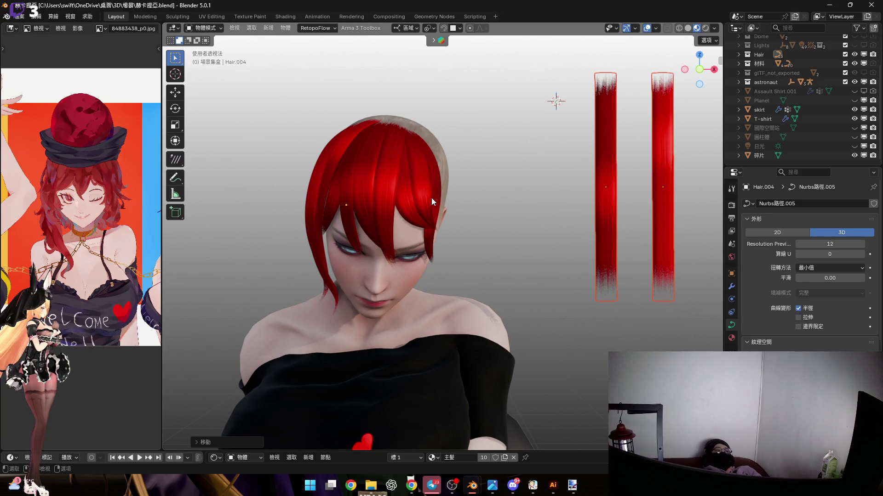
Zoom in on the face and select the Hair.007 fringe strand.
scroll(392, 218, up, 5)
mouse_move(392, 200)
middle_down()
mouse_move(446, 180)
mouse_move(434, 191)
mouse_move(447, 208)
mouse_move(421, 225)
mouse_move(448, 197)
mouse_move(422, 198)
mouse_move(430, 179)
mouse_move(457, 192)
mouse_move(438, 295)
mouse_move(449, 335)
middle_up()
click(449, 199)
In Edit Mode, rotate Hair.007's selected points and lower one along local Z.
key(Tab)
scroll(451, 202, up, 3)
key(r)
click(488, 197)
key(g)
key(z)
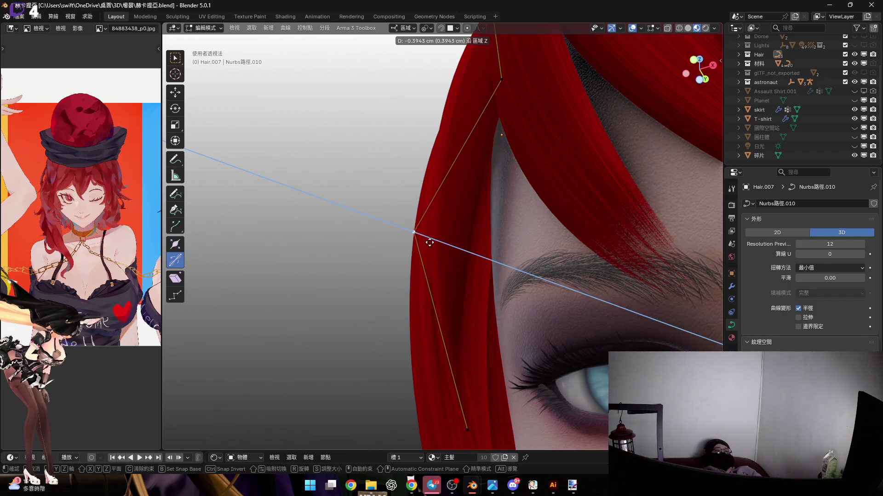
click(409, 240)
Move another point along local Z and reposition the middle control point so the lock sweeps across the forehead.
mouse_move(409, 240)
middle_down()
mouse_move(396, 239)
mouse_move(388, 267)
mouse_move(370, 258)
mouse_move(357, 205)
mouse_move(421, 228)
mouse_move(436, 256)
middle_up()
key(g)
key(z)
click(374, 262)
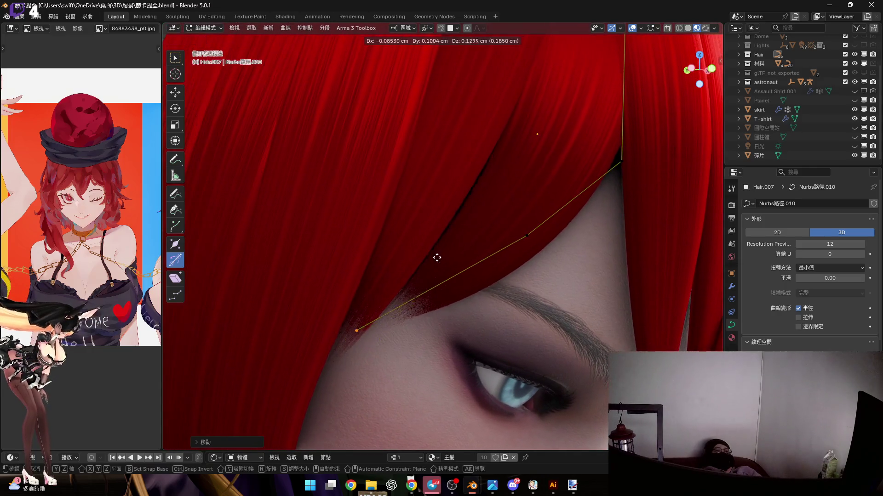
click(524, 234)
key(g)
click(526, 262)
Select Hair.007's control points to check the curve, then return to Object Mode.
mouse_move(525, 263)
middle_down()
mouse_move(457, 252)
mouse_move(430, 238)
mouse_move(429, 214)
middle_up()
drag(429, 214, 504, 276)
scroll(504, 276, up, 5)
mouse_move(443, 211)
middle_down()
mouse_move(420, 256)
mouse_move(418, 213)
mouse_move(475, 187)
mouse_move(441, 226)
middle_up()
scroll(442, 227, down, 4)
scroll(480, 273, down, 2)
key(Tab)
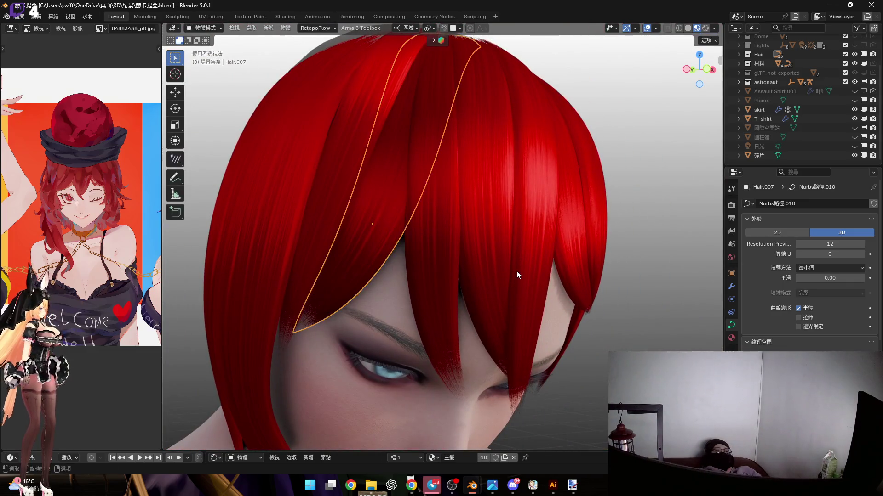
View the head from the side and select the Hecatia_Eyes object.
scroll(515, 272, up, 3)
scroll(451, 254, down, 2)
mouse_move(446, 245)
middle_down()
mouse_move(432, 198)
mouse_move(417, 213)
mouse_move(425, 197)
middle_up()
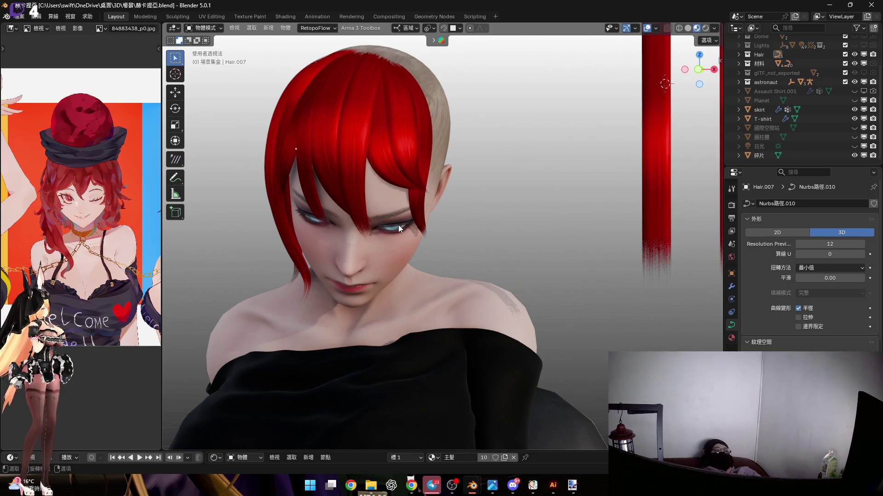
scroll(398, 225, up, 6)
scroll(400, 227, down, 6)
scroll(421, 237, up, 4)
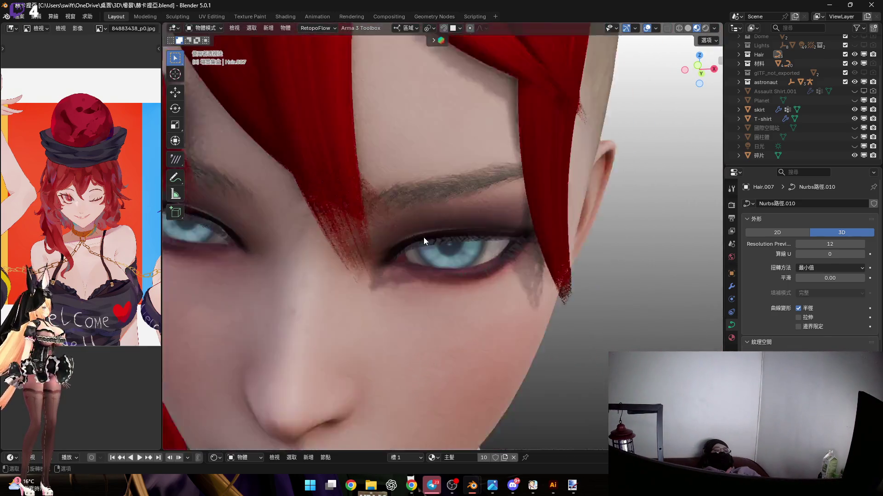
scroll(421, 236, up, 2)
click(459, 252)
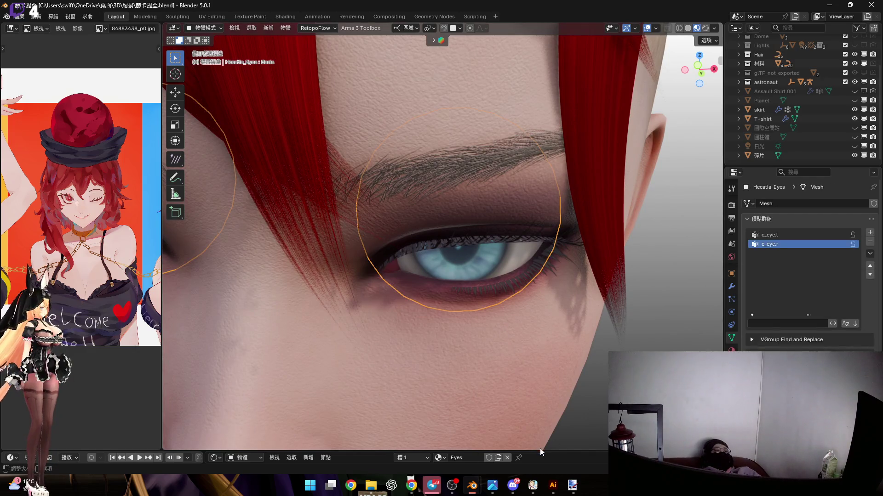
Change the colour ramp's purple stop to a deep red with hue 1.000.
drag(541, 450, 540, 177)
scroll(492, 322, down, 5)
scroll(423, 359, up, 2)
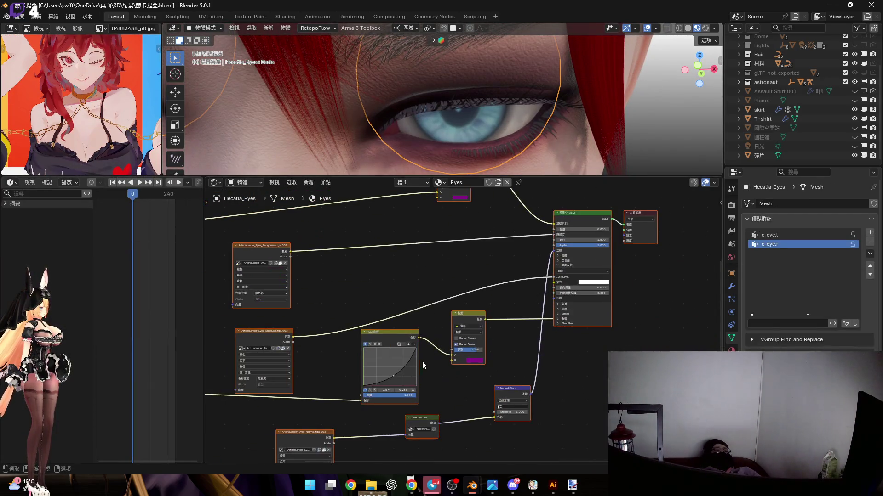
middle_drag(423, 358, 499, 310)
scroll(499, 310, up, 2)
scroll(501, 305, down, 3)
middle_drag(505, 277, 491, 392)
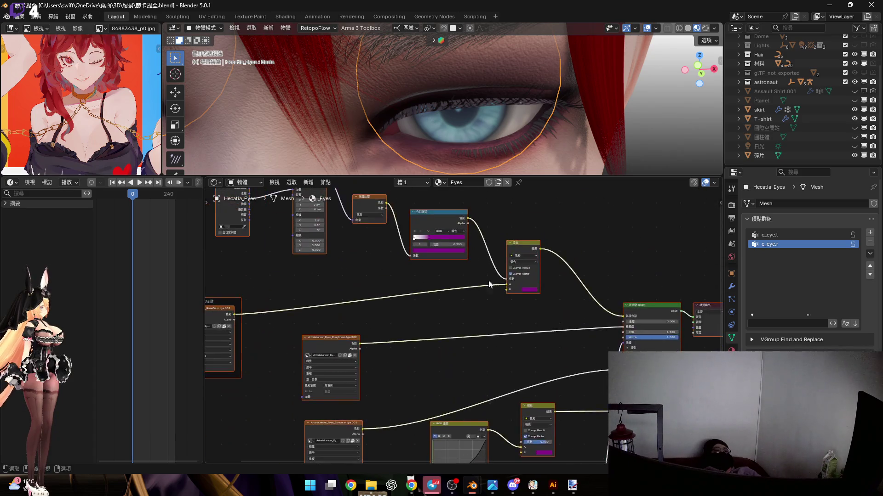
scroll(490, 391, up, 4)
scroll(416, 257, up, 2)
scroll(402, 331, up, 2)
click(441, 377)
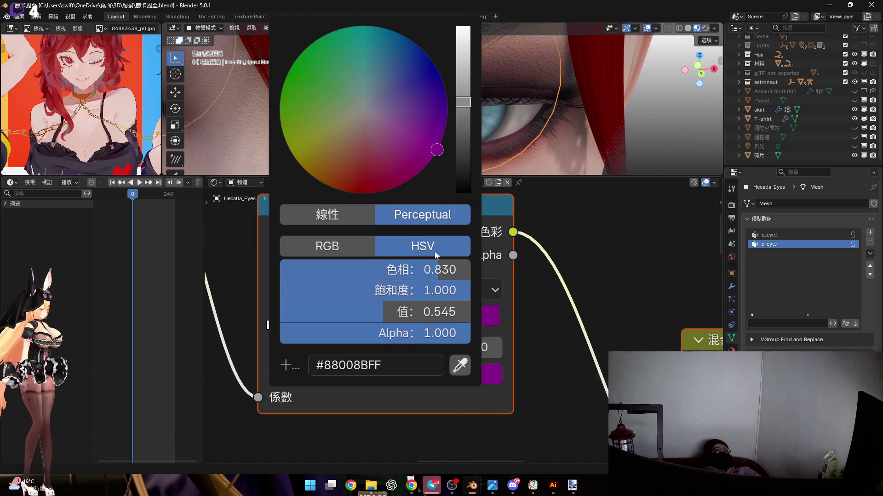
mouse_move(423, 270)
mouse_down()
mouse_move(455, 270)
mouse_move(266, 270)
mouse_up()
key(Escape)
mouse_move(438, 270)
mouse_down()
mouse_move(281, 270)
mouse_move(453, 286)
mouse_move(475, 275)
mouse_up()
click(432, 270)
key(Return)
Take the ramp's red hex value and paste it over the Mix node's purple colour.
scroll(489, 305, down, 4)
scroll(381, 293, up, 3)
middle_drag(380, 294, 534, 327)
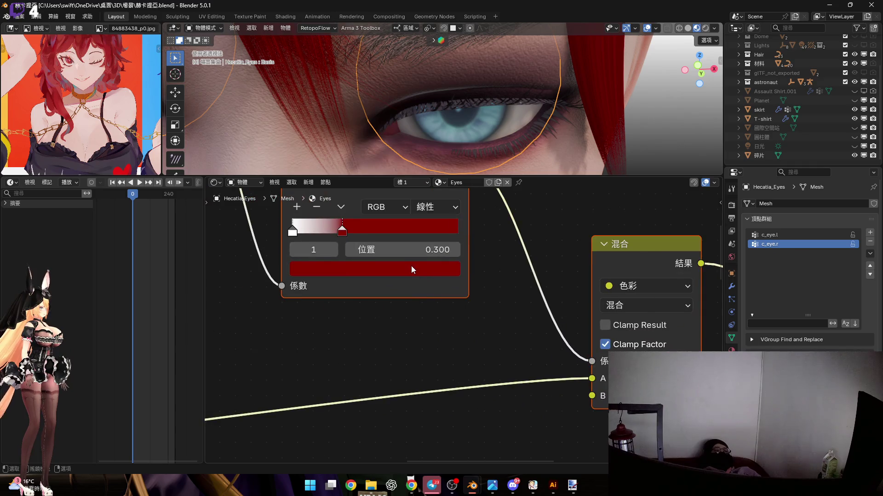
click(411, 269)
click(405, 272)
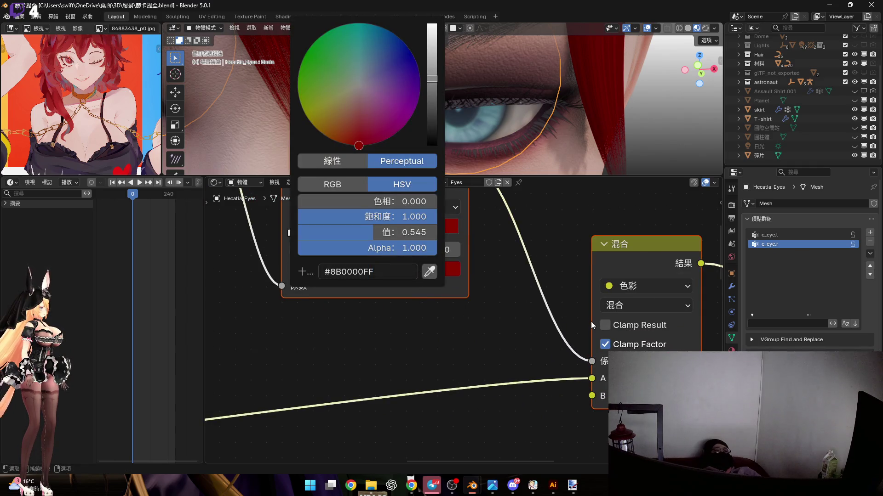
middle_drag(627, 366, 434, 307)
click(496, 332)
click(499, 317)
key(ctrl+v)
key(Return)
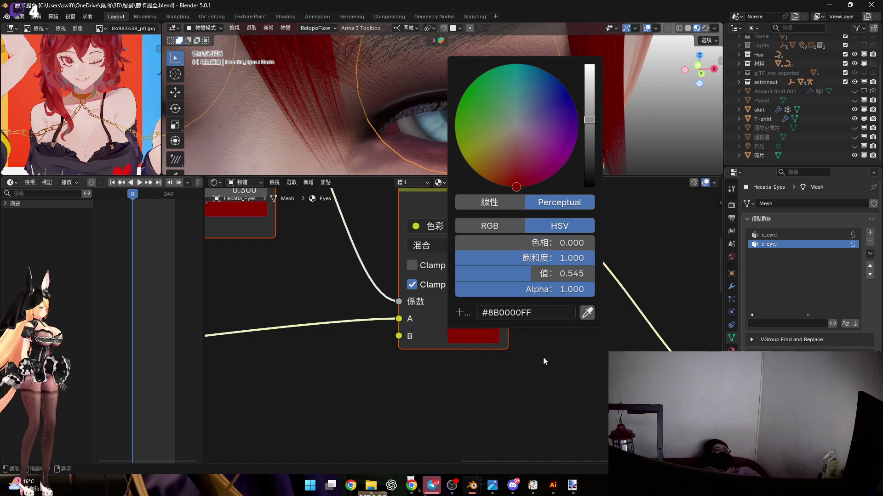
Collapse the node editor and orbit to a top-down view of the head.
scroll(541, 352, down, 6)
scroll(496, 259, up, 4)
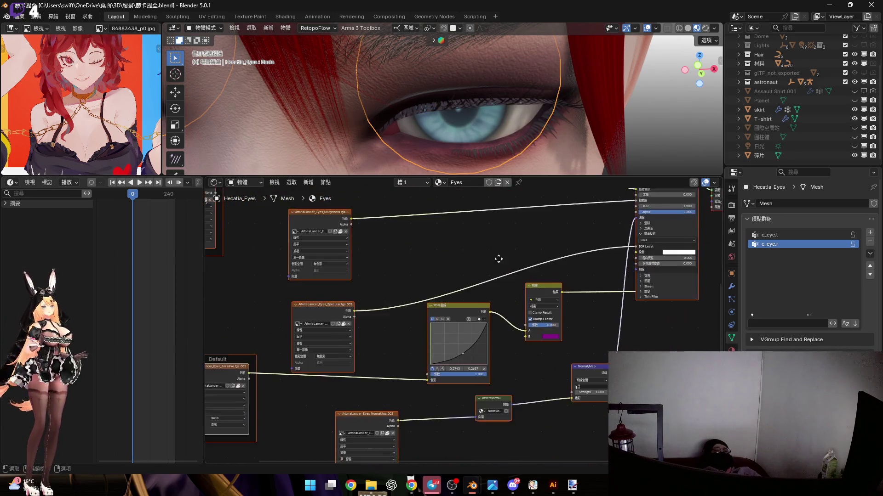
middle_drag(465, 319, 528, 266)
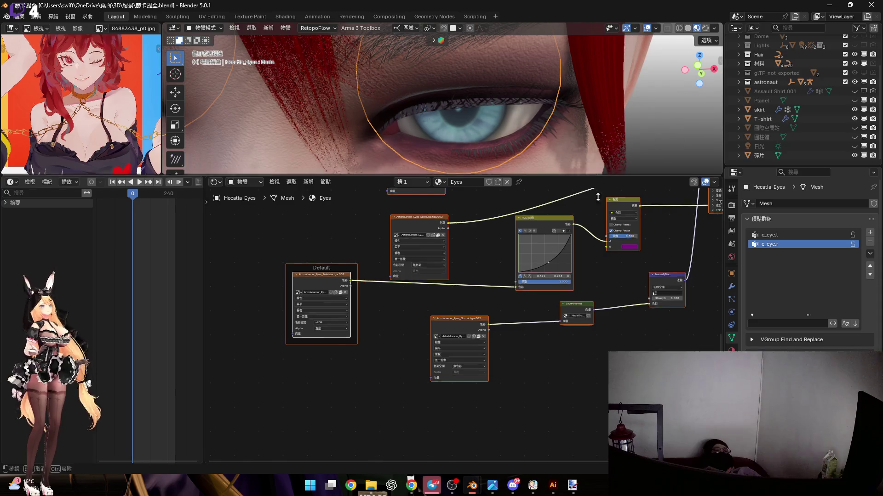
drag(594, 177, 552, 452)
scroll(492, 214, down, 4)
mouse_move(461, 254)
middle_down()
mouse_move(544, 235)
mouse_move(567, 260)
mouse_move(568, 276)
middle_up()
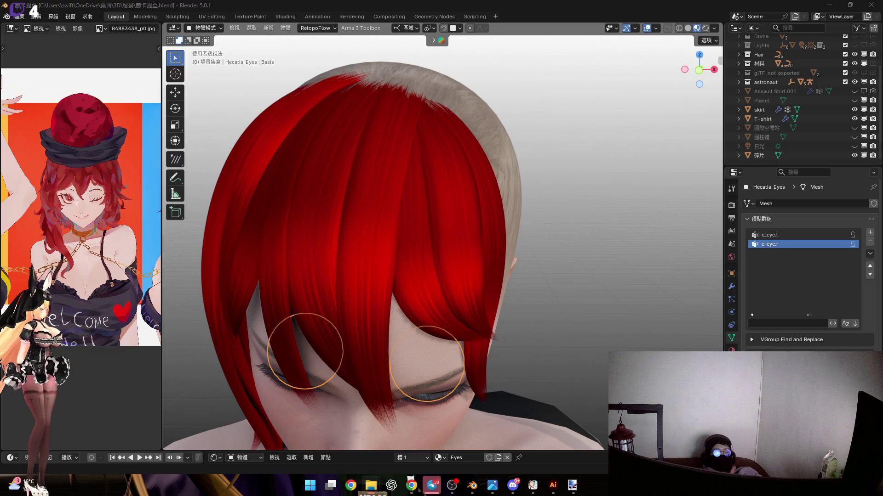
Drag the bottom area border up to reopen the Shader Editor below the 3D view.
drag(604, 466, 593, 325)
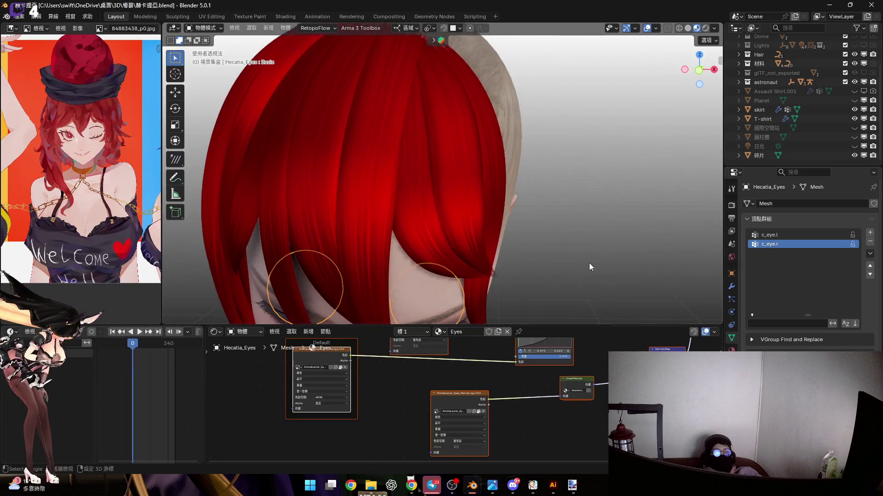
In front orthographic view, set the Mix node's B colour to hex 8B0000.
click(698, 65)
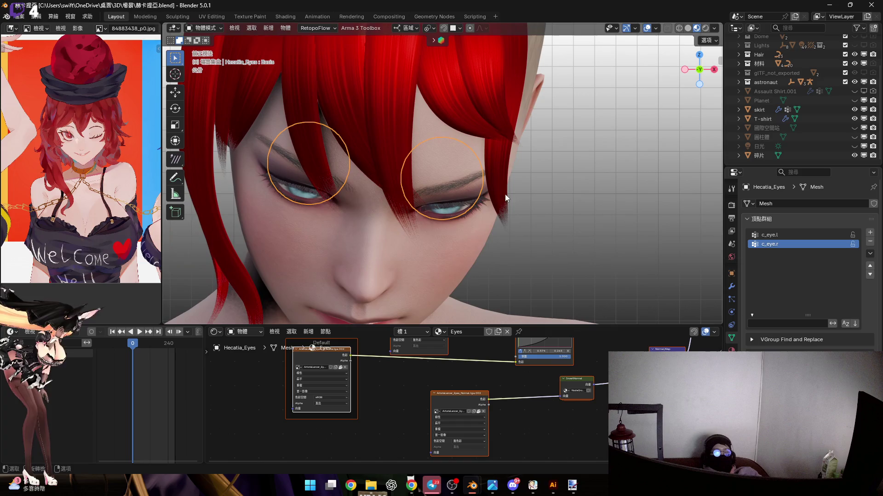
scroll(467, 385, up, 6)
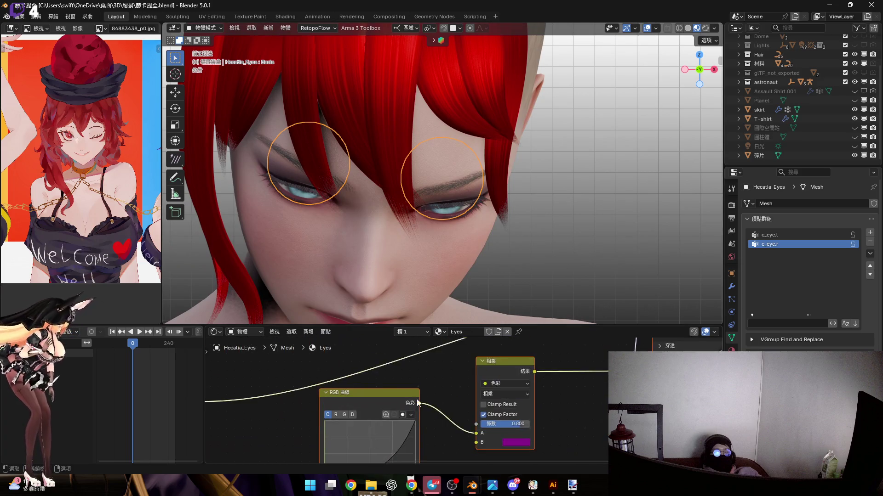
scroll(477, 382, down, 5)
scroll(460, 372, up, 10)
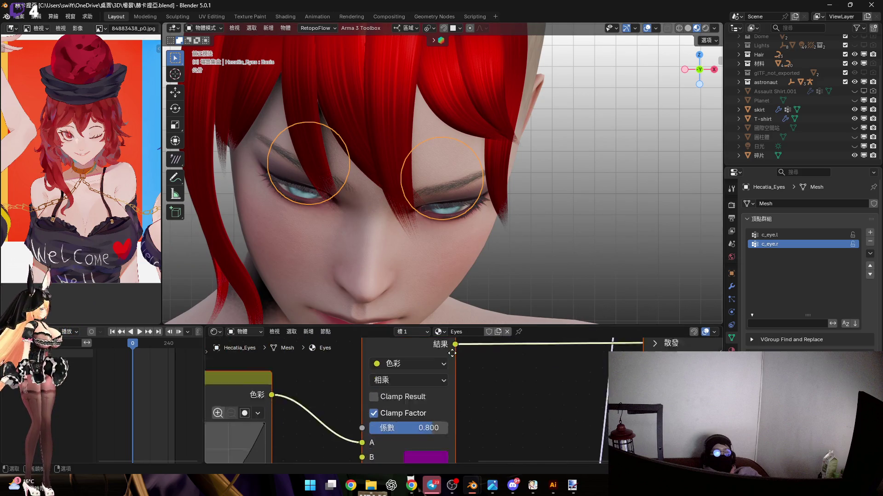
click(435, 382)
click(500, 365)
text(8B0000FF)
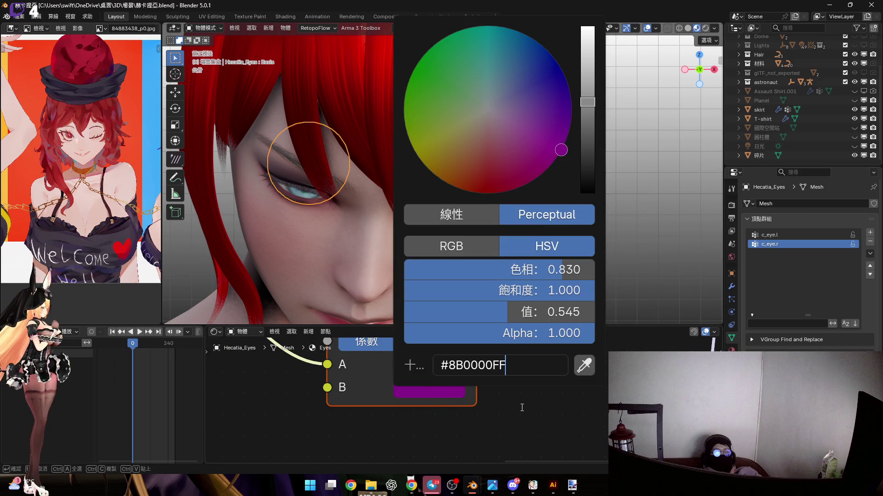
key(Return)
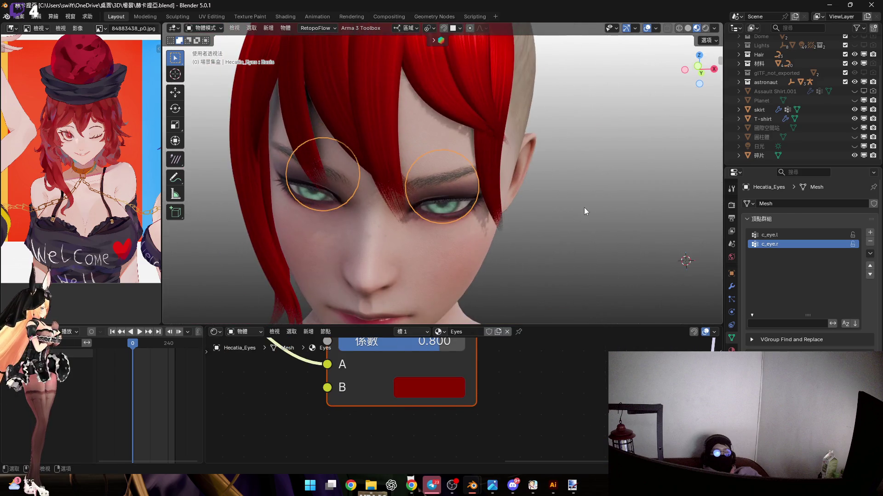
Move the RGB Curves control point right, settling it near 0.73, 0.26.
scroll(464, 216, up, 3)
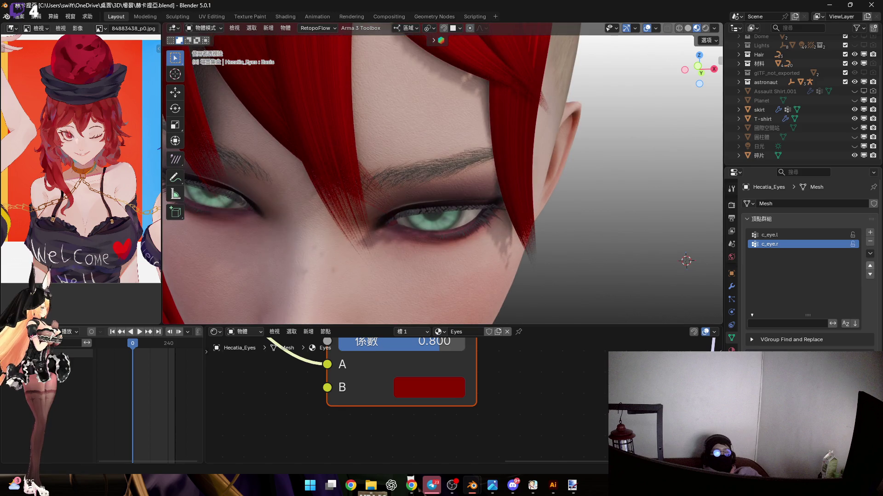
scroll(307, 396, down, 3)
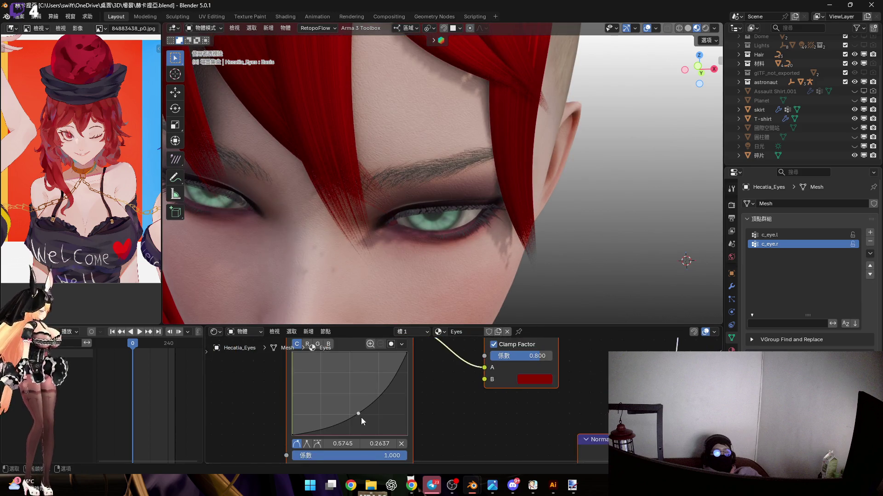
middle_drag(363, 411, 395, 396)
scroll(473, 255, up, 5)
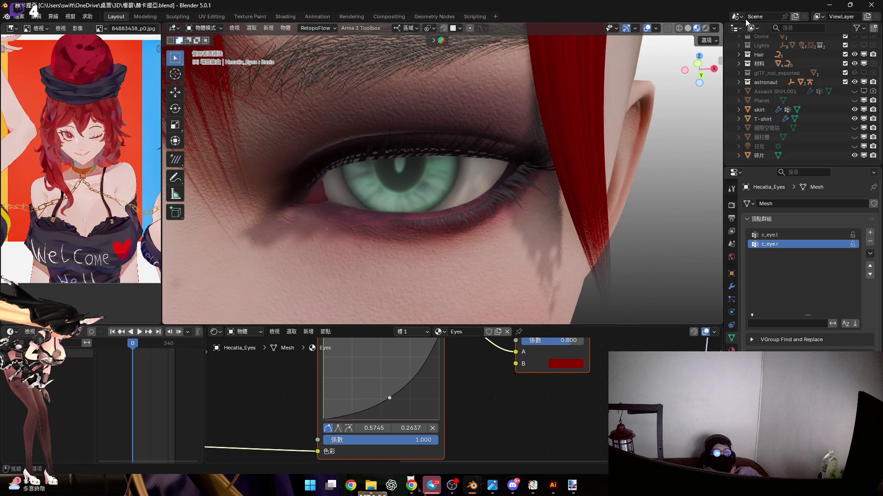
mouse_move(390, 397)
mouse_down()
mouse_move(409, 383)
mouse_move(407, 398)
mouse_up()
shift+middle_drag(538, 170, 409, 412)
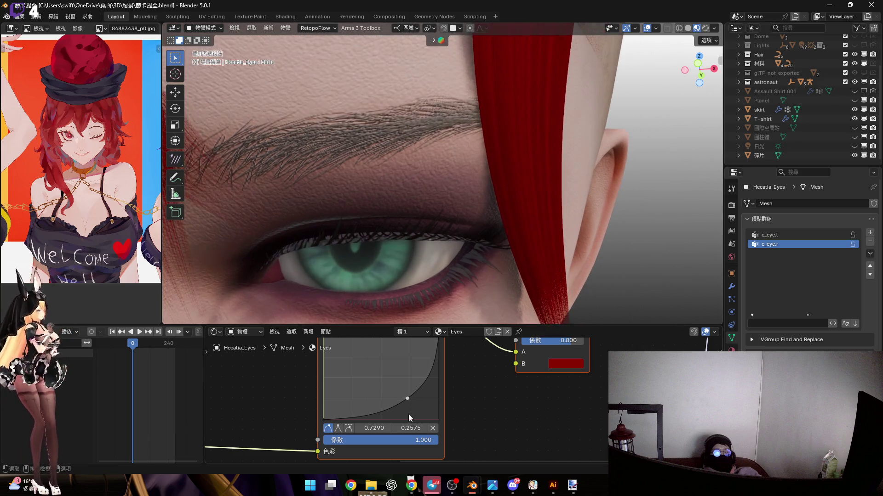
drag(405, 397, 398, 396)
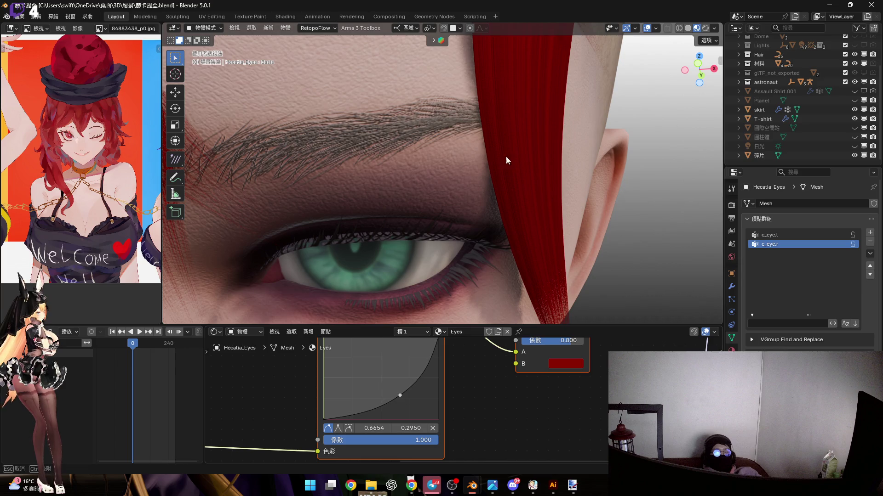
Orbit the view to look down on the top of the head's hair.
scroll(508, 190, down, 5)
scroll(436, 395, down, 3)
scroll(435, 395, down, 3)
middle_drag(497, 213, 475, 322)
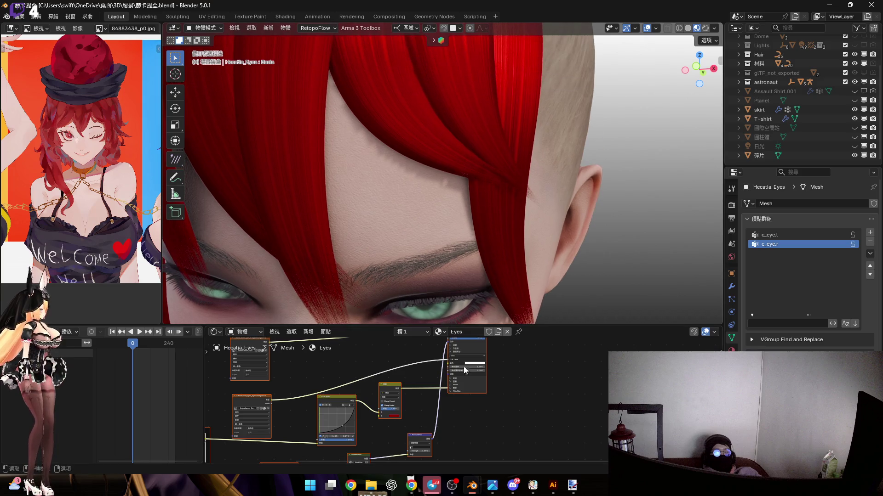
scroll(478, 363, down, 3)
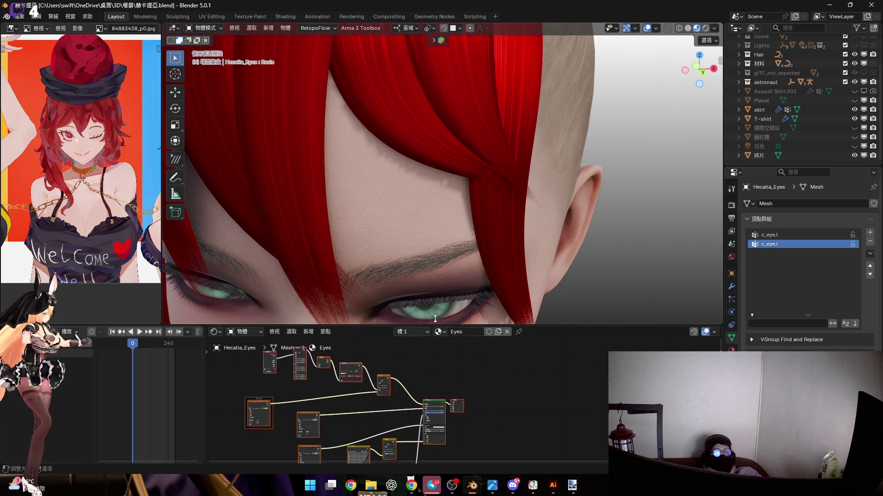
middle_drag(520, 169, 491, 180)
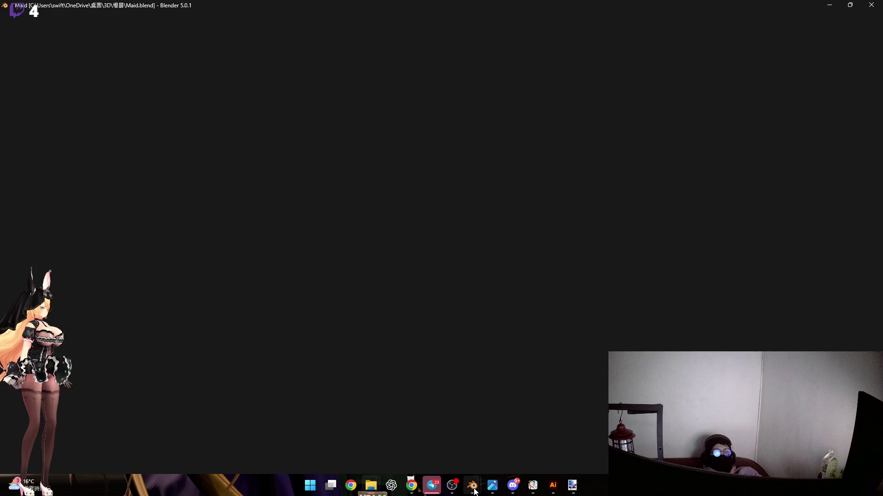
mouse_move(472, 485)
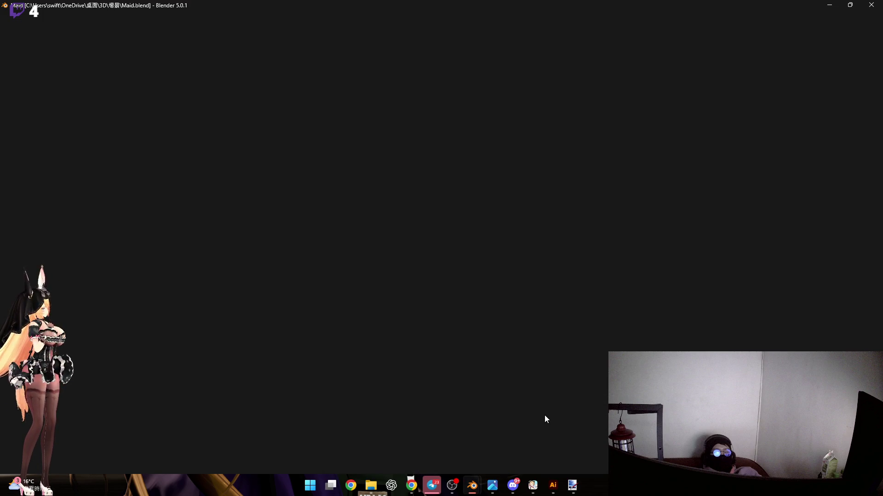
click(461, 425)
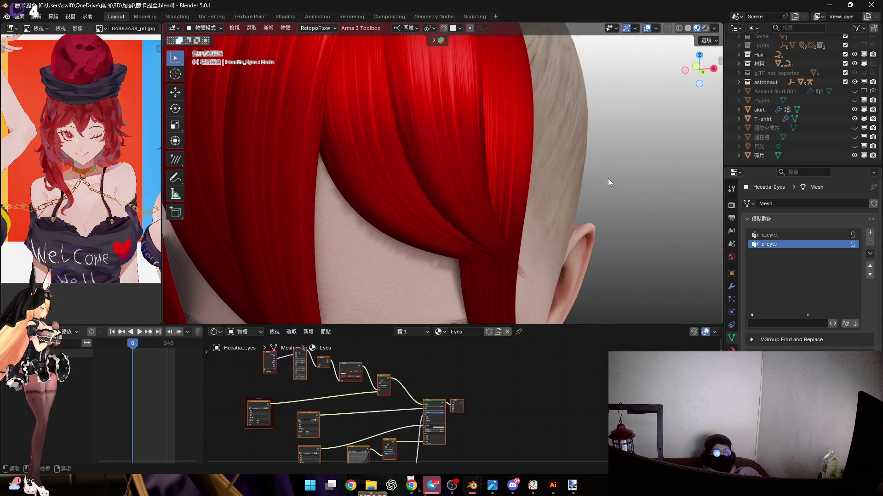
click(695, 66)
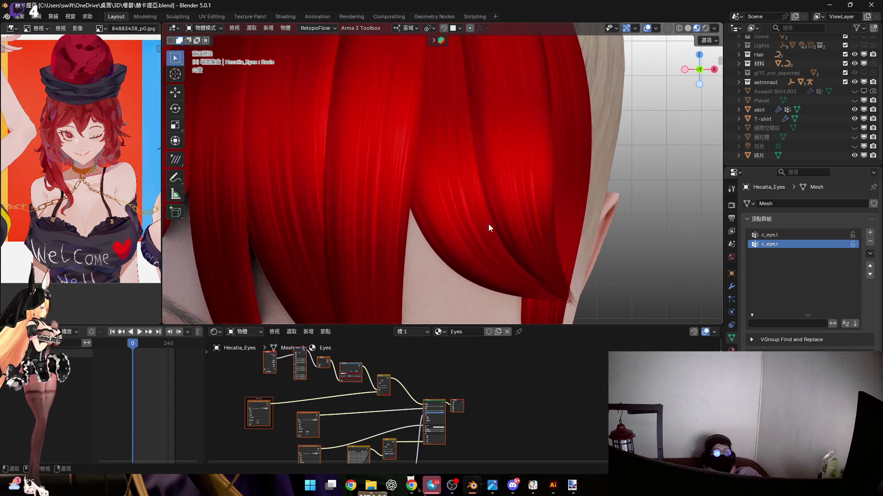
scroll(490, 226, down, 5)
mouse_move(480, 484)
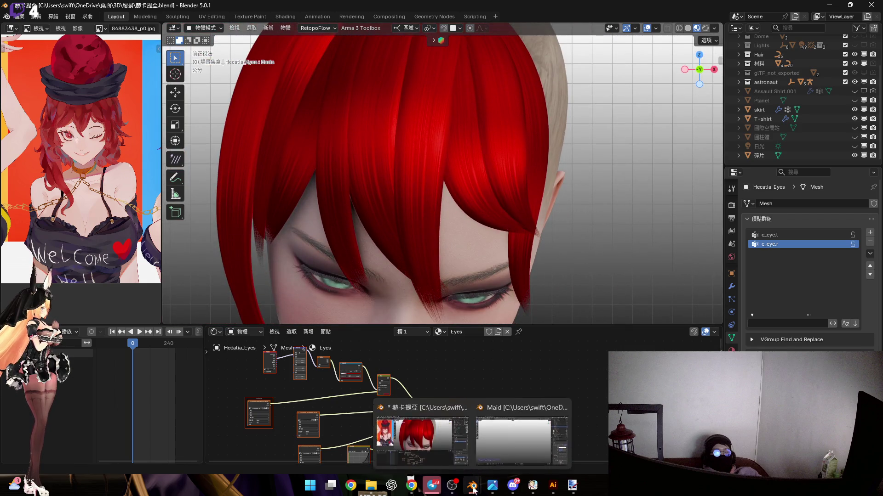
click(527, 435)
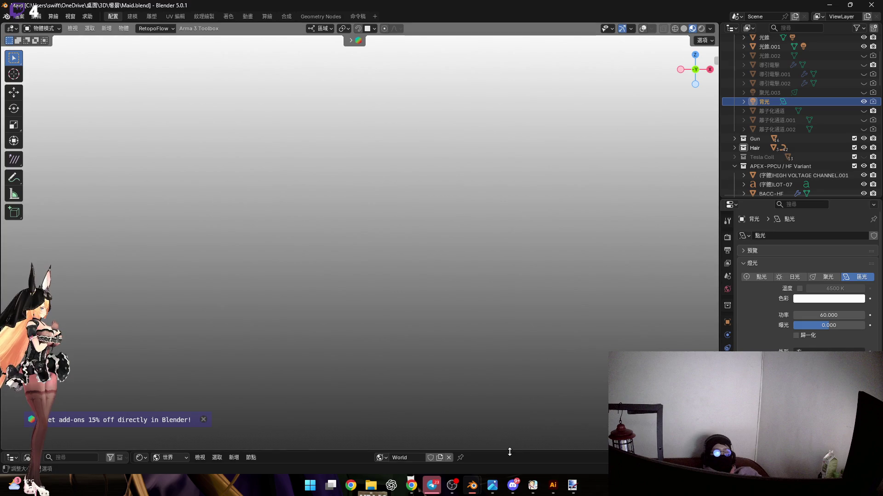
drag(510, 452, 510, 354)
scroll(778, 102, up, 4)
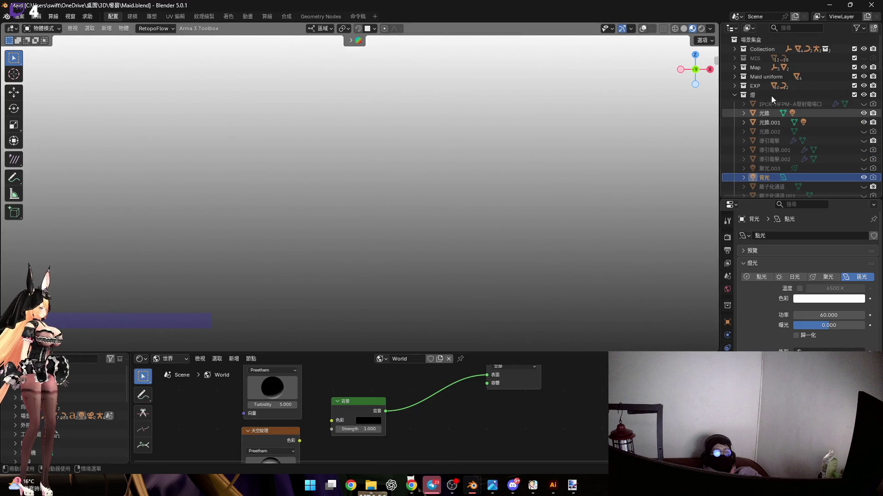
click(171, 359)
click(179, 383)
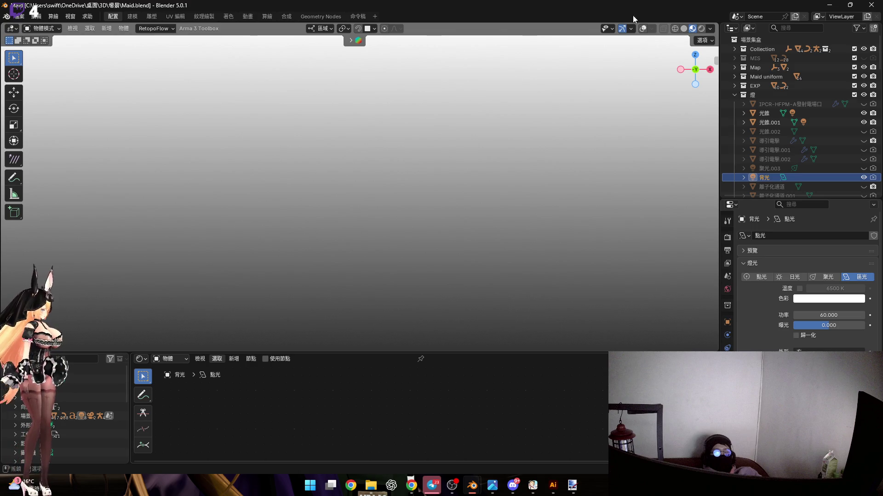
mouse_move(474, 488)
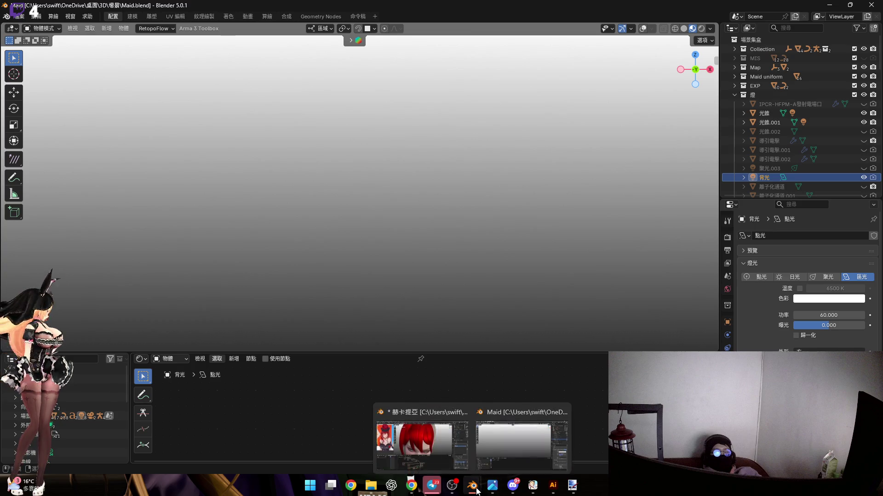
click(433, 437)
mouse_move(495, 232)
middle_down()
mouse_move(443, 243)
mouse_move(409, 201)
mouse_move(410, 139)
mouse_move(386, 192)
middle_up()
click(419, 197)
Duplicate the selected hair strand, move it along Y and rotate it about X.
scroll(387, 192, down, 3)
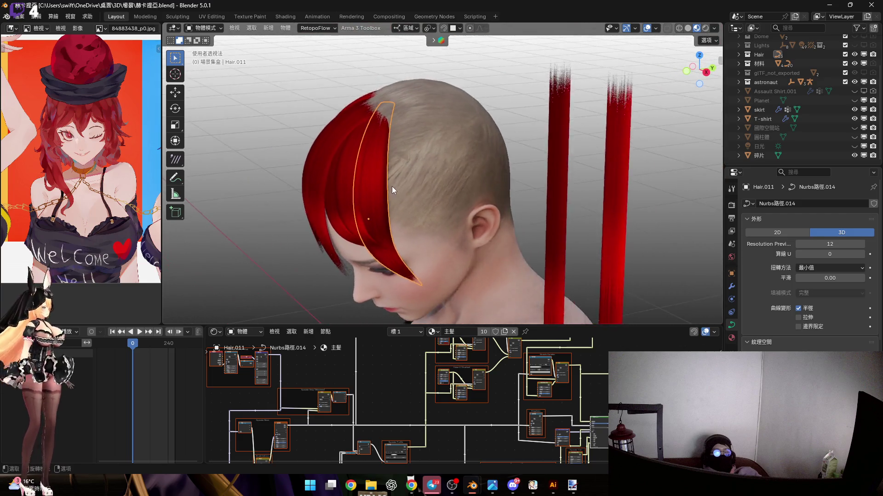
scroll(392, 186, up, 4)
key(shift+d)
key(y)
mouse_move(402, 152)
middle_down()
mouse_move(408, 193)
mouse_move(443, 187)
middle_up()
click(443, 178)
key(r)
key(x)
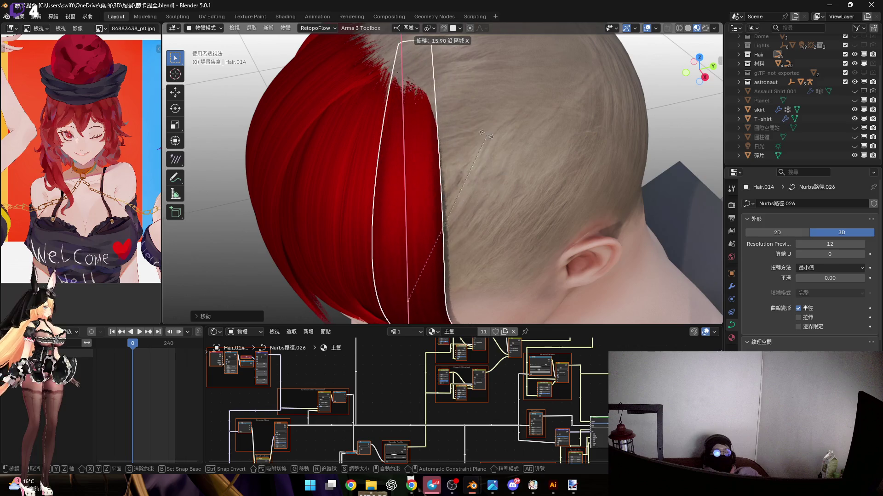
click(435, 168)
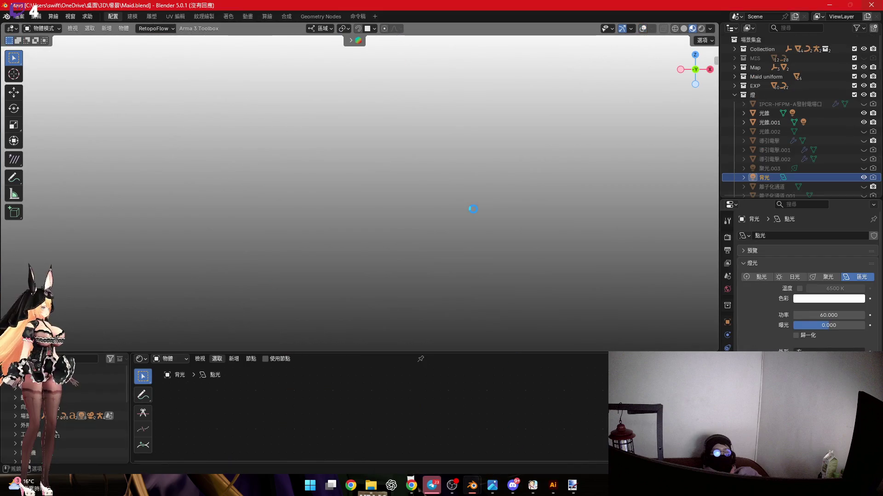
Back in the hair project, view the fringe from the front and show reference 81046695_p0.jpg.
click(482, 473)
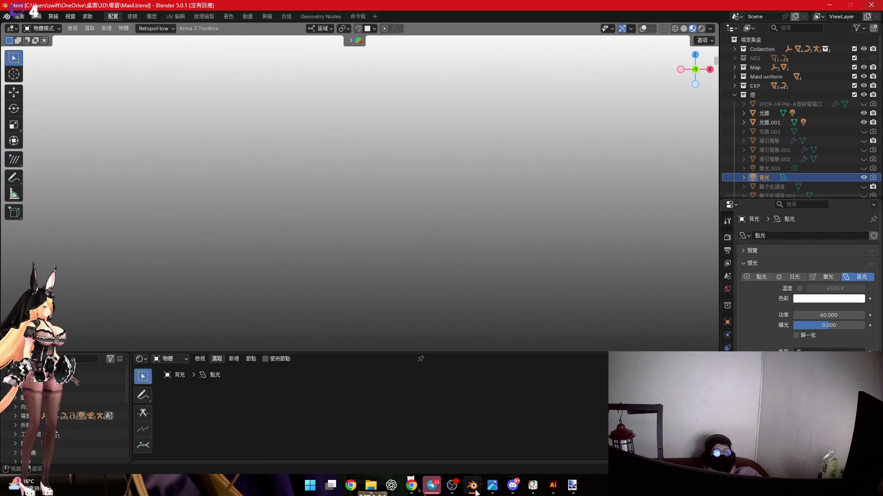
click(421, 432)
mouse_move(479, 217)
middle_down()
mouse_move(446, 214)
mouse_move(479, 178)
mouse_move(449, 91)
middle_up()
mouse_move(449, 186)
middle_down()
mouse_move(453, 211)
mouse_move(457, 152)
mouse_move(478, 129)
middle_up()
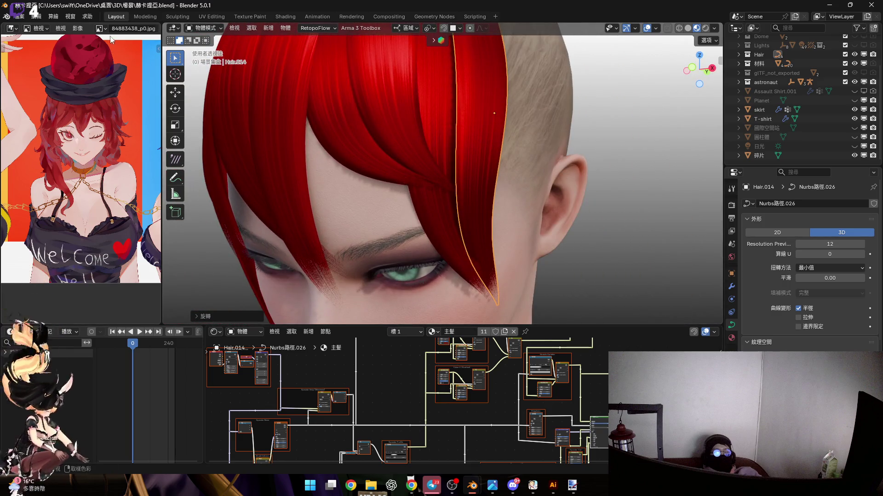
click(99, 28)
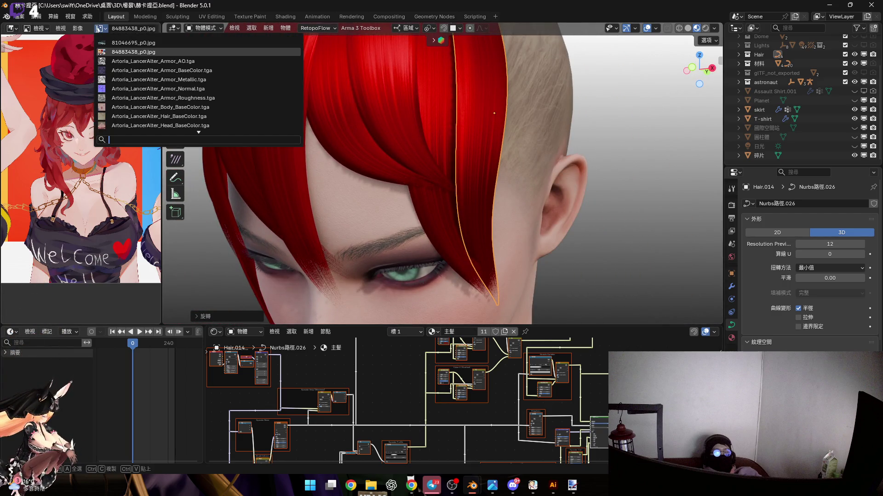
click(121, 43)
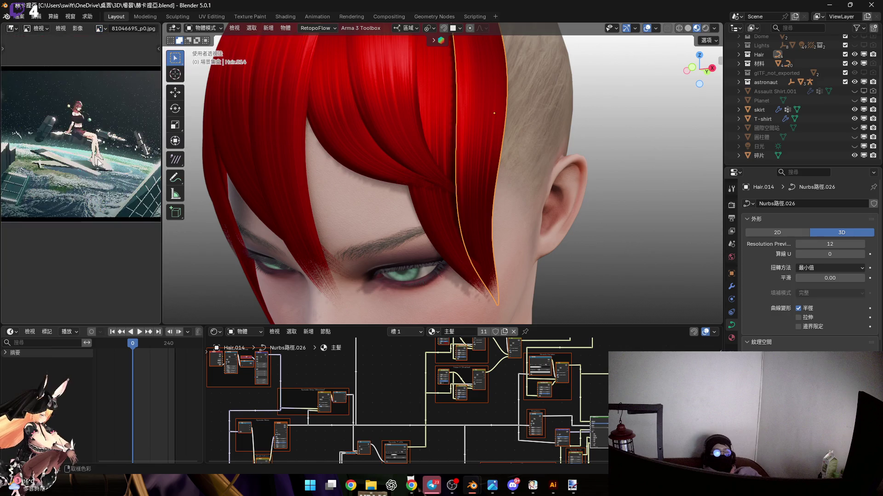
scroll(81, 170, up, 3)
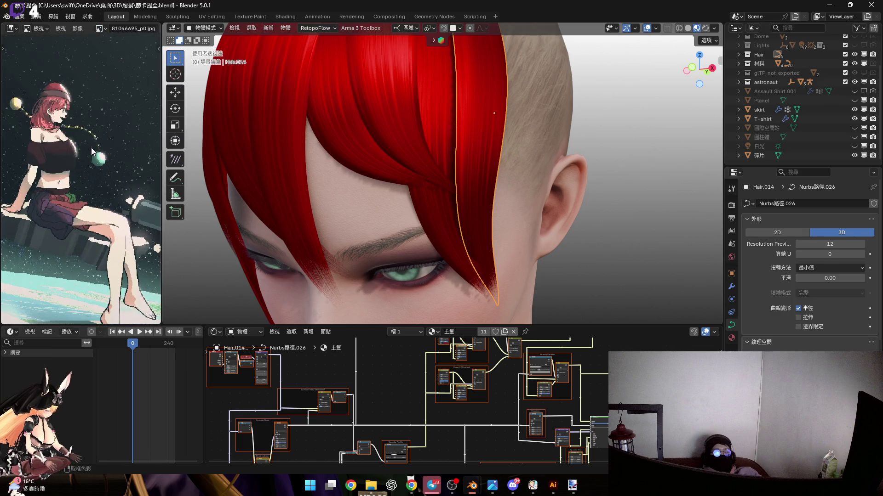
Show the Maid scene in solid shading with the grey cone hidden, zoomed on the face, Eyes selected.
mouse_move(472, 484)
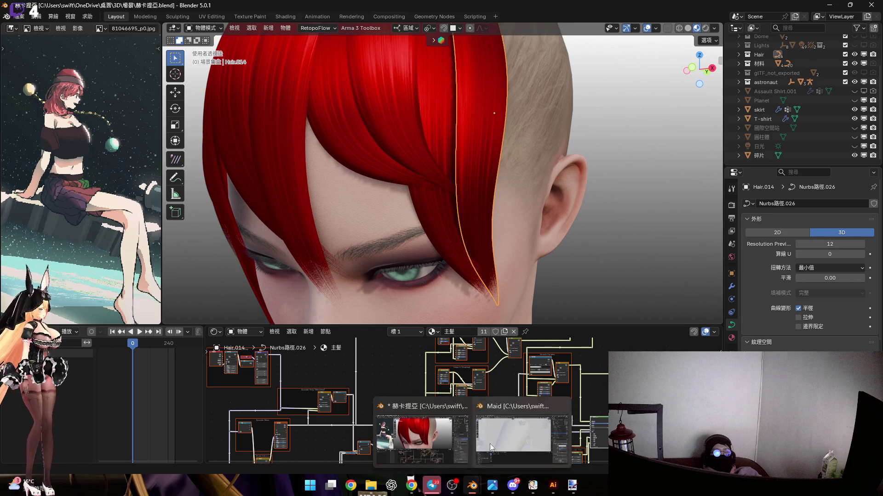
click(534, 436)
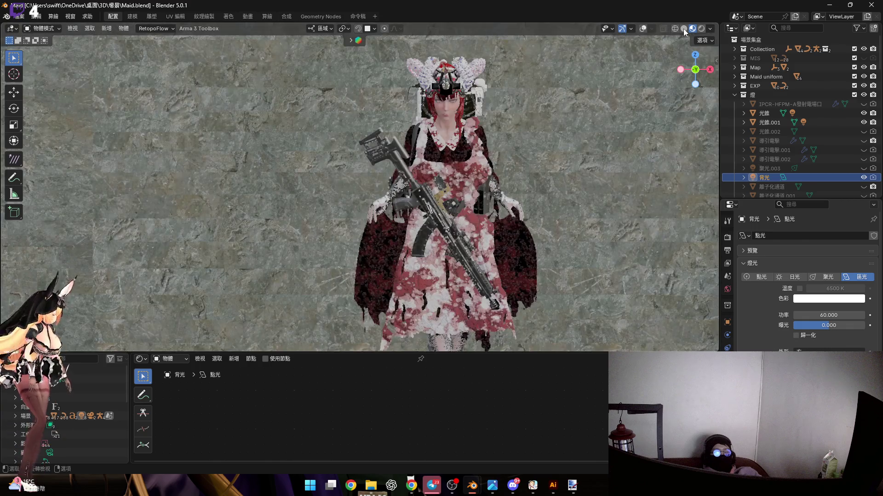
click(684, 29)
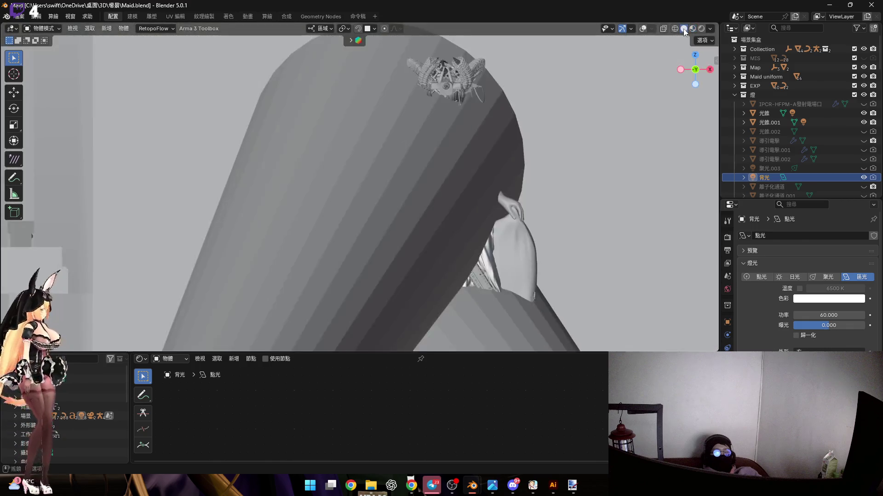
click(863, 122)
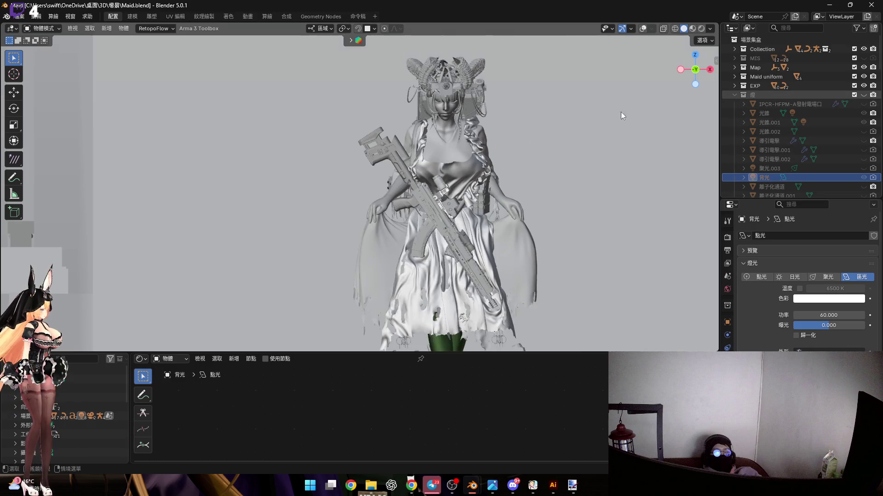
scroll(444, 103, up, 4)
middle_drag(446, 104, 401, 220)
scroll(434, 159, up, 6)
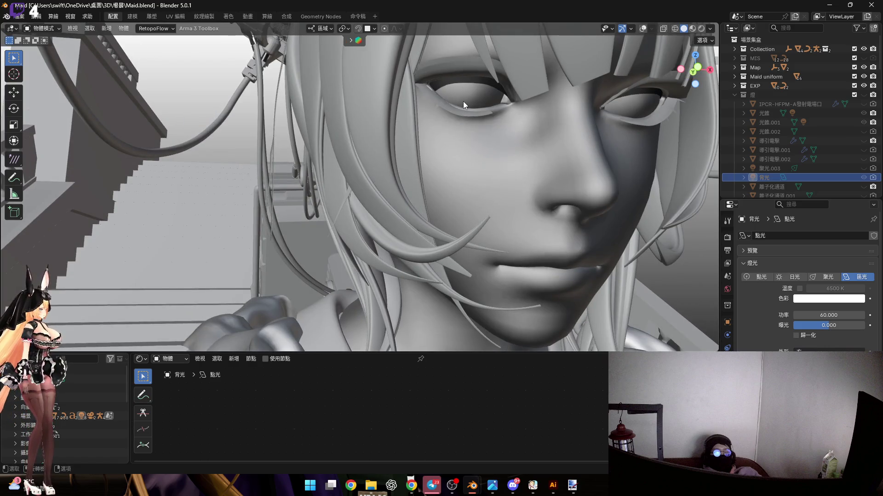
click(464, 103)
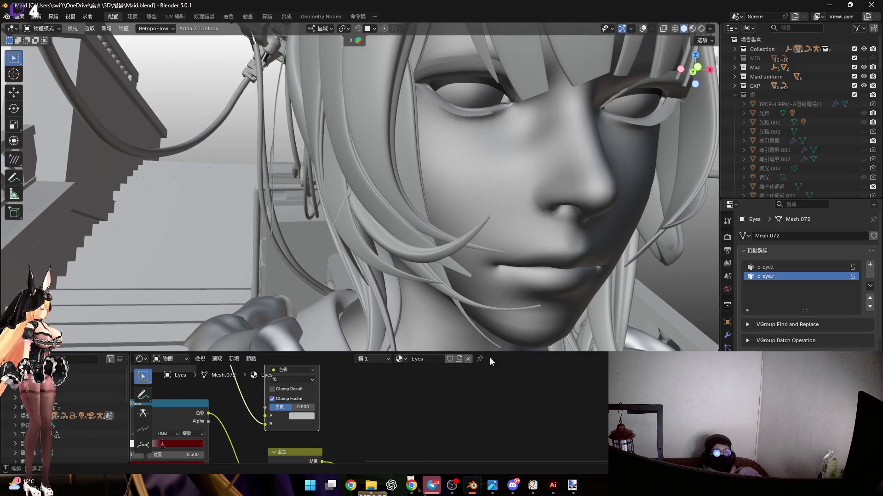
Enlarge the node editor to inspect the Eyes colour-ramp nodes, then collapse it again.
drag(512, 353, 512, 198)
scroll(344, 318, down, 3)
middle_drag(344, 319, 494, 352)
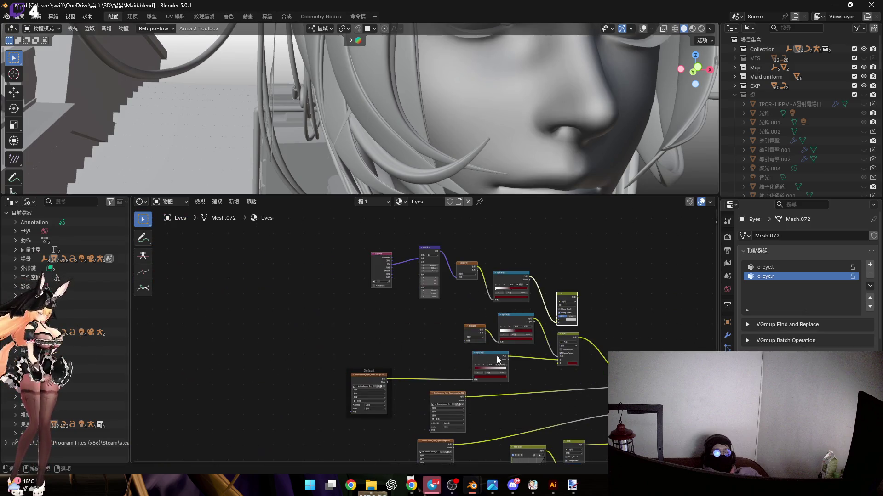
scroll(481, 296, up, 3)
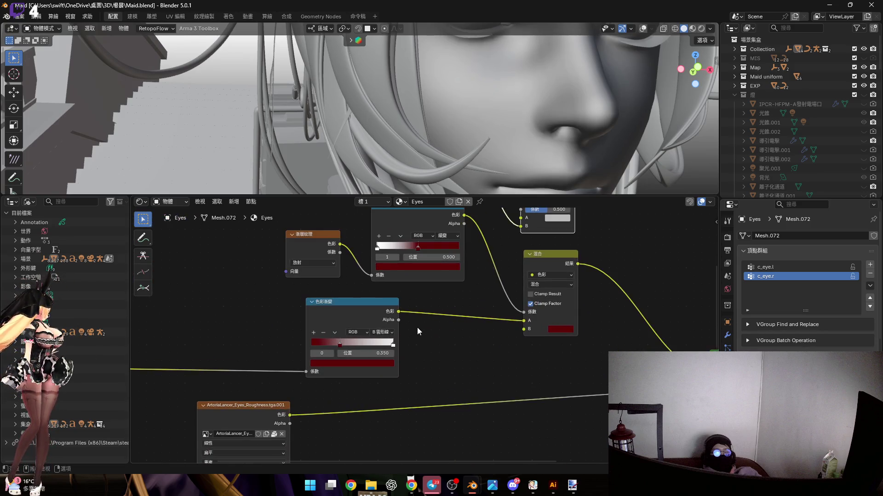
scroll(424, 319, down, 3)
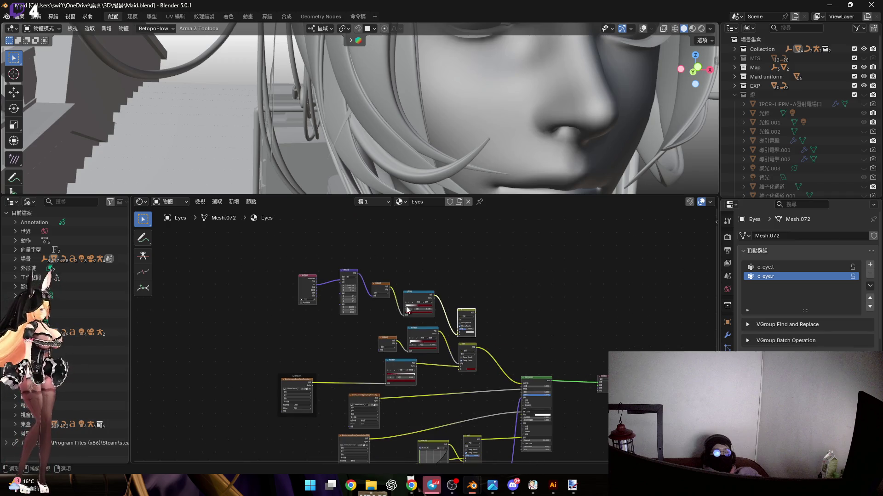
scroll(406, 306, up, 6)
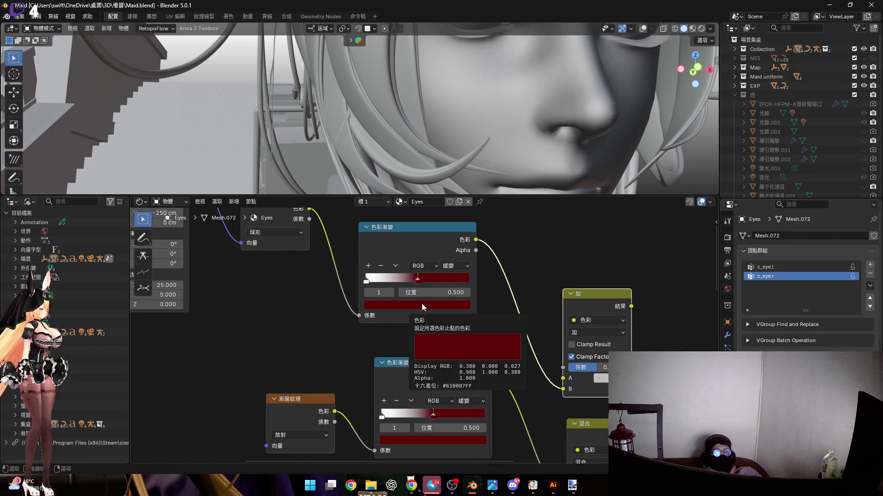
middle_drag(421, 303, 412, 322)
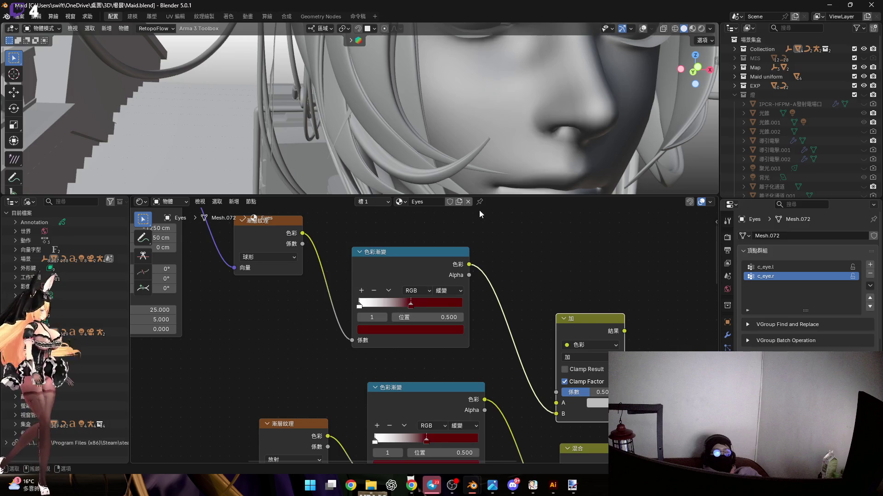
mouse_move(536, 112)
shift+middle_down()
mouse_move(506, 128)
mouse_move(504, 193)
shift+middle_up()
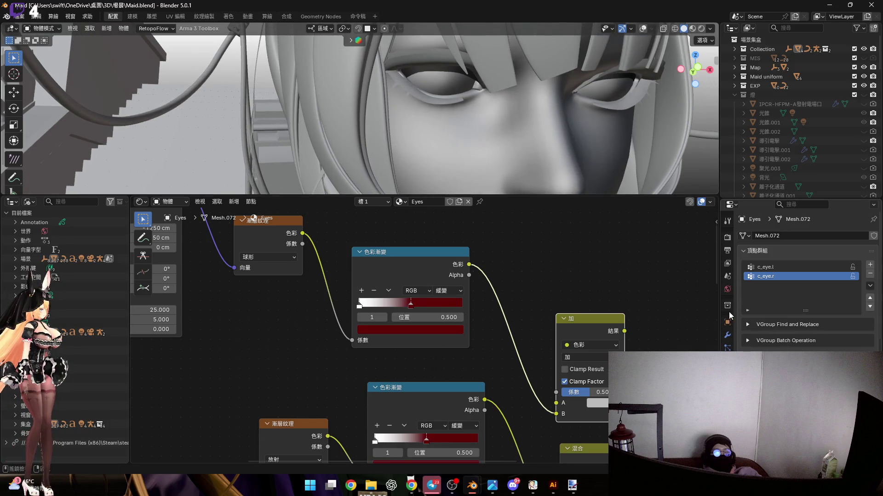
drag(551, 196, 552, 452)
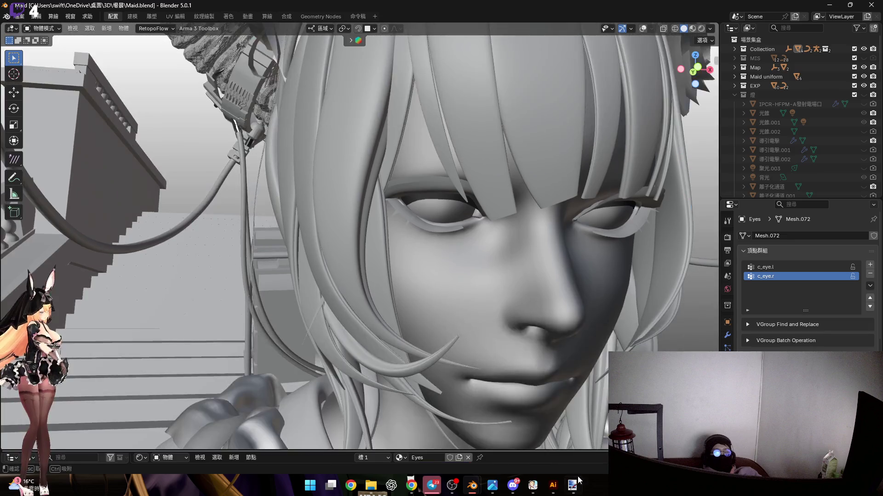
Add a UV sphere and assign it the Eyes material.
scroll(532, 233, down, 10)
key(shift+a)
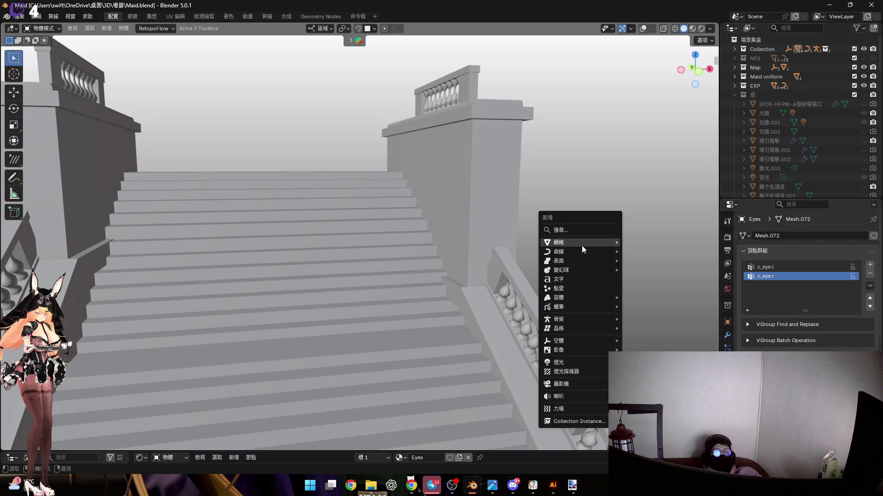
mouse_move(581, 243)
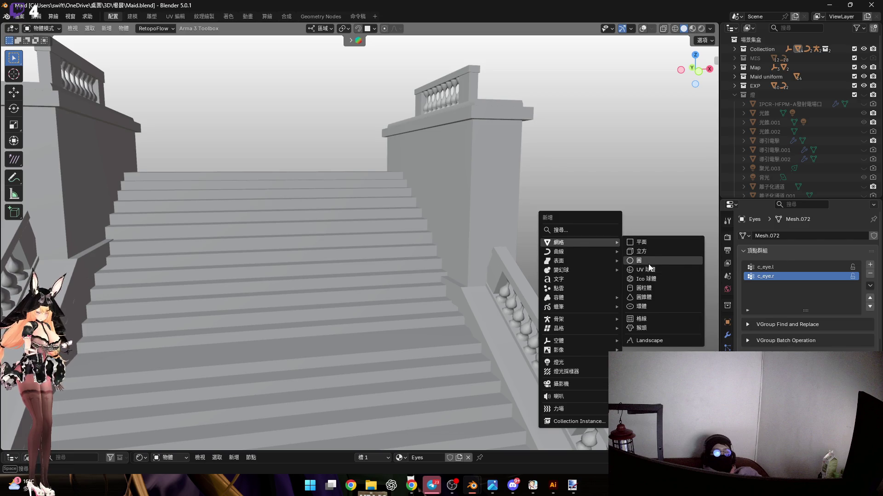
key(Return)
click(405, 458)
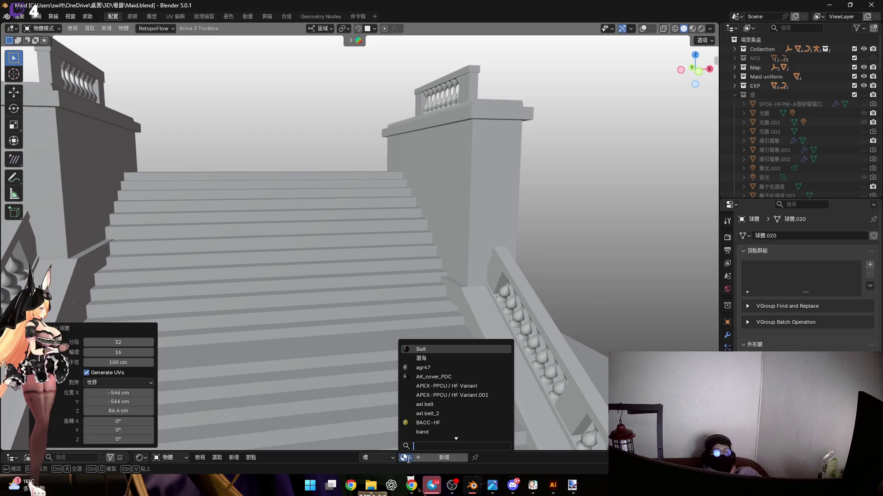
text(ET)
key(BackSpace)
text(Y)
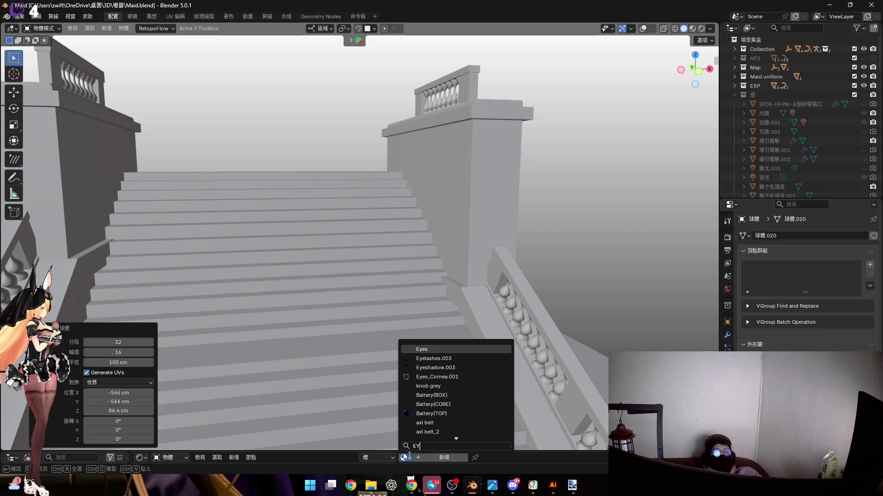
key(Return)
Select the character's eye object.
scroll(470, 205, up, 5)
mouse_move(482, 137)
middle_down()
mouse_move(587, 162)
mouse_move(434, 281)
mouse_move(460, 257)
mouse_move(444, 288)
mouse_move(509, 228)
mouse_move(634, 197)
middle_up()
click(594, 159)
scroll(814, 168, down, 5)
scroll(814, 168, down, 10)
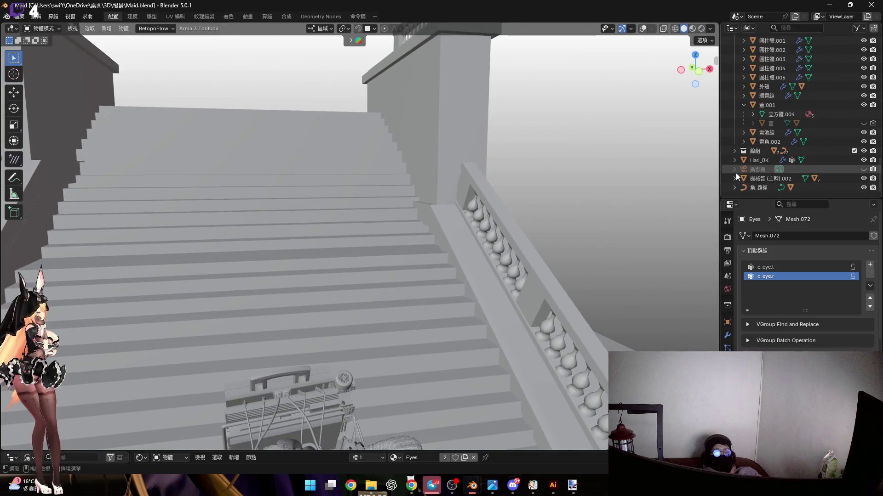
scroll(779, 106, down, 5)
scroll(779, 105, up, 10)
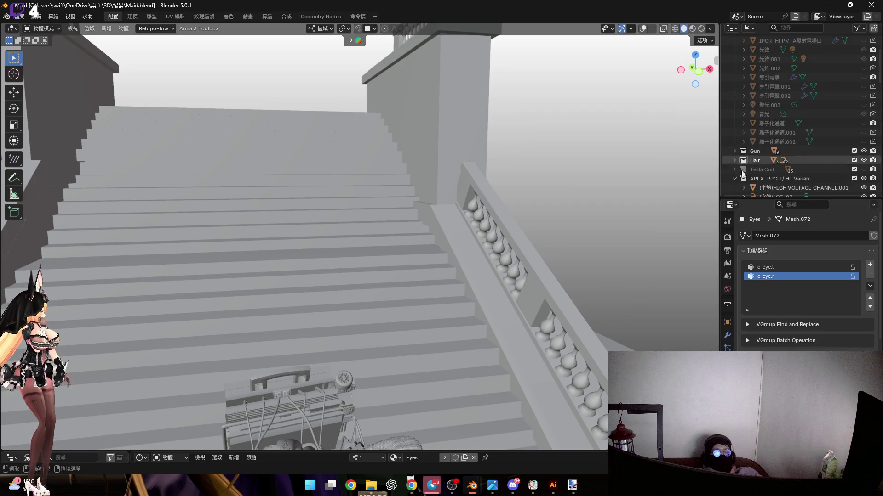
Select the APEX-PPCU / HF Variant collection, hide the Map collection and expand Collection's meshes.
click(763, 179)
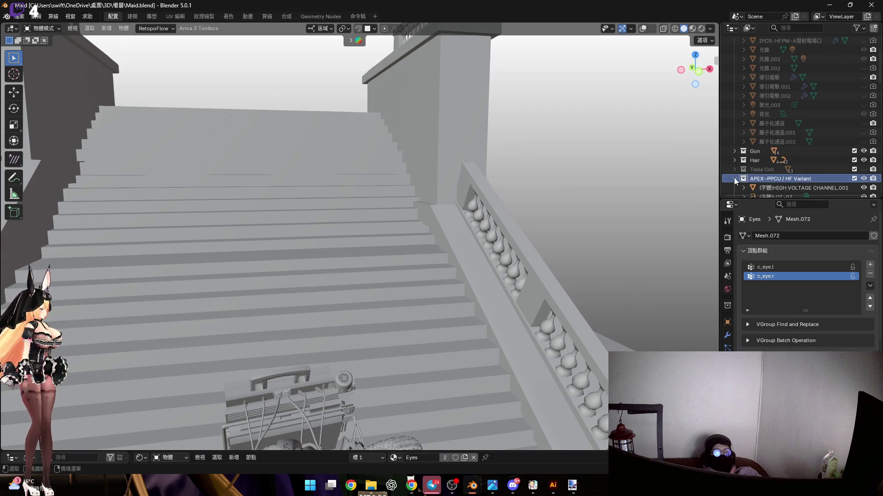
scroll(862, 159, up, 5)
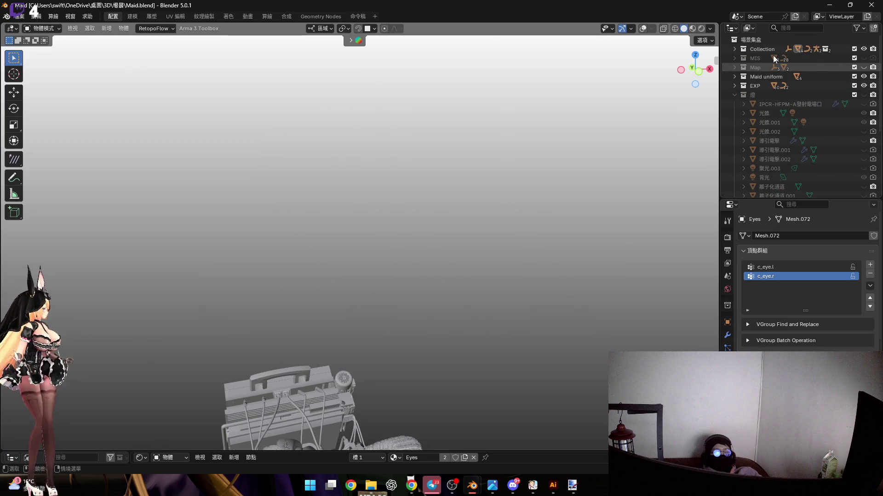
click(863, 67)
click(733, 49)
scroll(758, 82, down, 2)
click(746, 80)
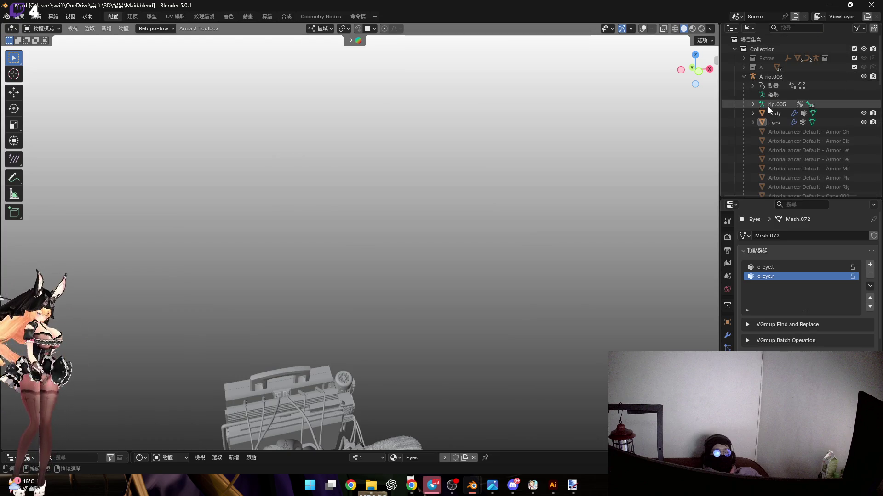
scroll(787, 126, down, 5)
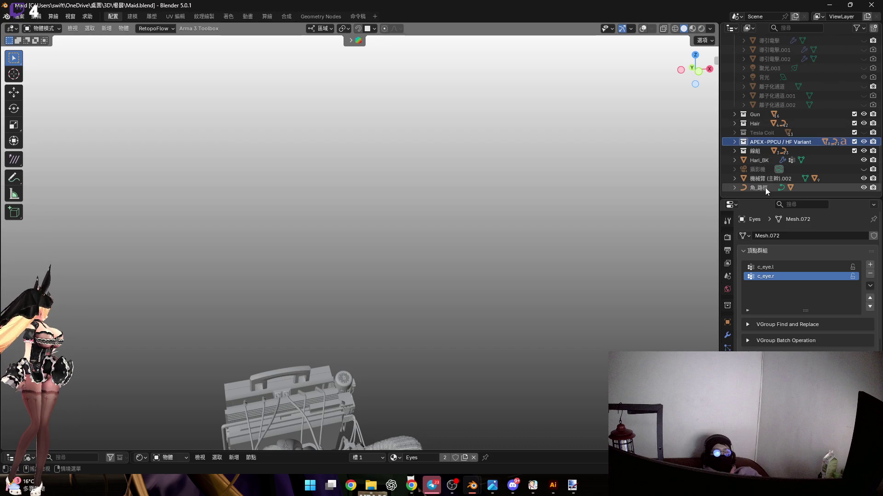
Start animation playback and turn on viewport overlays, orbiting toward the large sphere.
key(space)
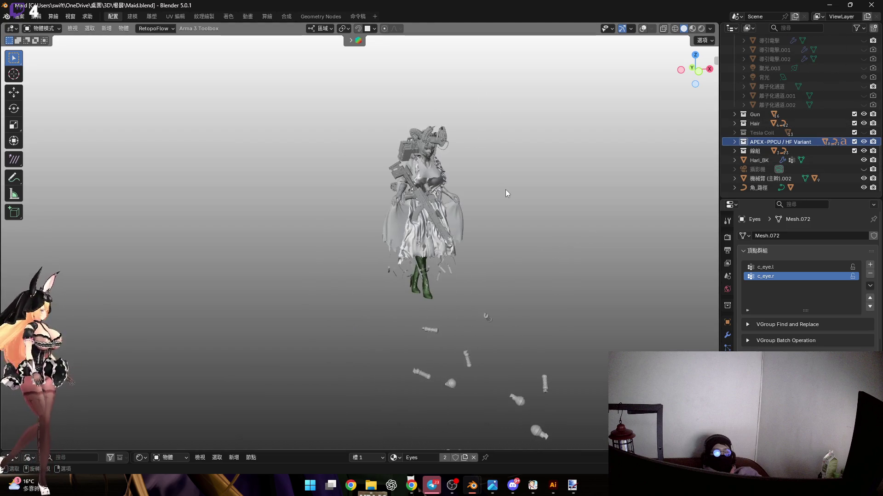
key(shift+alt+z)
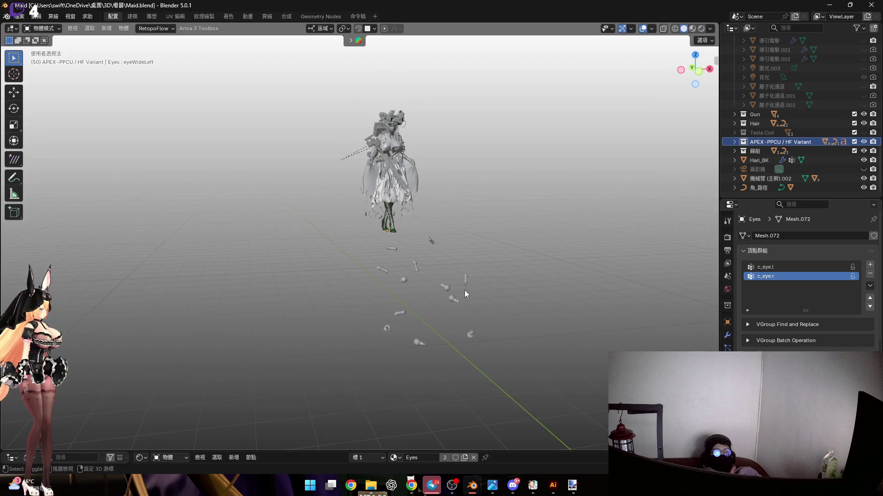
shift+middle_drag(472, 284, 401, 164)
scroll(408, 199, down, 3)
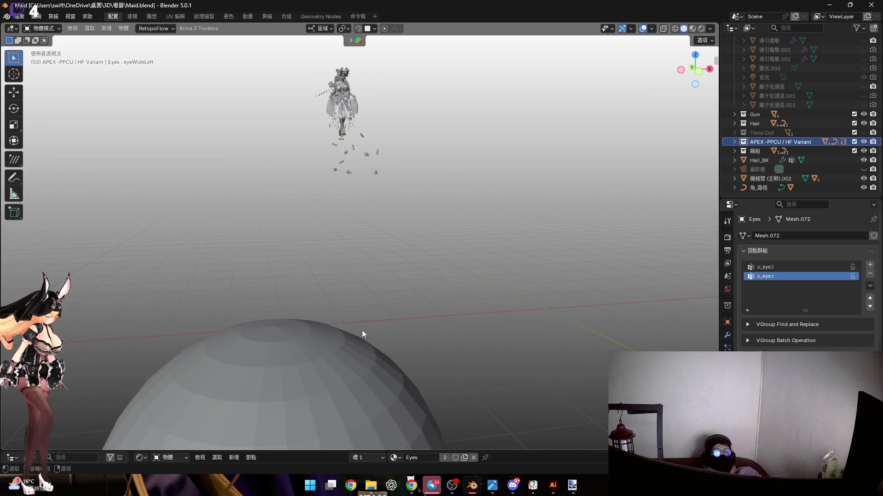
middle_drag(362, 330, 478, 151)
middle_drag(488, 189, 443, 243)
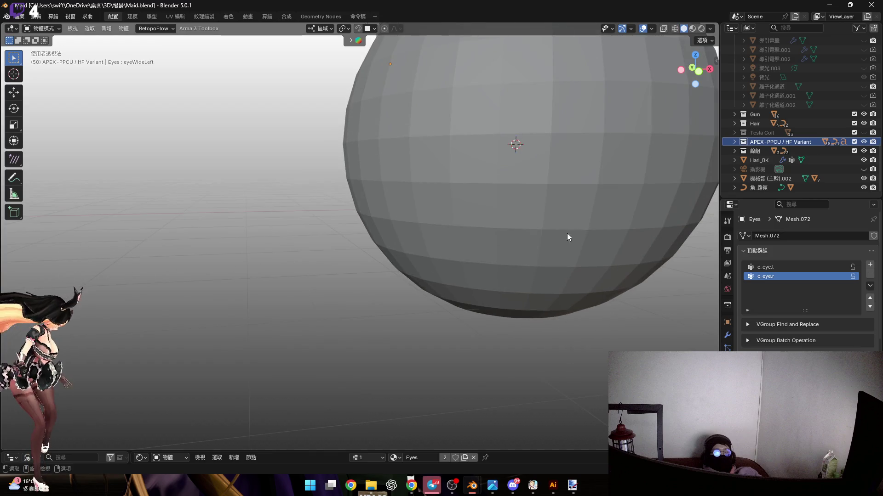
Copy the large sphere and switch to the red-haired head file.
click(546, 219)
middle_drag(547, 218, 496, 284)
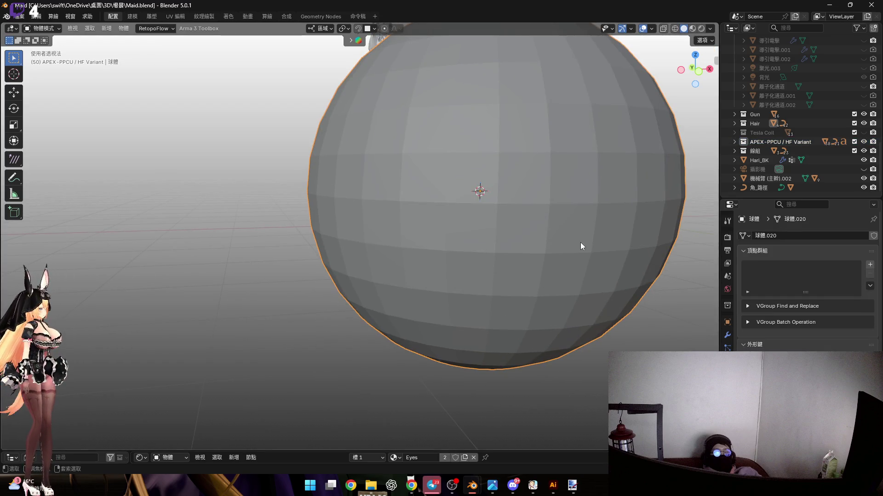
key(ctrl+c)
mouse_move(472, 485)
click(421, 416)
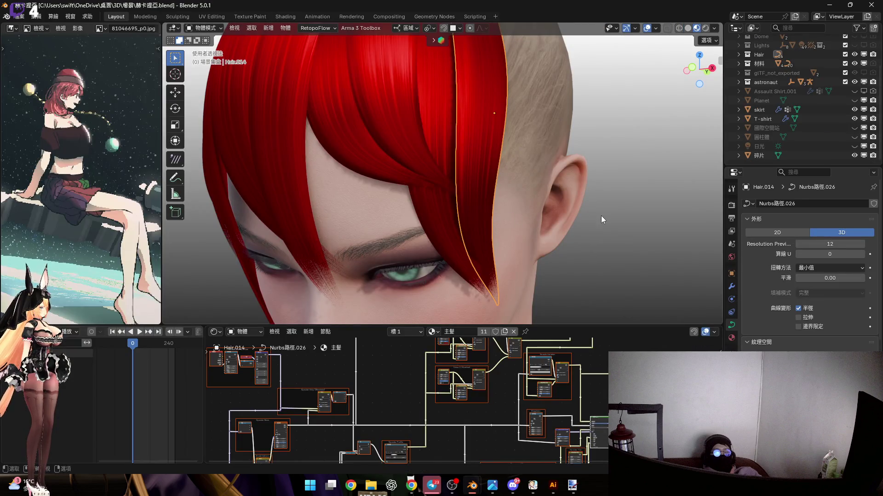
Enlarge the 3D view and paste the copied sphere into the head scene.
scroll(621, 209, down, 5)
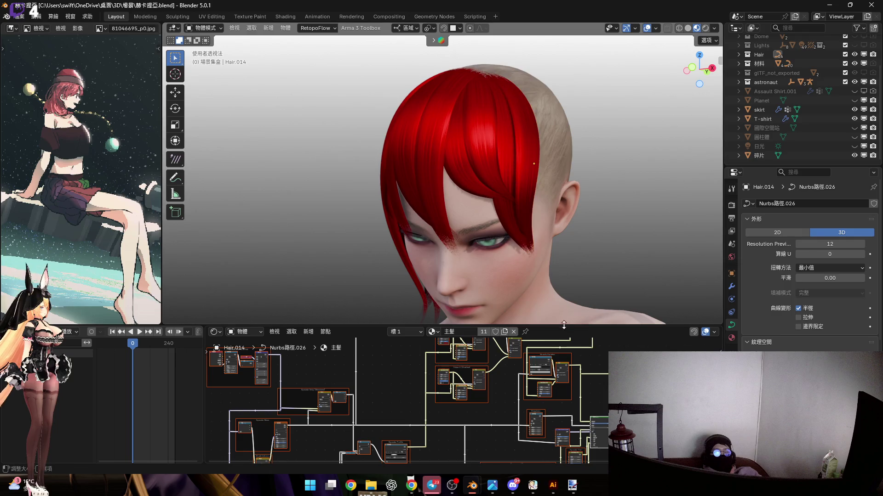
drag(568, 326, 568, 452)
mouse_move(498, 216)
middle_down()
mouse_move(533, 265)
mouse_move(537, 203)
mouse_move(557, 214)
middle_up()
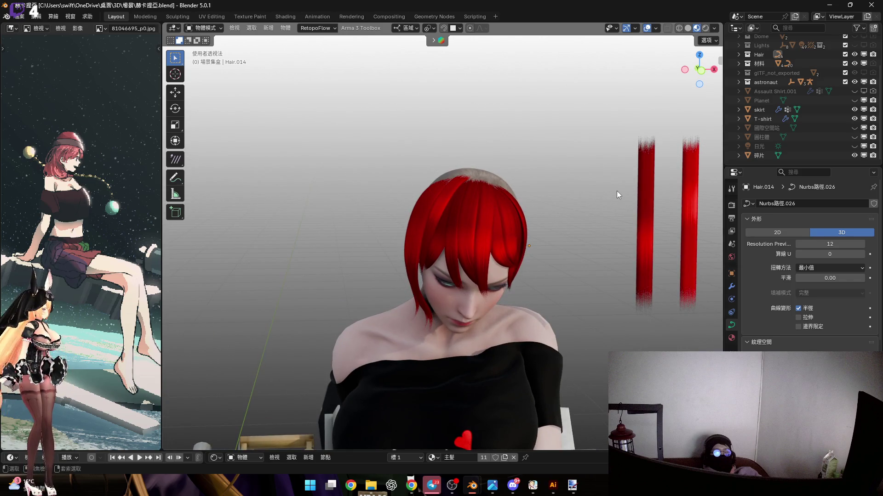
key(ctrl+v)
Rename the sphere's material from Eyes.001 to Eyes(RED).
scroll(818, 131, down, 1)
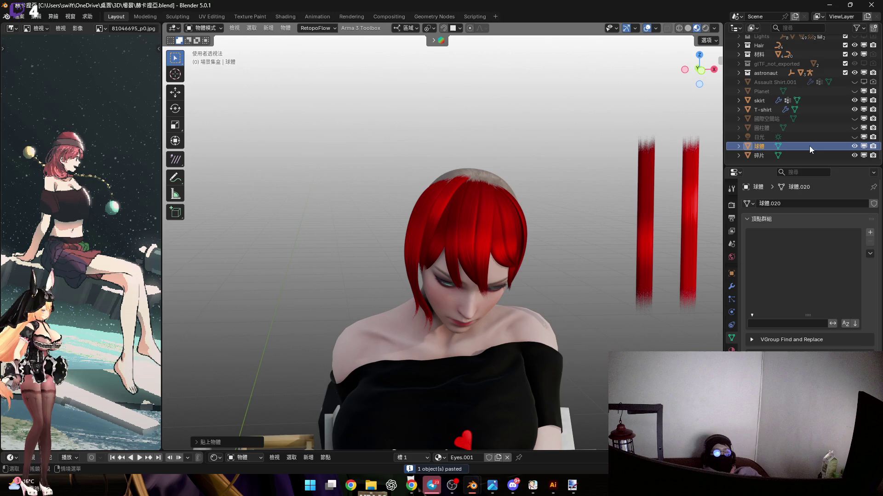
scroll(447, 294, up, 7)
shift+middle_drag(484, 261, 467, 437)
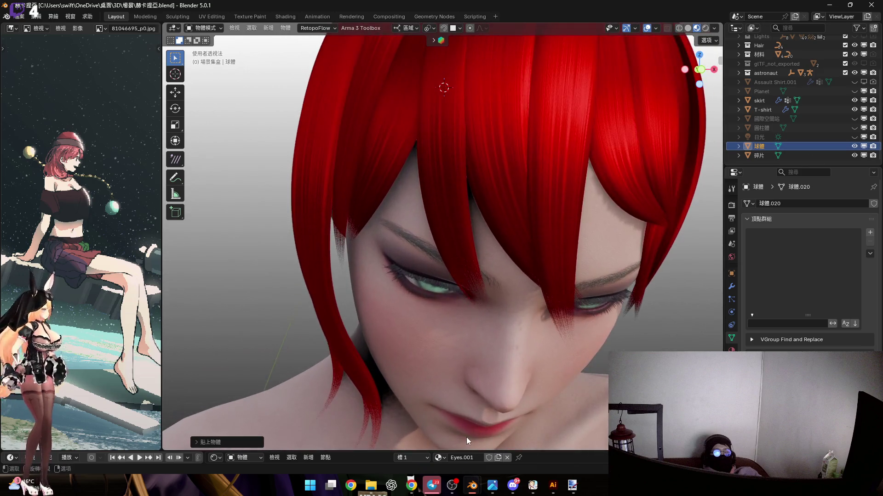
double_click(474, 458)
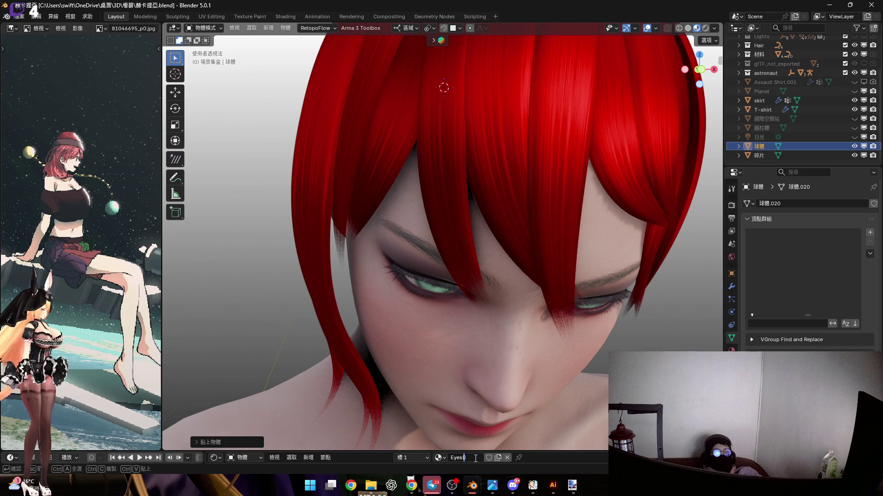
text((RED))
key(Return)
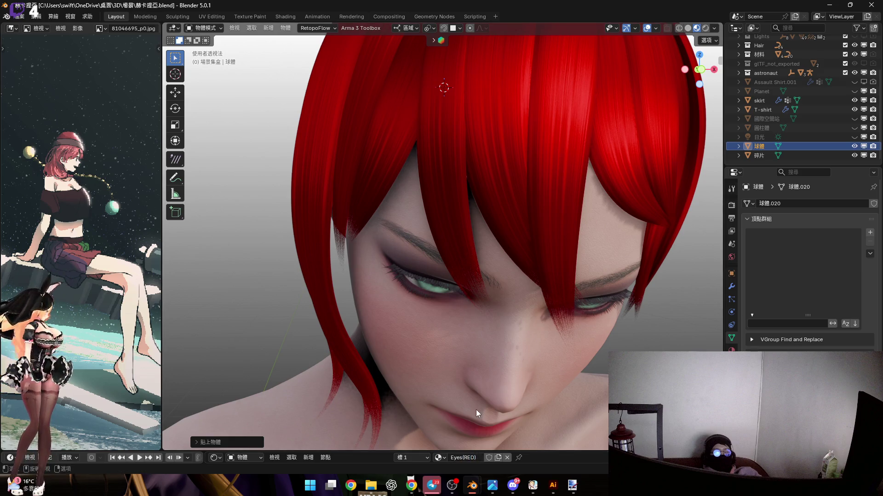
Enlarge the Shader Editor and box-select all the Eyes(RED) material nodes.
mouse_move(547, 453)
mouse_down()
mouse_move(603, 276)
mouse_move(558, 246)
mouse_up()
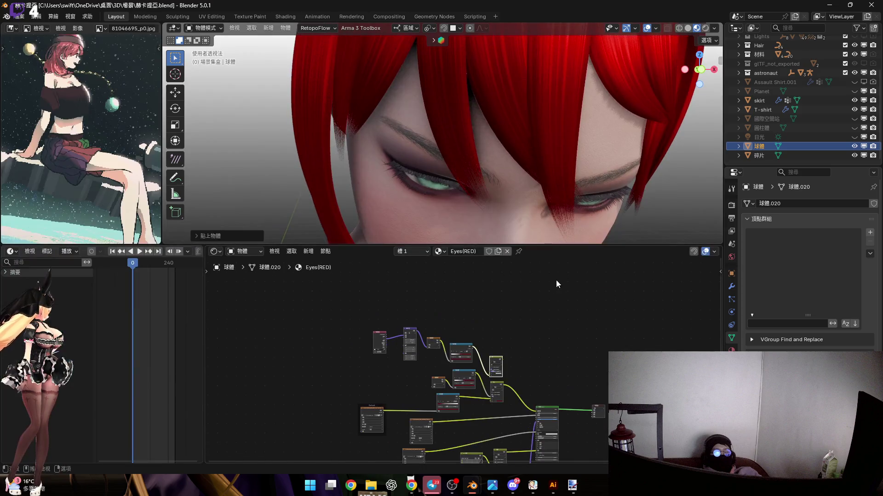
scroll(417, 351, down, 2)
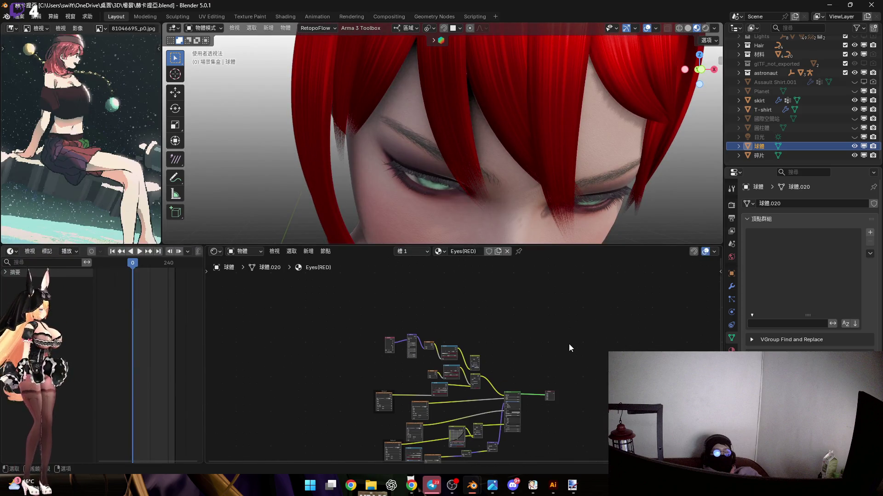
middle_drag(366, 320, 375, 305)
drag(335, 285, 655, 463)
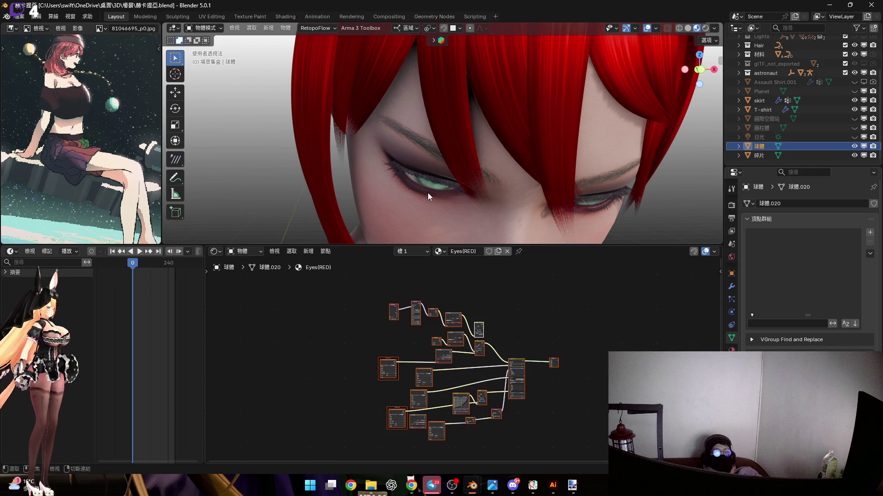
Select the eye and replace its Eyes material nodes with the copied Eyes(RED) nodes.
middle_drag(468, 203, 473, 185)
scroll(448, 194, up, 5)
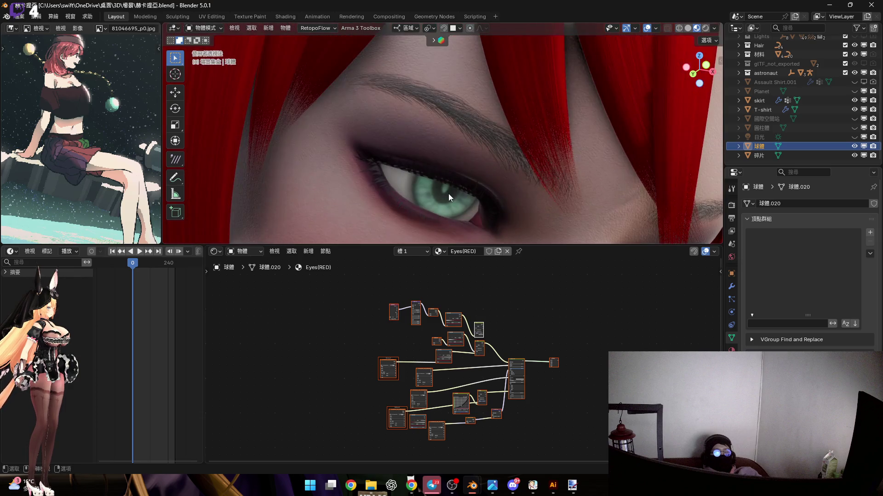
drag(233, 282, 551, 463)
mouse_move(553, 483)
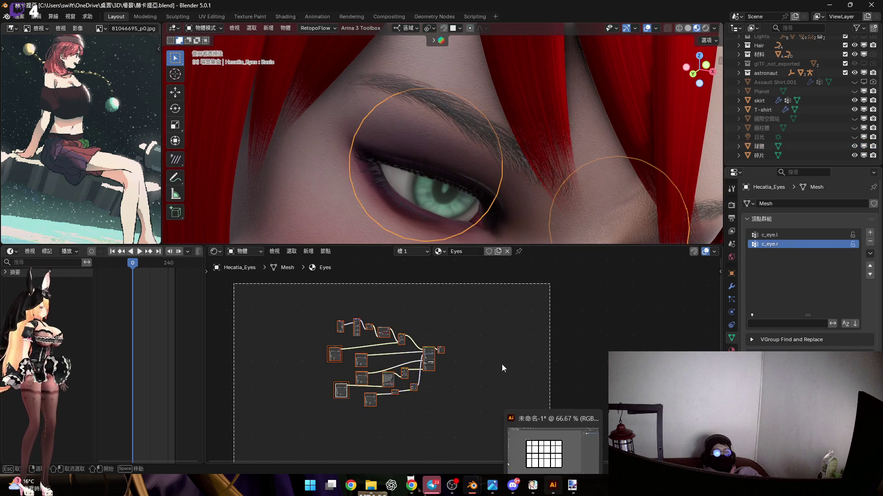
key(ctrl+x)
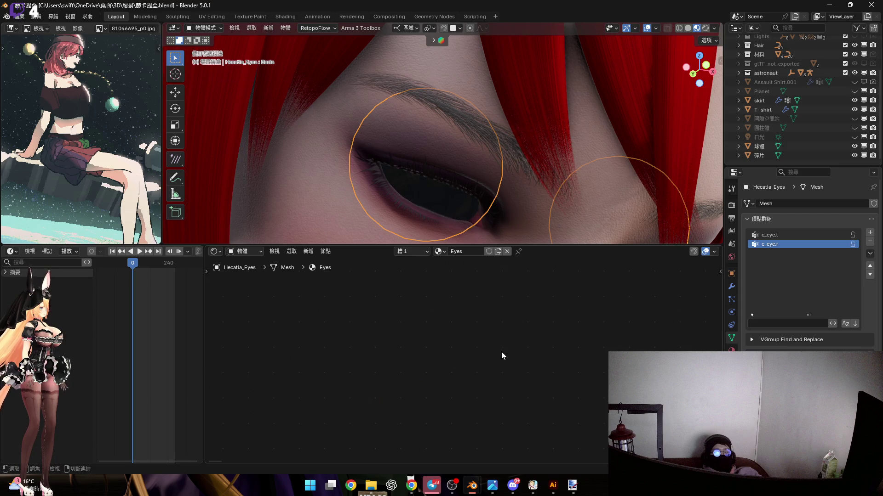
key(ctrl+v)
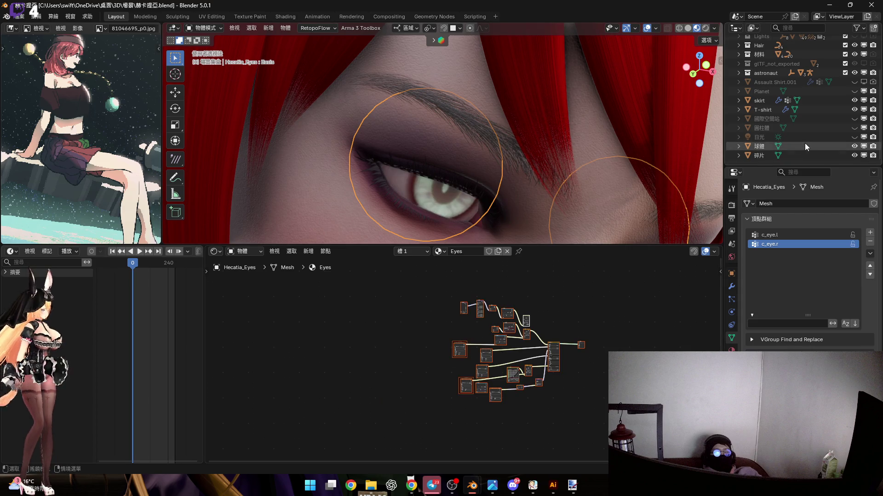
Delete the temporary sphere 球體 through its Outliner context menu.
right_click(804, 146)
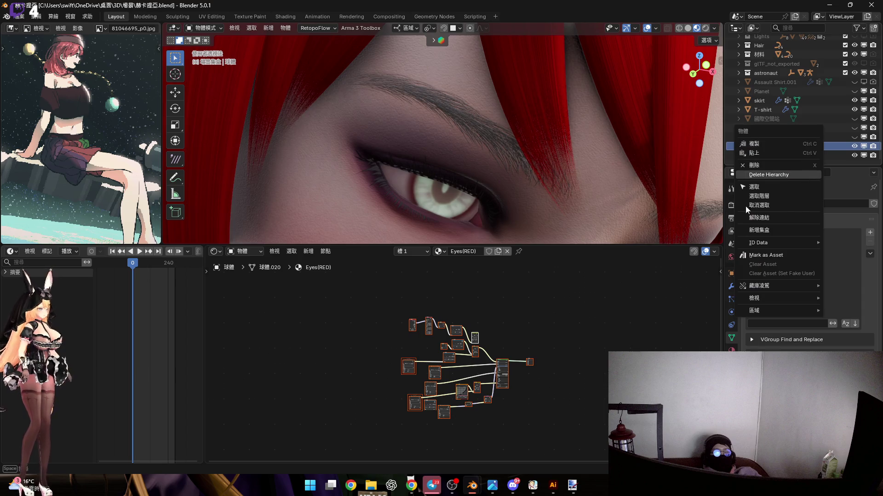
key(Return)
drag(551, 245, 528, 451)
scroll(519, 186, up, 3)
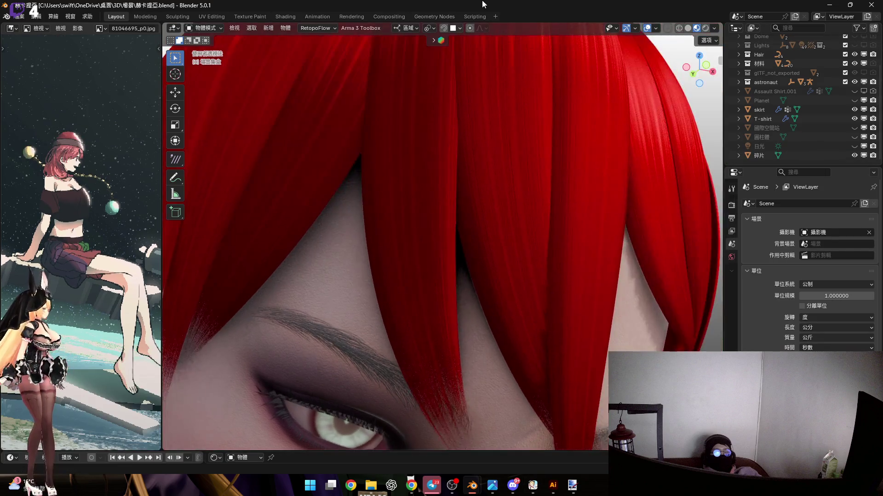
Bring the Maid.blend window forward and quit it with 不要儲存 (Don't Save).
scroll(520, 186, down, 3)
middle_drag(525, 186, 522, 326)
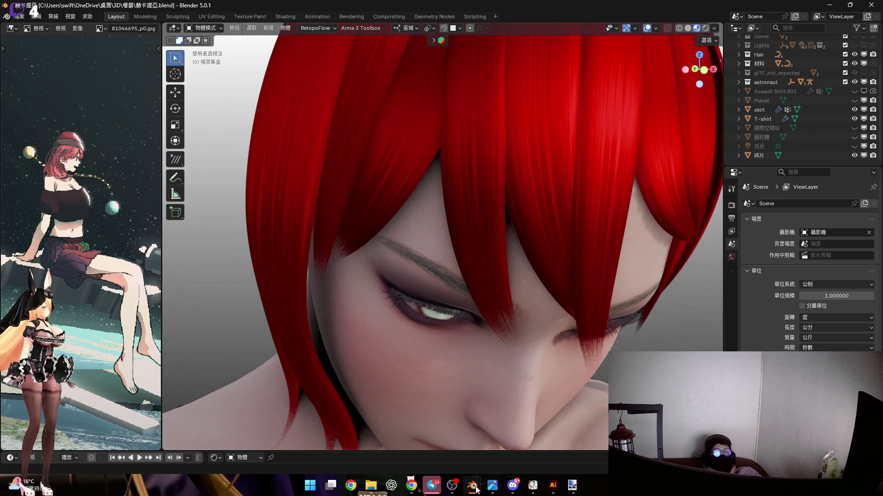
mouse_move(476, 490)
click(525, 428)
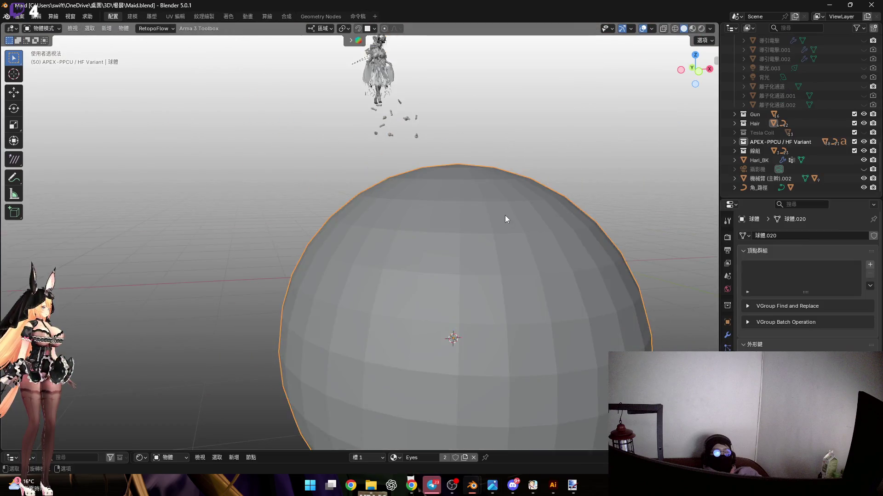
scroll(504, 219, down, 5)
key(ctrl+q)
click(459, 258)
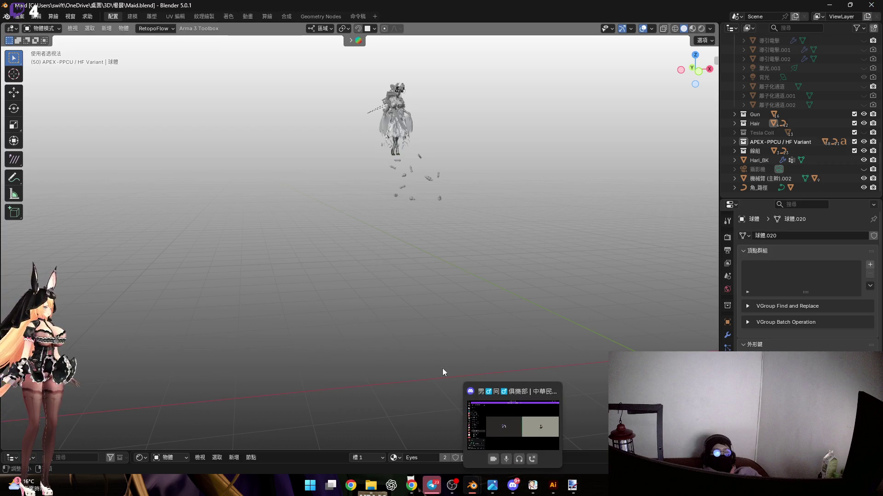
Back in 赫卡提亞.blend, select the front fringe strand Hair.014.
scroll(515, 222, down, 6)
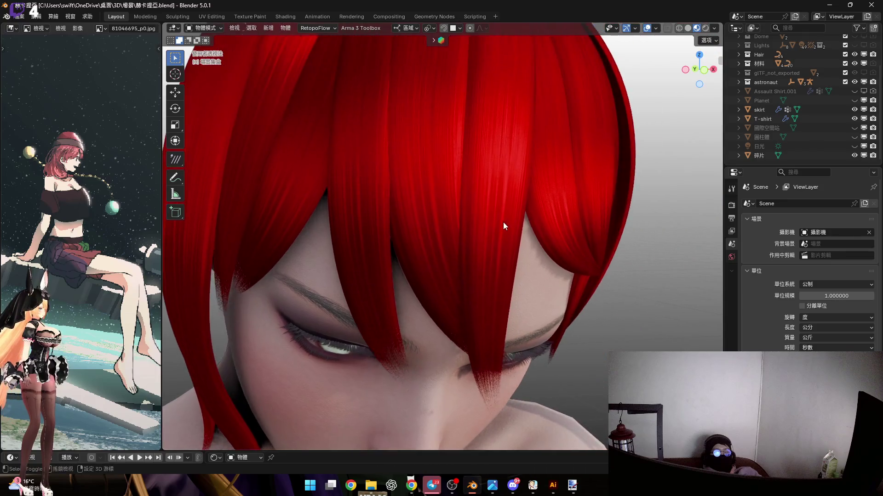
mouse_move(509, 227)
middle_down()
mouse_move(453, 242)
mouse_move(448, 251)
mouse_move(490, 274)
middle_up()
click(448, 239)
scroll(435, 244, up, 5)
Enter curve Edit Mode on Hair.014 and reposition one of its control points.
key(Tab)
mouse_move(484, 261)
middle_down()
mouse_move(471, 262)
mouse_move(446, 231)
middle_up()
middle_drag(299, 230, 288, 239)
key(g)
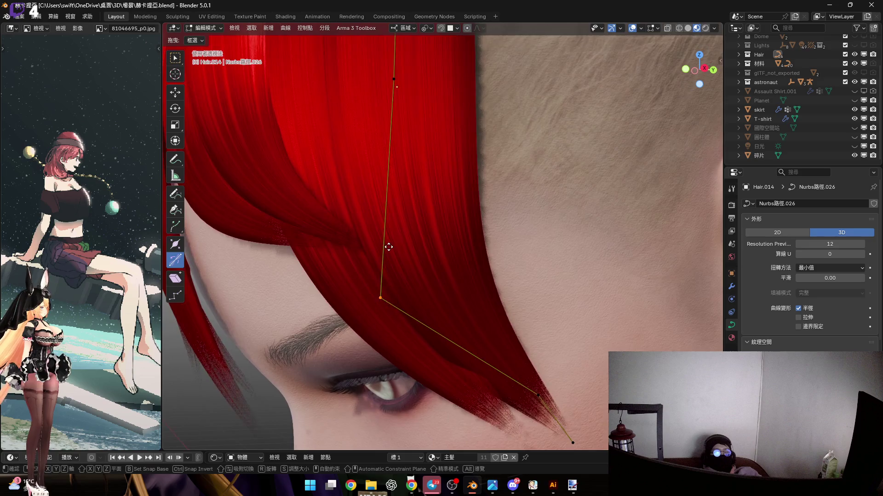
click(489, 209)
Move the fringe control point along its local Z axis.
scroll(424, 180, up, 5)
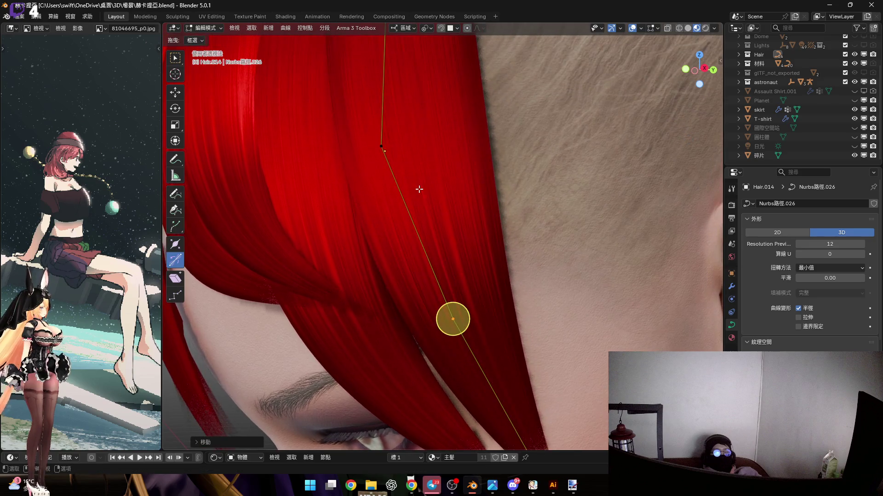
mouse_move(438, 184)
middle_down()
mouse_move(496, 182)
mouse_move(482, 176)
middle_up()
key(g)
key(z)
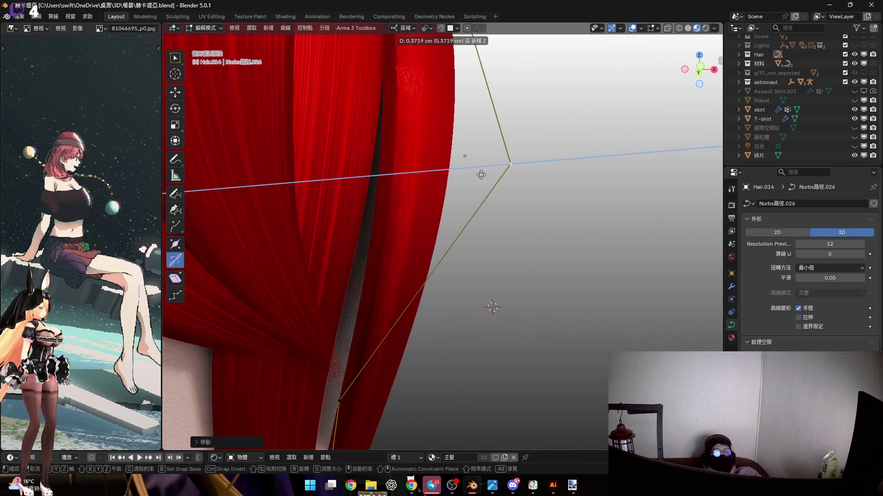
scroll(444, 173, up, 5)
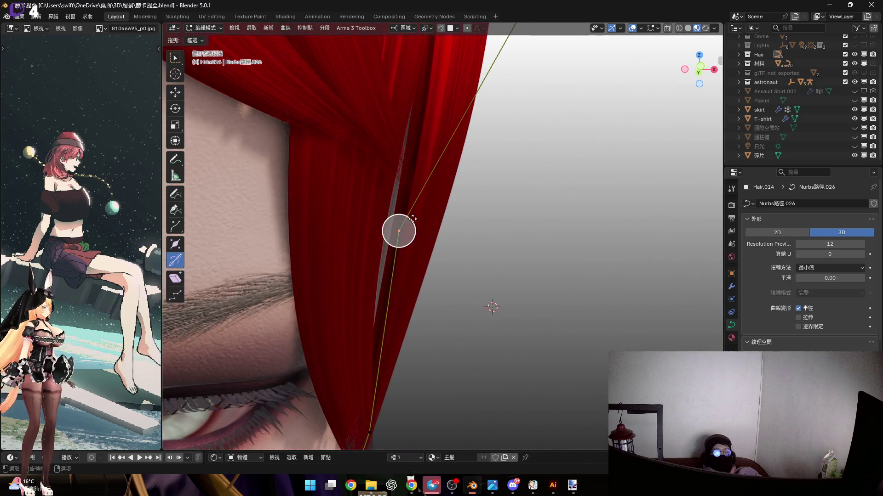
click(502, 222)
Scale the selected fringe control points near the eye.
shift+middle_drag(502, 223, 508, 147)
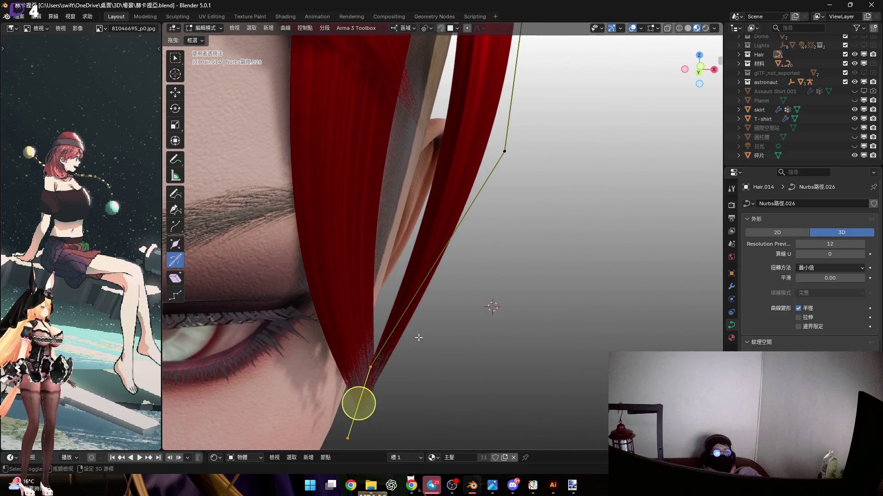
shift+middle_drag(459, 322, 439, 239)
middle_drag(465, 190, 487, 189)
key(s)
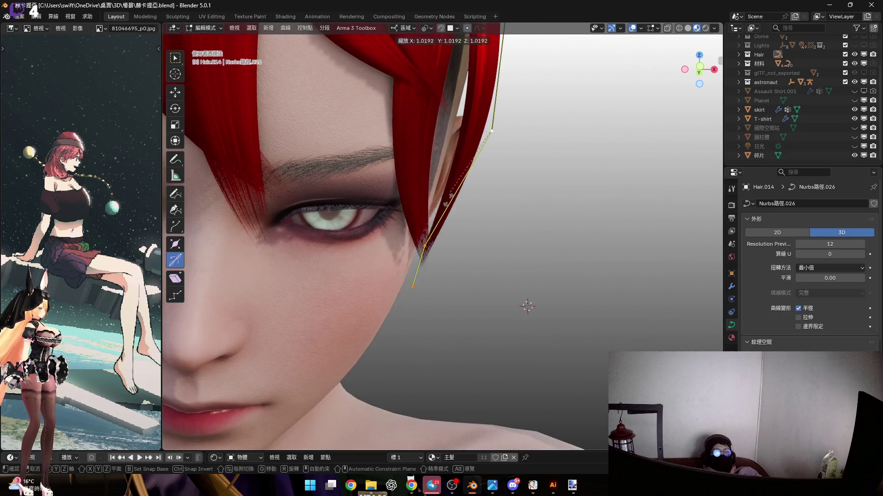
click(446, 252)
Box-select control points on the lock and change the strand thickness there.
mouse_move(446, 252)
middle_down()
mouse_move(414, 230)
mouse_move(400, 152)
middle_up()
drag(400, 153, 454, 209)
mouse_move(454, 208)
middle_down()
mouse_move(432, 216)
mouse_move(460, 267)
mouse_move(450, 251)
mouse_move(432, 249)
mouse_move(442, 251)
middle_up()
key(alt+s)
click(485, 283)
Select the lock's lower control points, twist the strand, and move them along Z.
drag(448, 340, 542, 386)
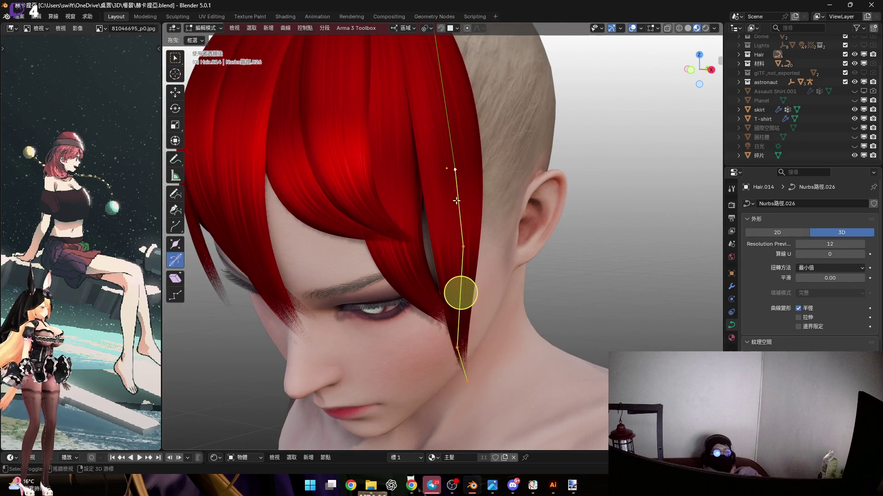
middle_drag(456, 201, 464, 292)
drag(481, 326, 486, 335)
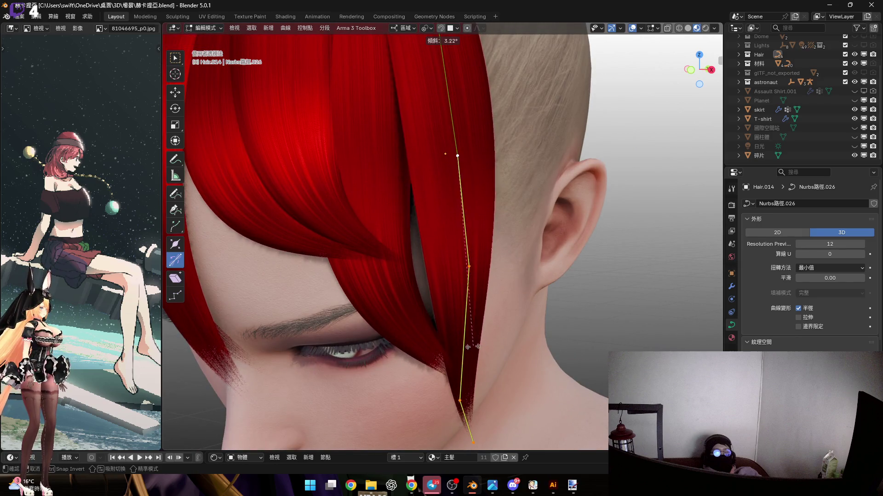
click(513, 312)
key(g)
scroll(443, 282, up, 5)
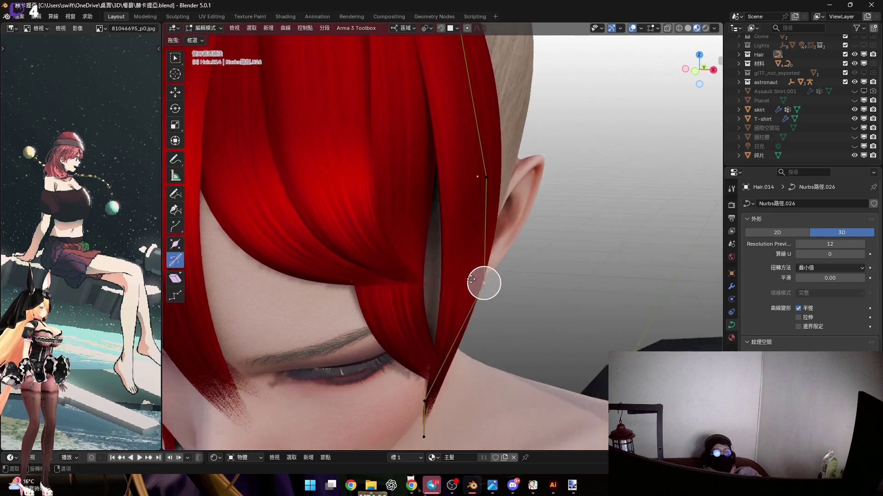
key(z)
click(444, 282)
Twist the strand again and redo the point's move along local Z.
mouse_move(448, 282)
middle_down()
mouse_move(465, 233)
mouse_move(433, 155)
middle_up()
mouse_move(459, 304)
mouse_down()
mouse_move(441, 302)
mouse_move(487, 158)
mouse_up()
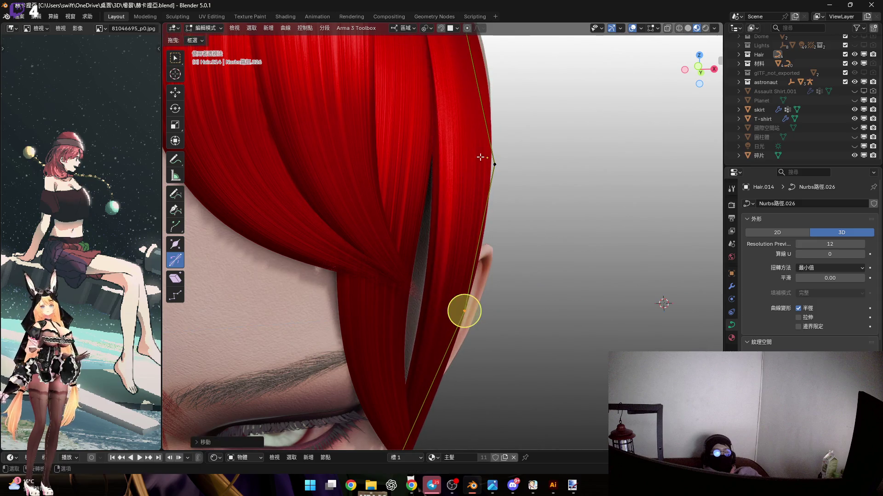
mouse_move(495, 165)
middle_down()
mouse_move(491, 333)
mouse_move(494, 209)
mouse_move(483, 258)
middle_up()
key(g)
click(483, 257)
key(ctrl+z)
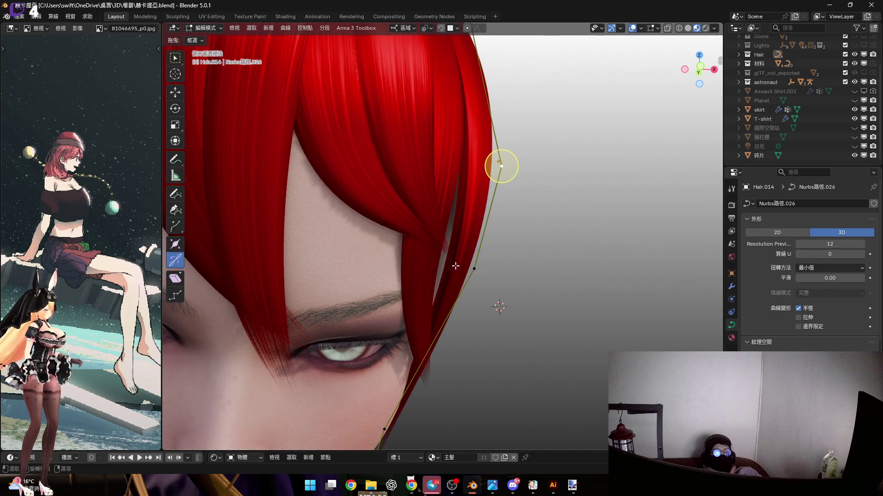
key(g)
key(z)
key(z)
click(438, 253)
Rotate the selected control points around the local Y axis.
middle_drag(438, 254, 409, 320)
middle_drag(429, 110, 474, 184)
key(r)
key(y)
key(y)
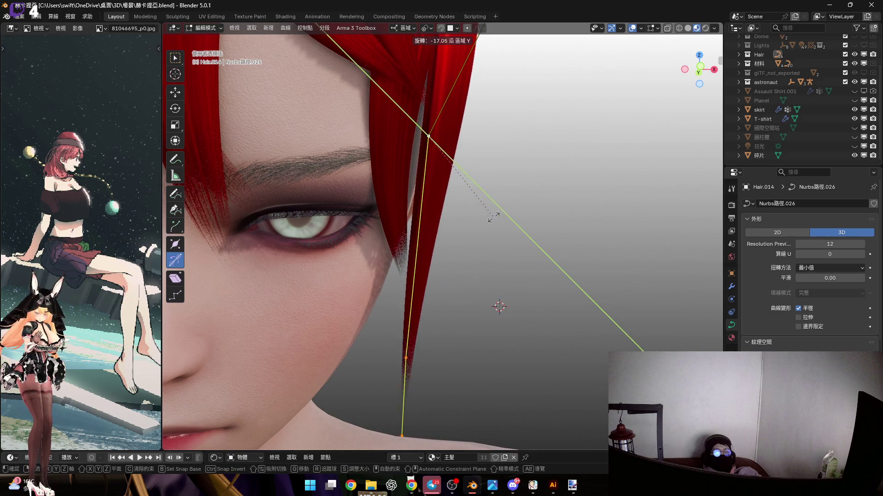
click(494, 216)
Move the control point and narrow the selected points by scaling them down.
mouse_move(422, 328)
middle_down()
mouse_move(470, 363)
mouse_move(446, 359)
mouse_move(456, 244)
middle_up()
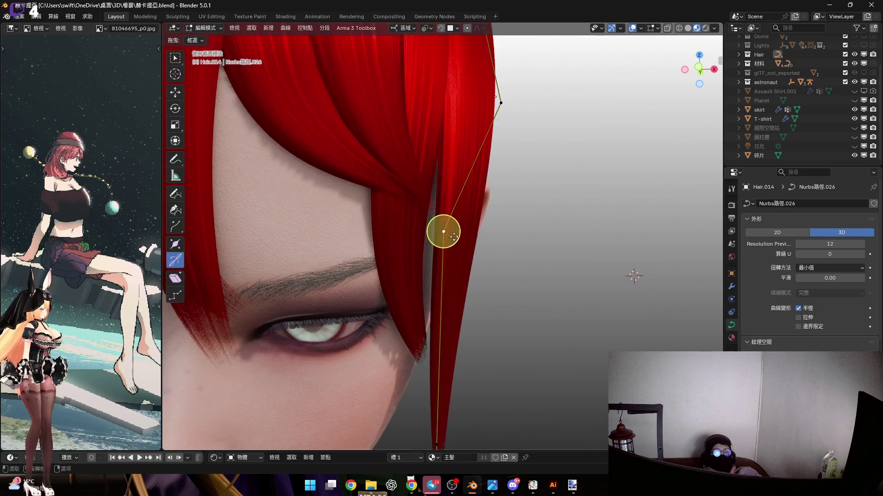
key(g)
click(453, 239)
scroll(458, 287, down, 3)
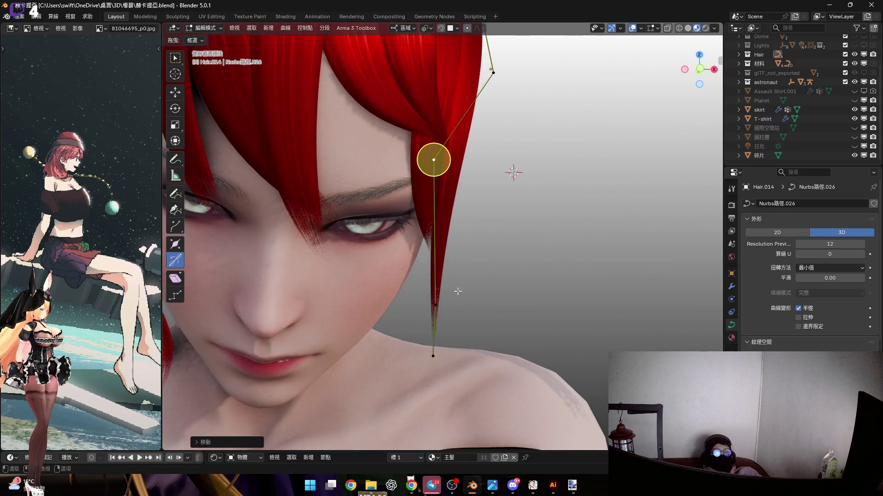
scroll(459, 288, up, 3)
key(s)
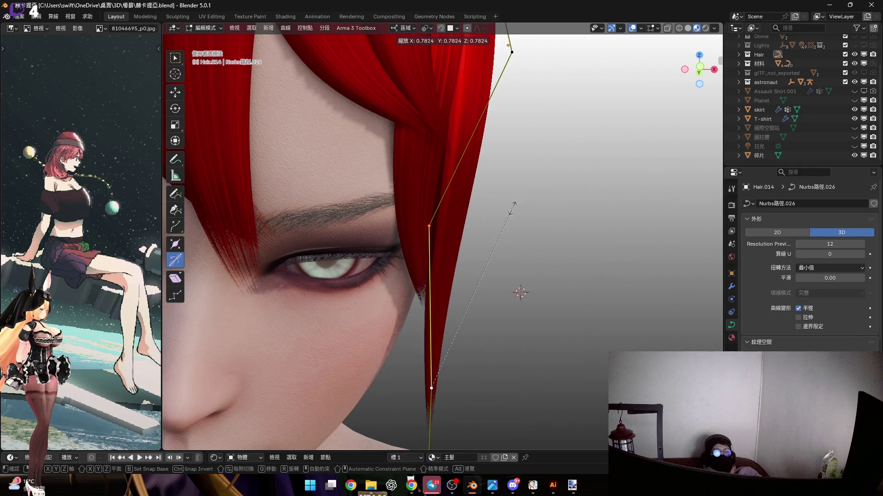
click(514, 182)
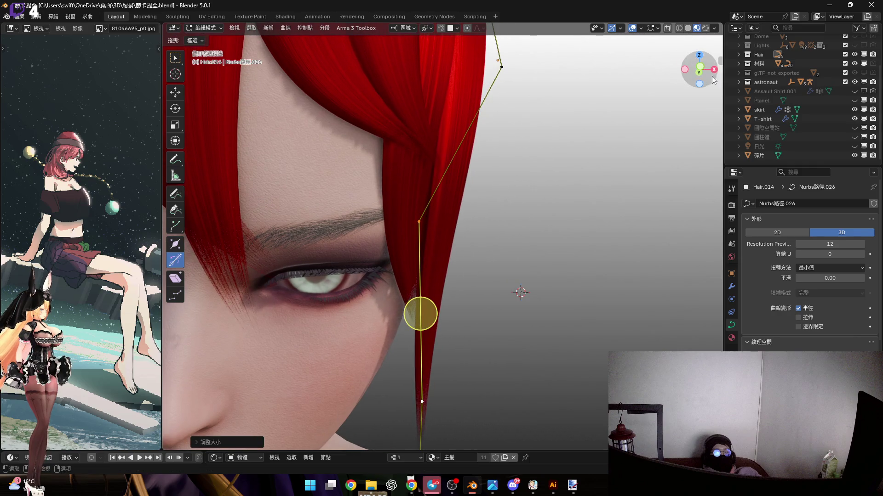
Switch to the Right Orthographic view to check the strand from the side.
click(713, 70)
scroll(442, 202, down, 2)
scroll(432, 207, up, 5)
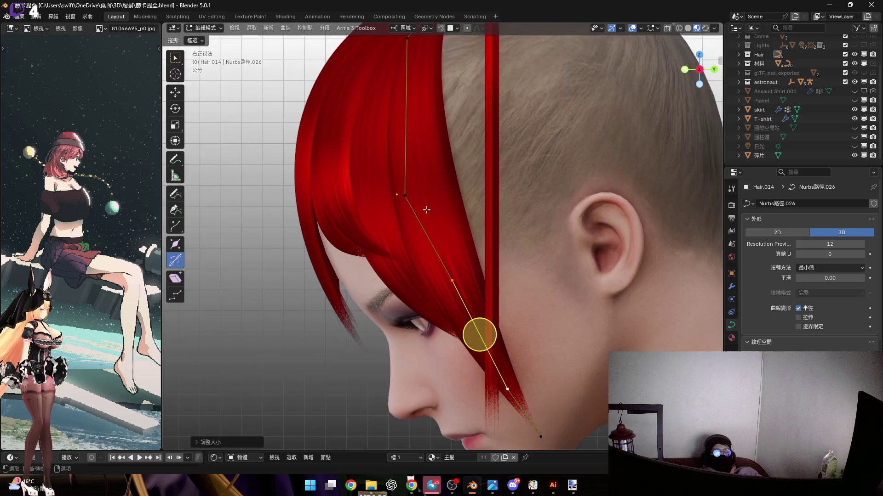
In Right Ortho, rotate the selected points to swing the strand's tip toward the face.
shift+scroll(514, 193, down, 4)
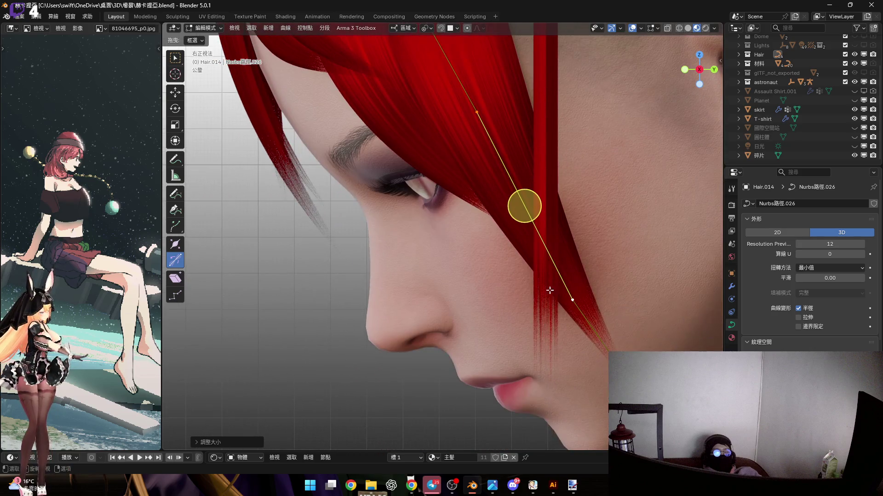
shift+scroll(577, 313, down, 2)
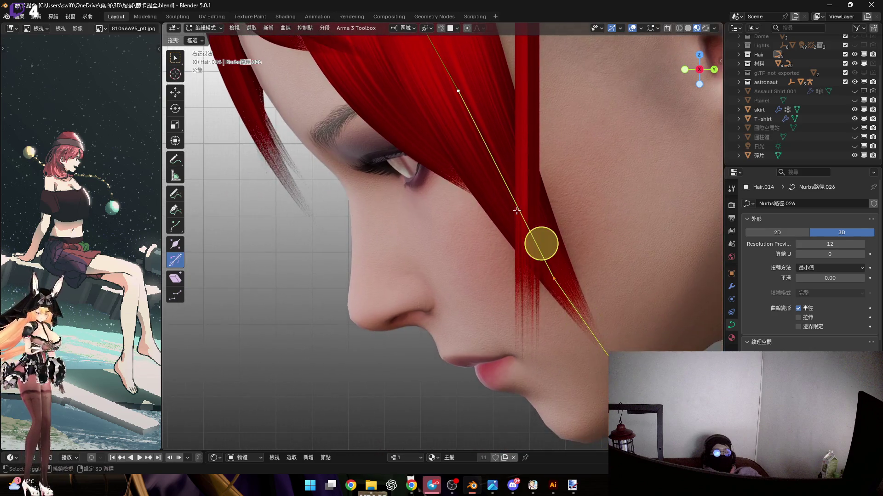
key(r)
click(647, 213)
key(c)
scroll(540, 244, down, 3)
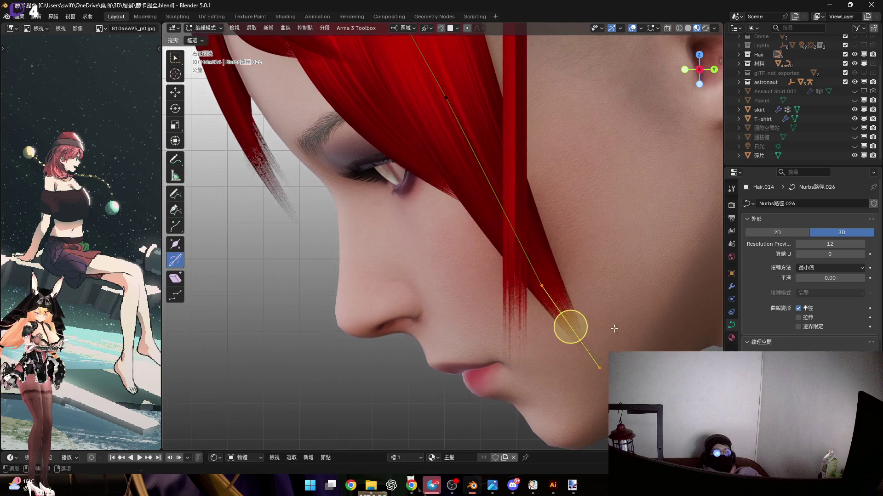
shift+middle_drag(473, 196, 575, 328)
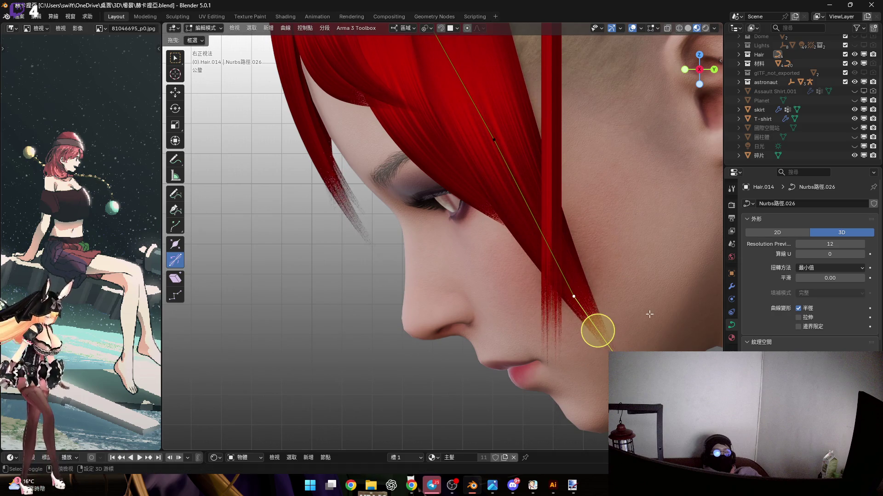
key(Escape)
key(r)
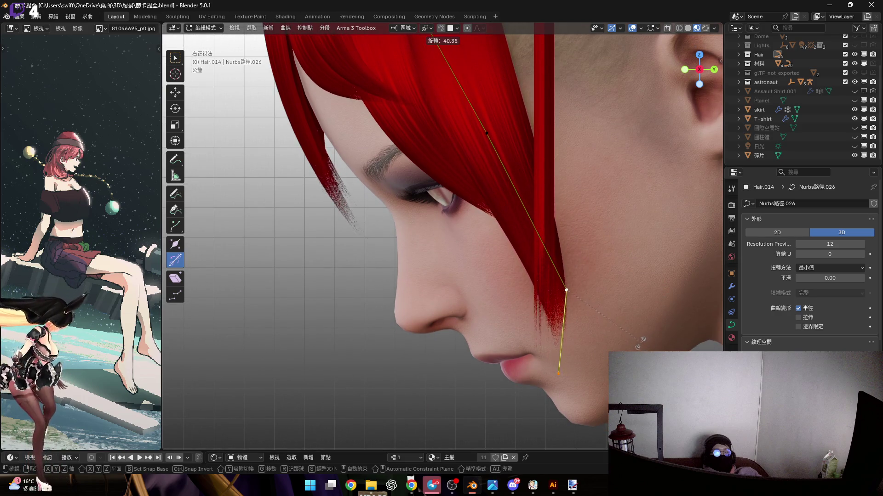
click(641, 342)
Tilt the strand at the selected point so it twists along the cheek.
mouse_move(572, 380)
middle_down()
mouse_move(497, 262)
mouse_move(479, 299)
mouse_move(480, 289)
mouse_move(433, 300)
mouse_move(535, 259)
middle_up()
drag(507, 256, 498, 260)
click(494, 263)
mouse_move(494, 263)
middle_down()
mouse_move(520, 354)
mouse_move(483, 415)
mouse_move(473, 354)
mouse_move(487, 278)
middle_up()
drag(490, 279, 478, 302)
mouse_move(478, 302)
middle_down()
mouse_move(492, 256)
mouse_move(454, 285)
mouse_move(478, 258)
mouse_move(432, 303)
middle_up()
Move the fringe control point along its local Z axis.
key(g)
key(z)
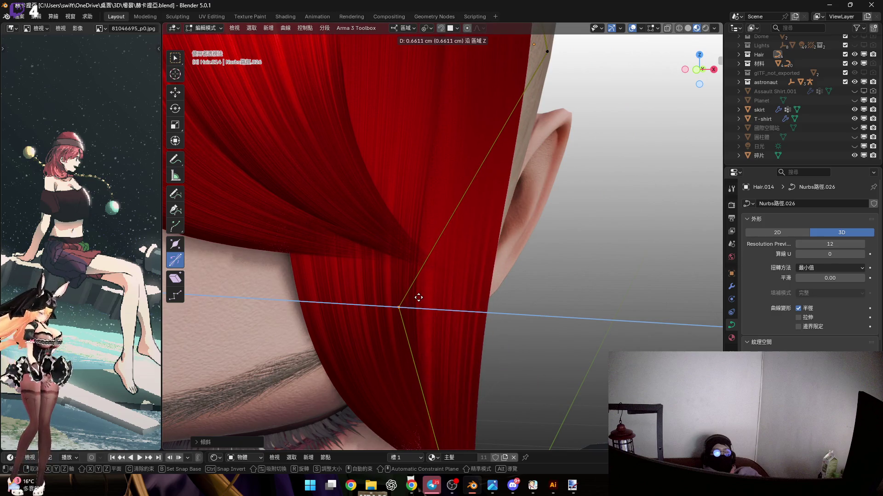
click(411, 288)
scroll(411, 288, down, 3)
mouse_move(422, 217)
middle_down()
mouse_move(349, 232)
mouse_move(377, 171)
middle_up()
mouse_move(440, 334)
middle_down()
mouse_move(408, 250)
mouse_move(410, 200)
mouse_move(430, 374)
middle_up()
Apply another Ctrl+T tilt at the point so the strand follows the cheek.
key(ctrl+t)
click(427, 214)
scroll(429, 374, up, 4)
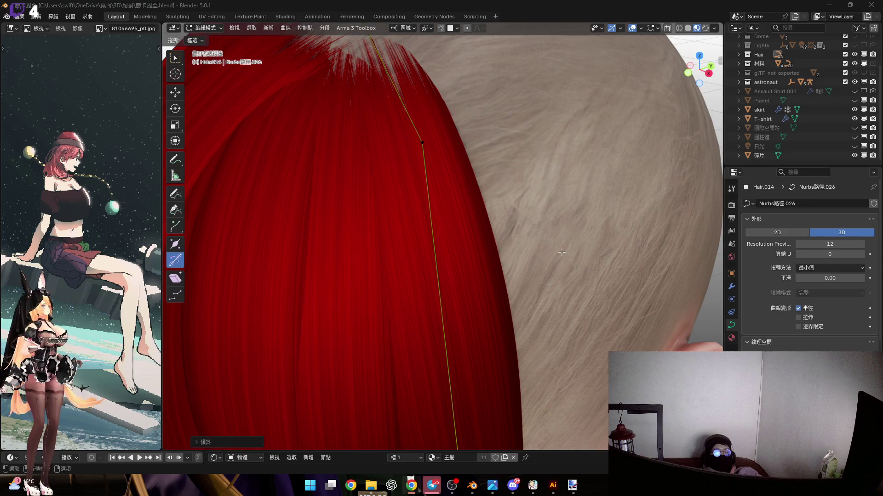
scroll(561, 252, down, 5)
mouse_move(561, 252)
middle_down()
mouse_move(481, 225)
mouse_move(490, 231)
middle_up()
scroll(481, 225, up, 4)
Select the strand's lower control point and move it up toward the face.
scroll(480, 231, down, 3)
scroll(479, 230, up, 2)
scroll(480, 230, down, 2)
scroll(479, 230, up, 5)
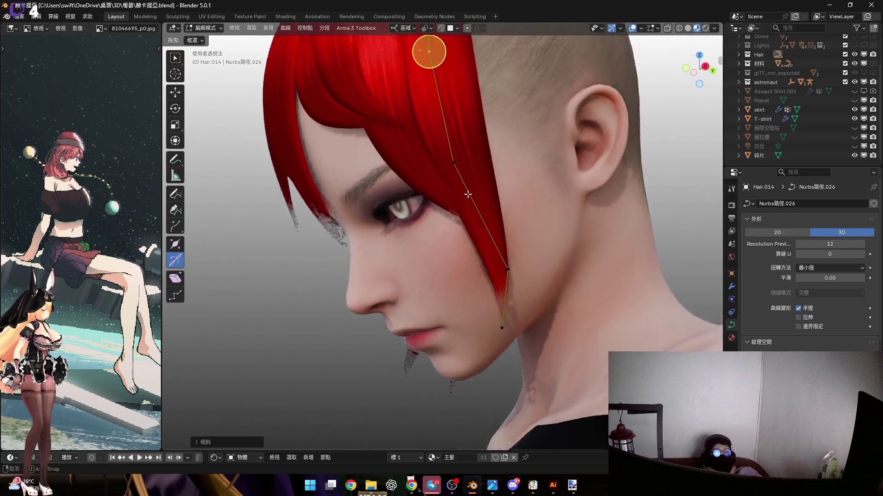
click(510, 267)
scroll(506, 265, up, 3)
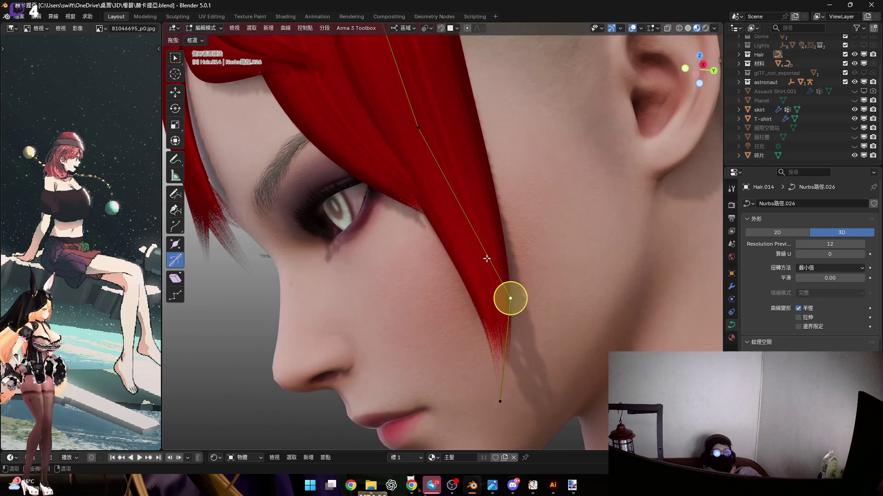
key(g)
click(407, 118)
Thicken the strand at that point with Alt+S, then return to Object Mode.
mouse_move(518, 254)
shift+middle_down()
mouse_move(526, 233)
mouse_move(533, 283)
shift+middle_up()
key(alt+s)
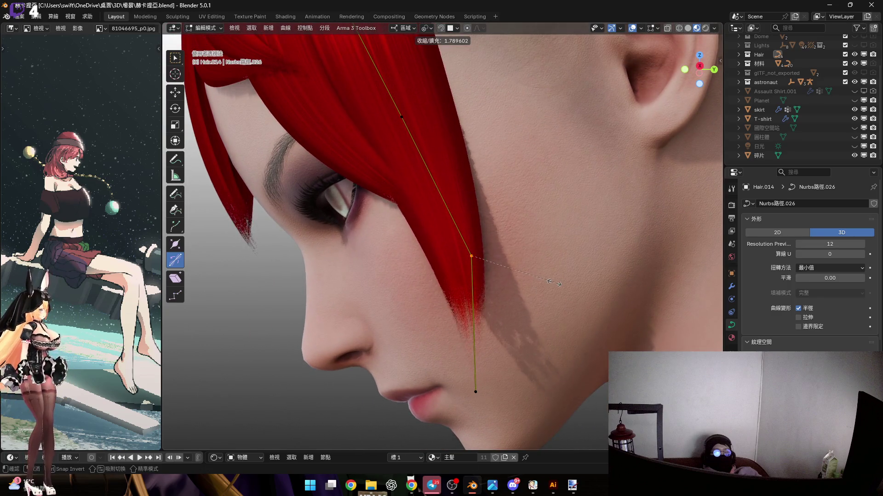
click(536, 276)
drag(360, 132, 433, 178)
mouse_move(434, 178)
middle_down()
mouse_move(404, 184)
mouse_move(438, 261)
mouse_move(459, 267)
mouse_move(439, 275)
mouse_move(410, 264)
middle_up()
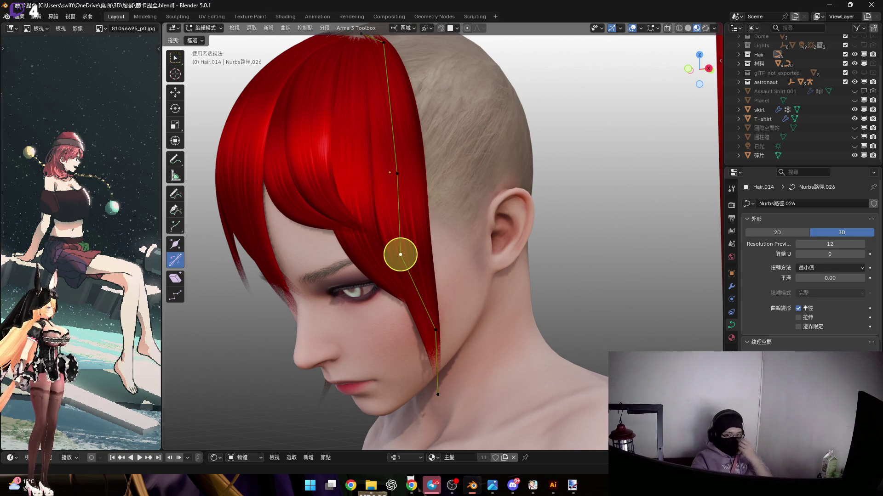
shift+middle_drag(441, 161, 462, 226)
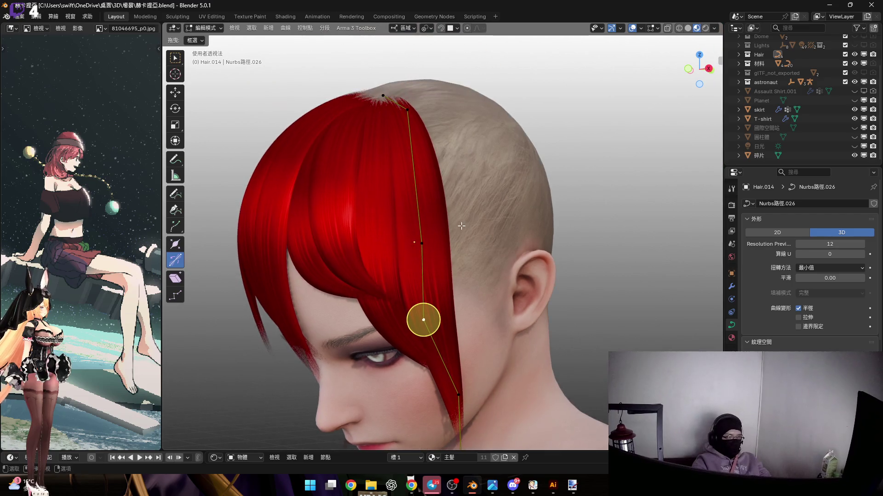
scroll(462, 226, down, 4)
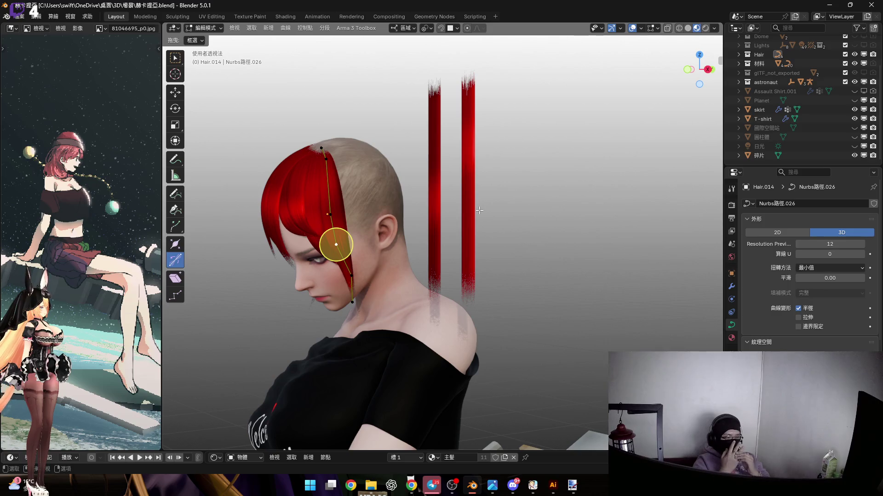
key(Tab)
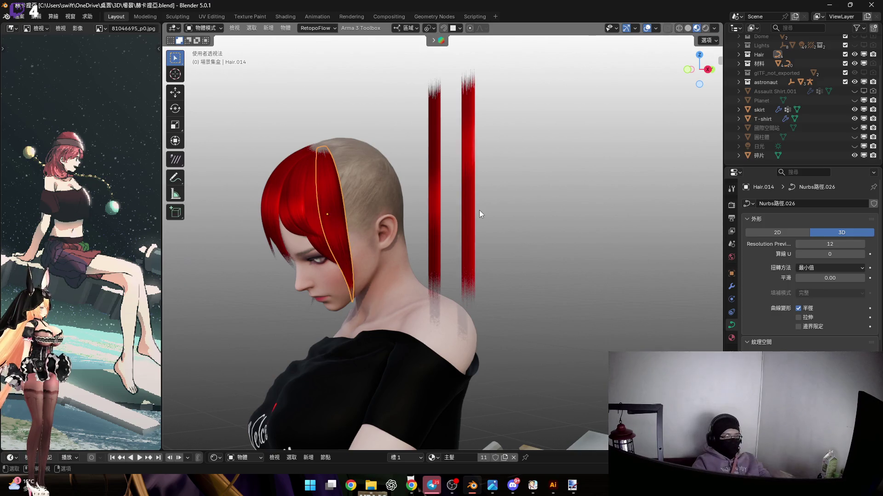
Deselect everything and box-select the two loose red hair strips.
mouse_move(431, 164)
mouse_down()
mouse_move(462, 206)
mouse_move(474, 189)
mouse_up()
middle_drag(474, 189, 467, 257)
middle_drag(468, 17, 476, 139)
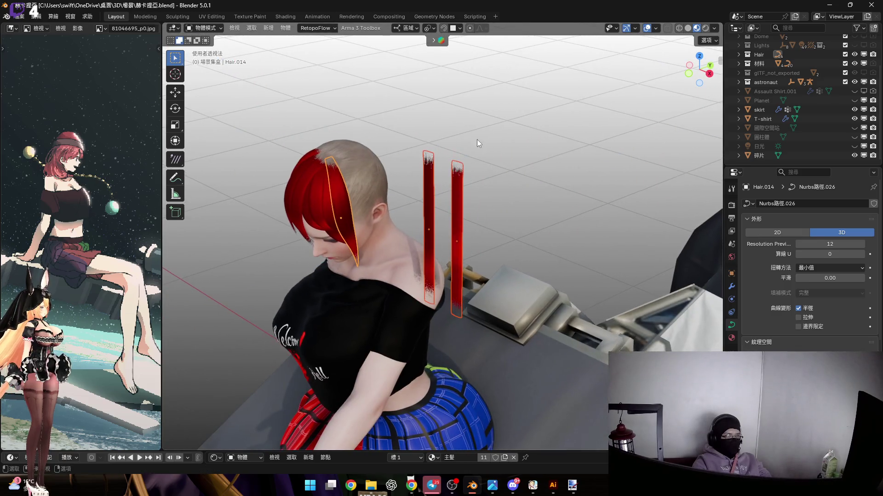
click(486, 198)
drag(440, 161, 445, 153)
mouse_move(445, 154)
middle_down()
mouse_move(473, 133)
mouse_move(482, 371)
mouse_move(530, 349)
middle_up()
Raise both strips about 51 cm straight up along Z.
key(g)
key(z)
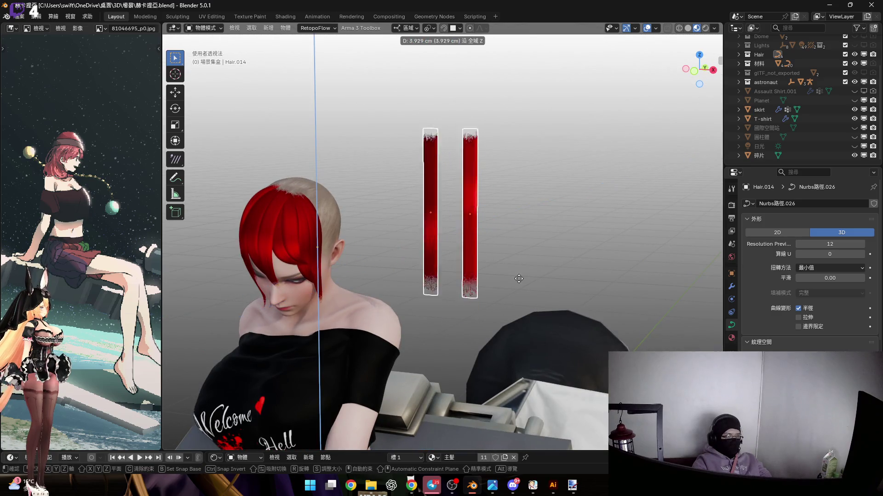
click(280, 211)
scroll(346, 177, up, 5)
mouse_move(371, 167)
middle_down()
mouse_move(352, 175)
mouse_move(325, 167)
middle_up()
scroll(353, 175, up, 3)
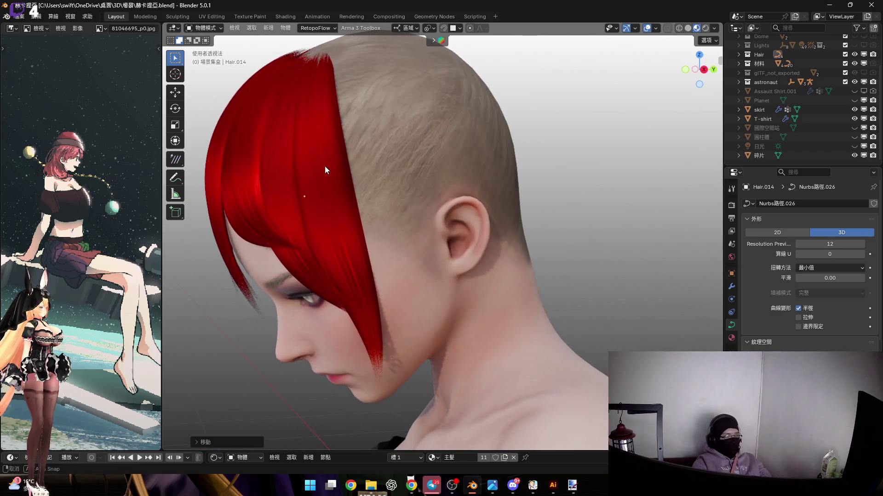
mouse_move(493, 485)
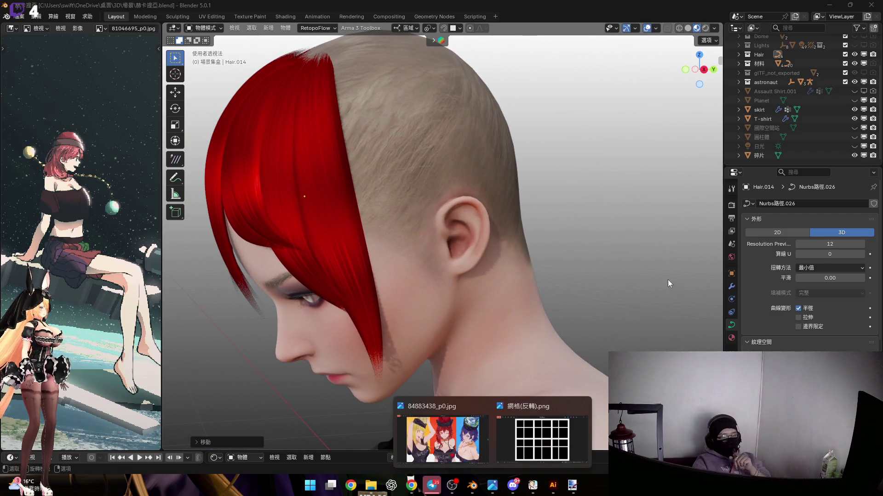
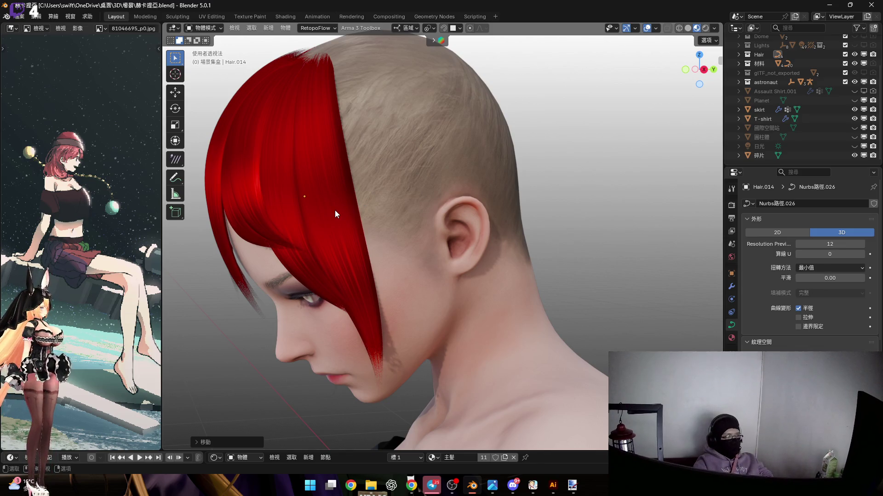
In front orthographic view, lower both spare red hair strands so they hang beside the head.
scroll(388, 216, up, 4)
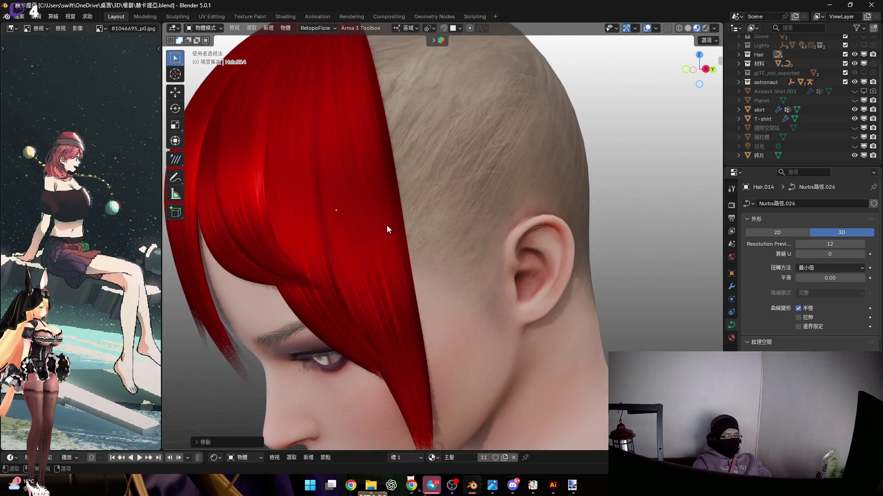
scroll(400, 199, down, 8)
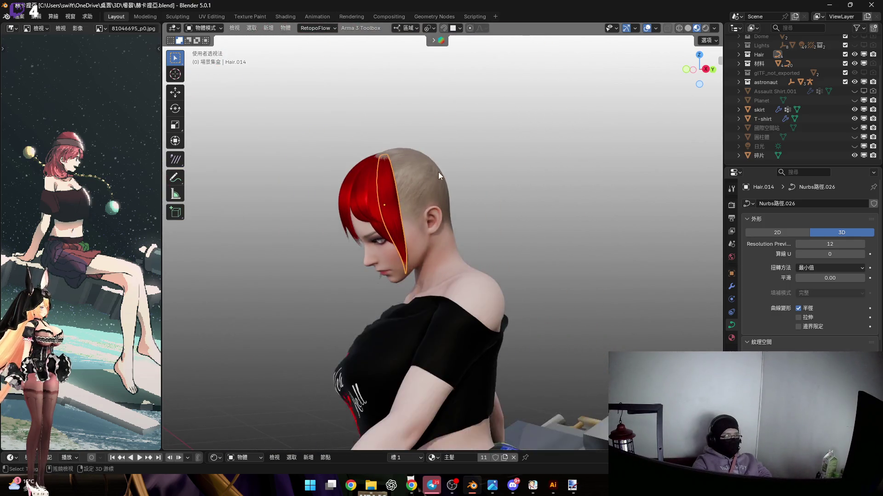
mouse_move(434, 229)
middle_down()
mouse_move(445, 179)
mouse_move(544, 169)
middle_up()
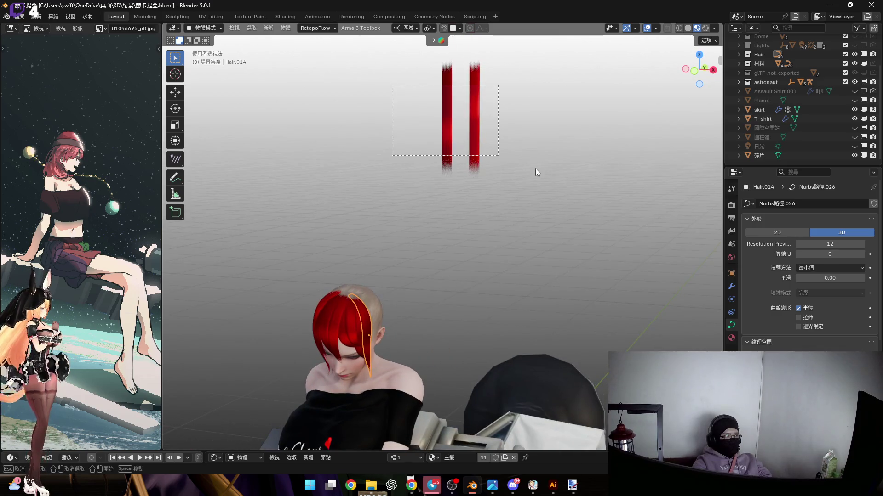
click(693, 72)
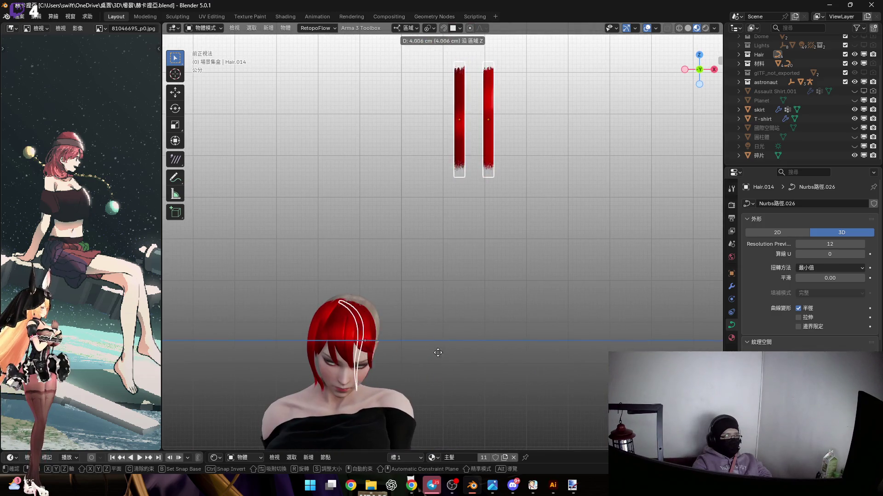
click(559, 180)
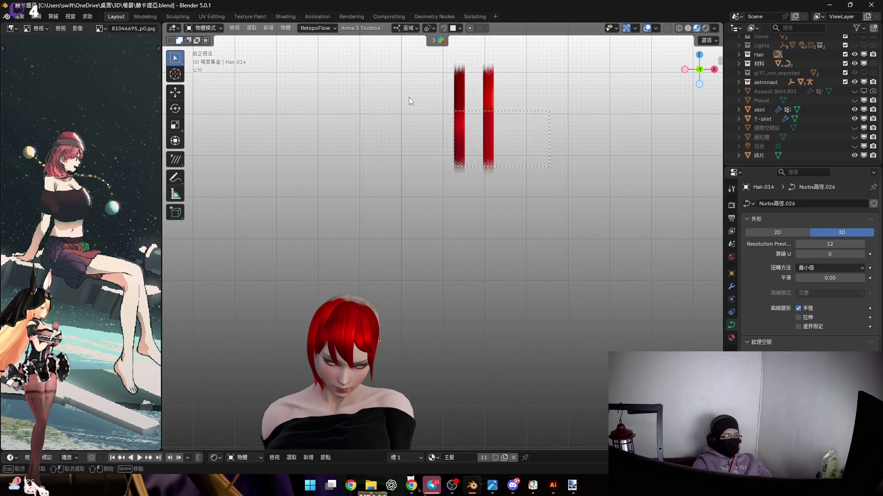
drag(484, 140, 484, 140)
key(g)
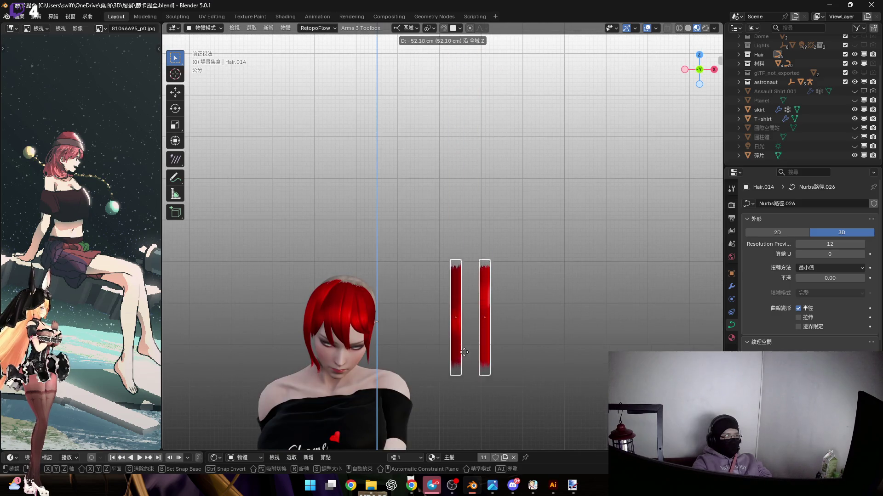
click(429, 310)
mouse_move(471, 323)
shift+middle_down()
mouse_move(506, 275)
mouse_move(360, 263)
mouse_move(368, 268)
shift+middle_up()
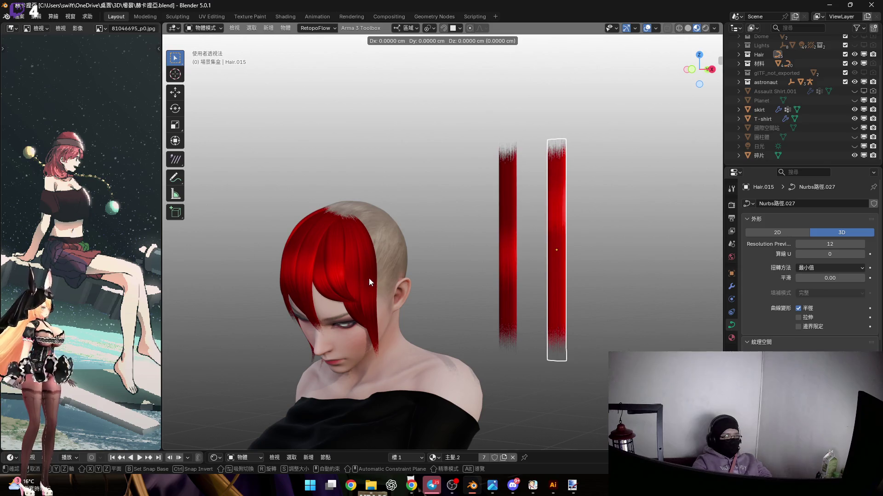
Duplicate a hair strand and place the copy beside the ear.
key(shift+d)
click(376, 278)
scroll(382, 283, up, 4)
click(438, 321)
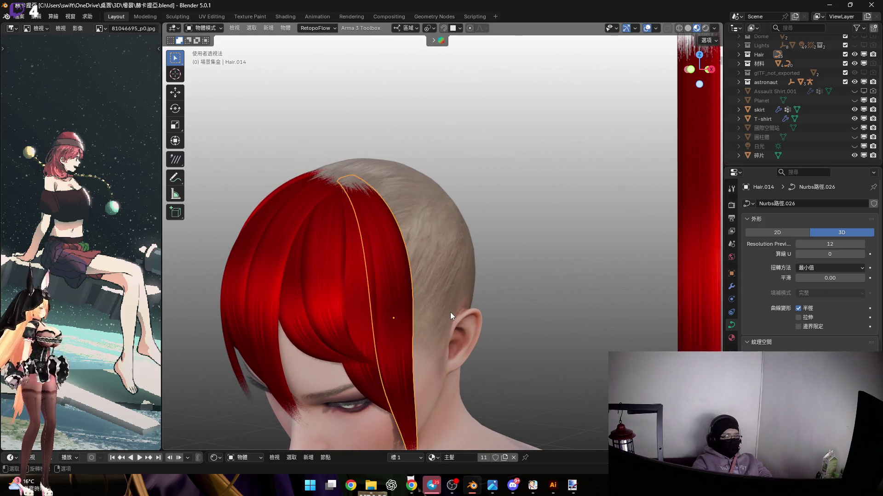
key(ctrl+z)
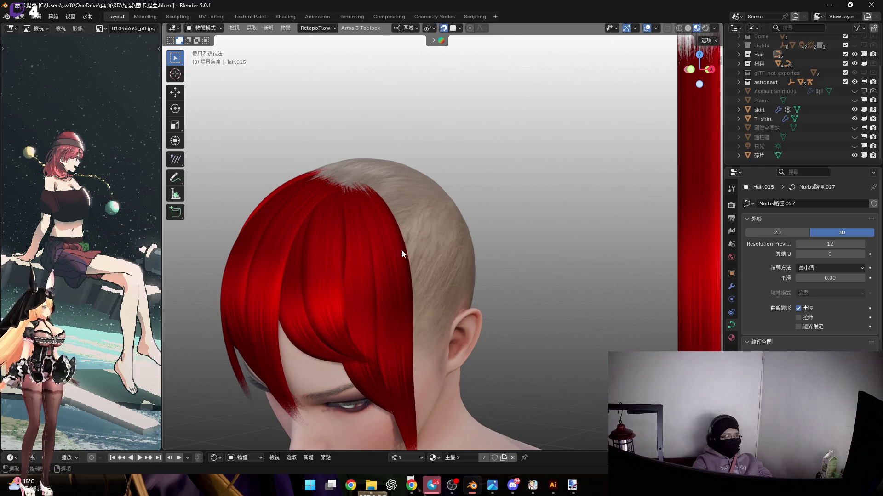
key(ctrl+shift+z)
mouse_move(456, 86)
middle_down()
mouse_move(390, 211)
mouse_move(418, 261)
mouse_move(702, 75)
middle_up()
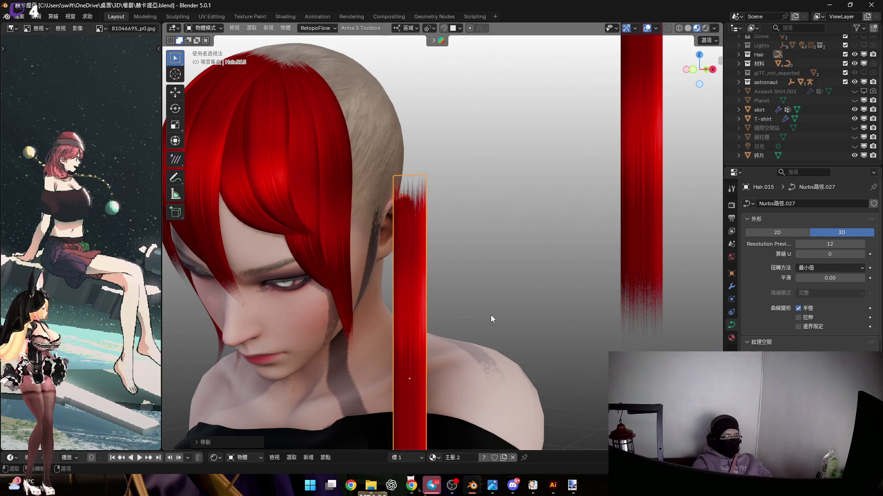
Raise the copied strand along Z in front ortho view, then enter Edit Mode on its middle point.
click(685, 70)
key(g)
key(z)
click(432, 133)
key(Tab)
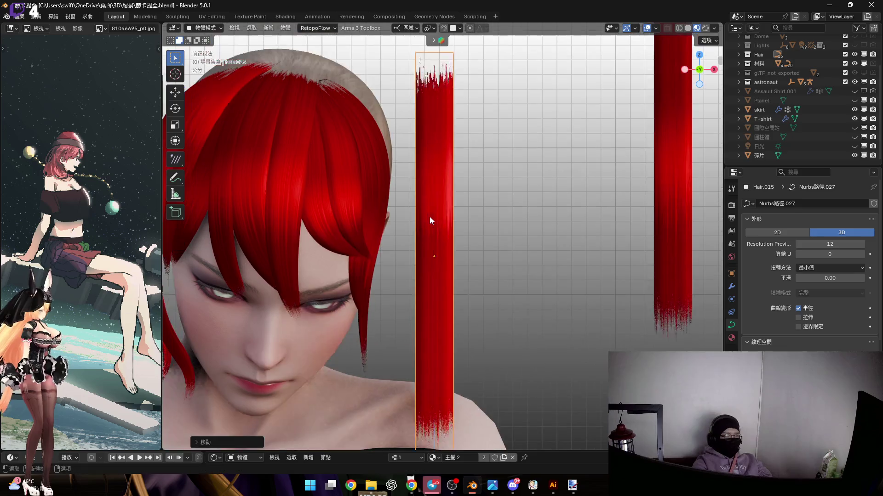
click(431, 261)
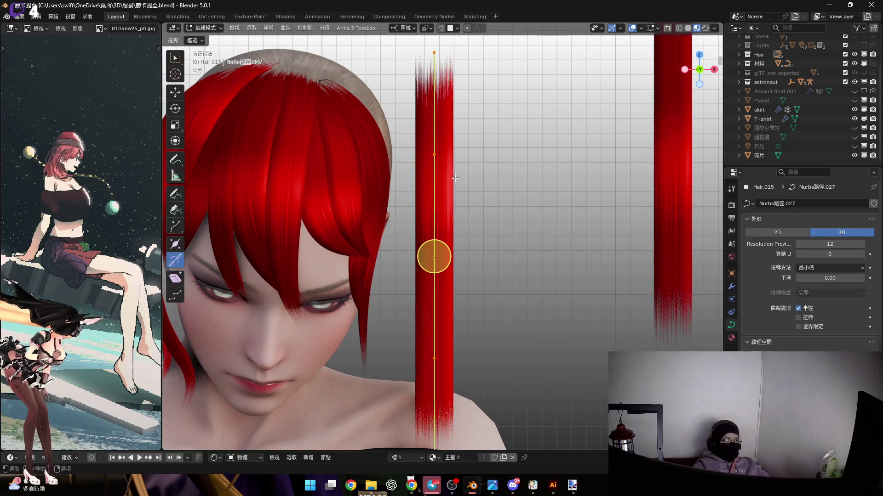
Subdivide the strand's curve several times to add more control points.
scroll(460, 194, down, 2)
right_click(465, 205)
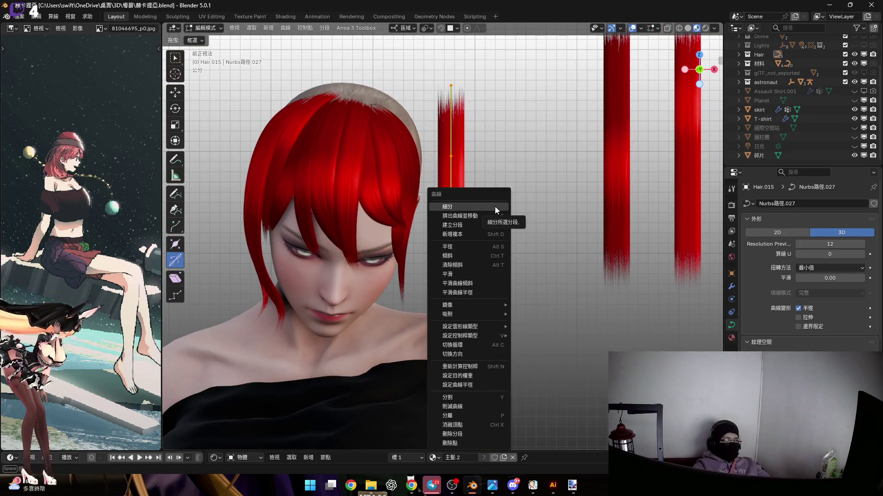
click(495, 206)
right_click(487, 207)
click(525, 204)
scroll(469, 193, up, 2)
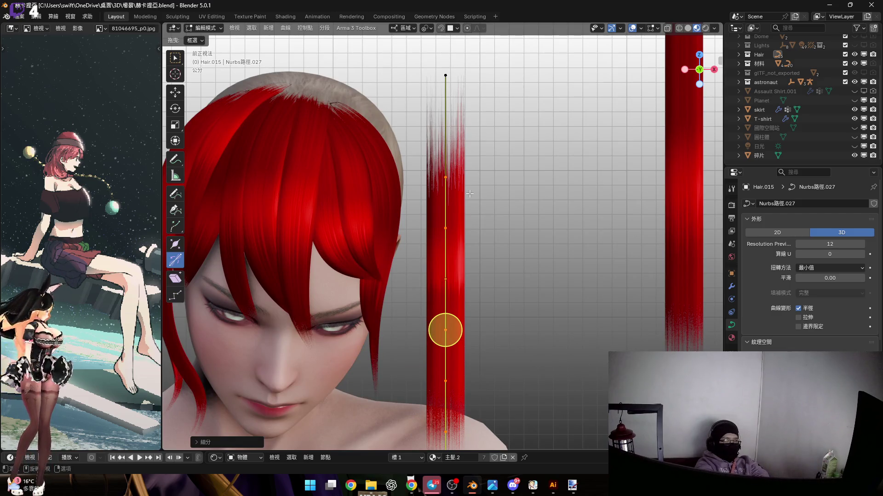
click(448, 175)
shift+middle_drag(448, 176, 527, 320)
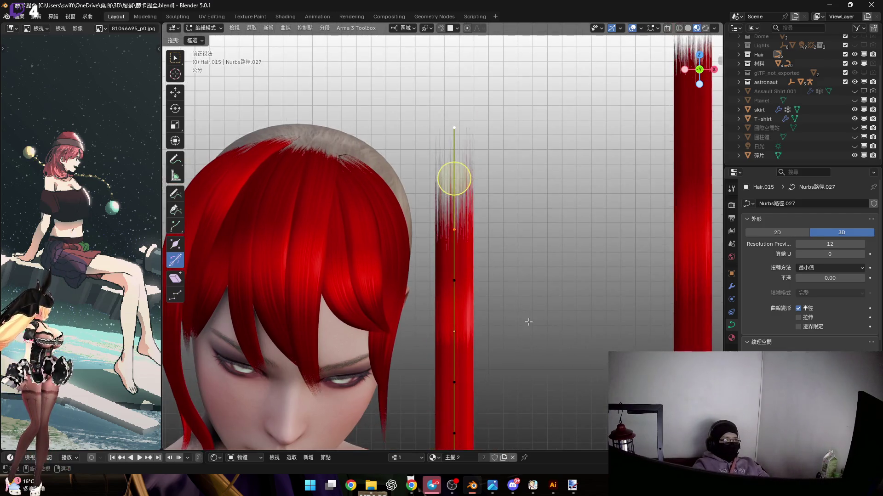
right_click(482, 197)
click(501, 196)
mouse_move(506, 293)
shift+middle_down()
mouse_move(491, 133)
mouse_move(504, 60)
shift+middle_up()
Scale down the strand's lower end and top point to narrow them.
key(s)
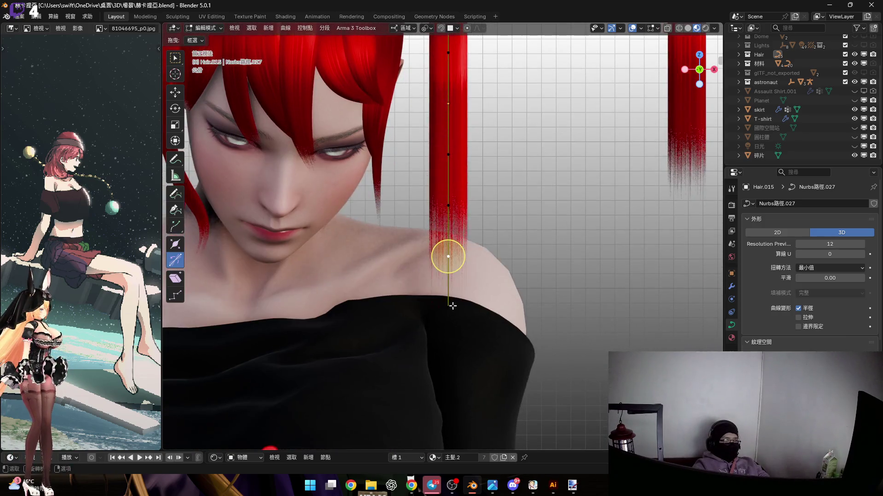
click(437, 380)
shift+middle_drag(438, 380, 432, 207)
key(s)
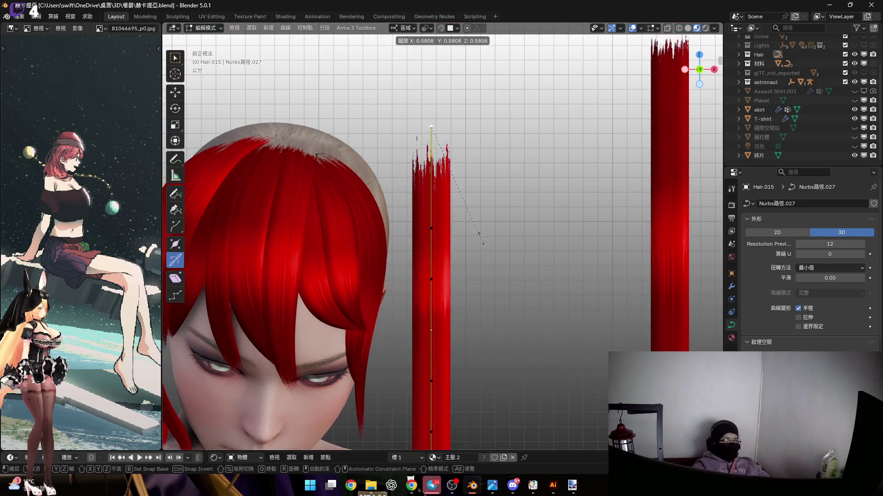
click(455, 174)
Use Alt+S shrink/fatten to widen the strand through its middle.
shift+middle_drag(407, 306, 403, 177)
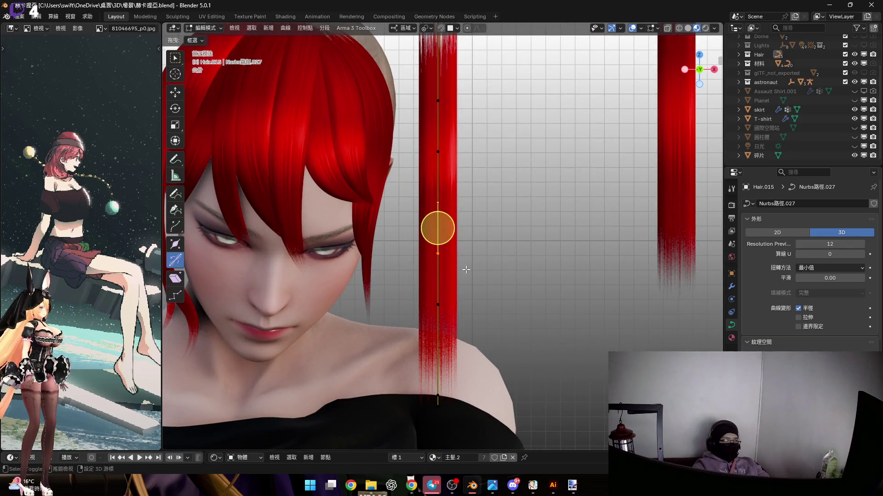
key(alt+s)
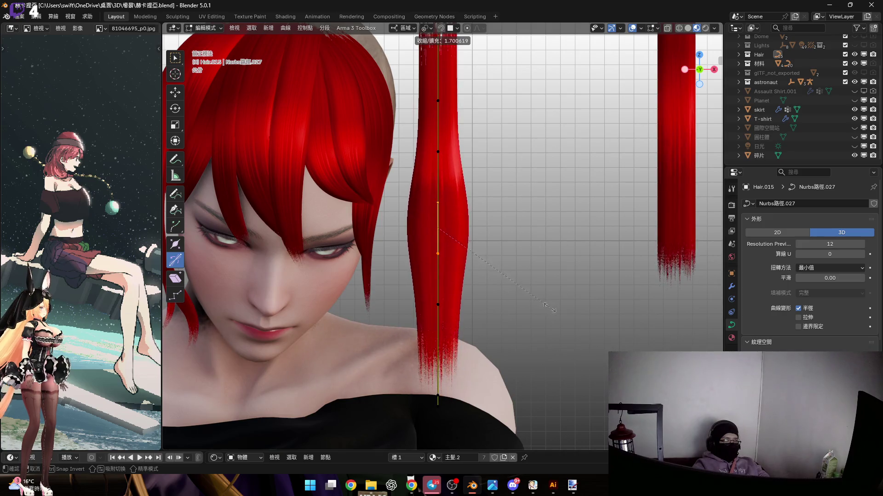
click(570, 324)
scroll(548, 336, up, 1)
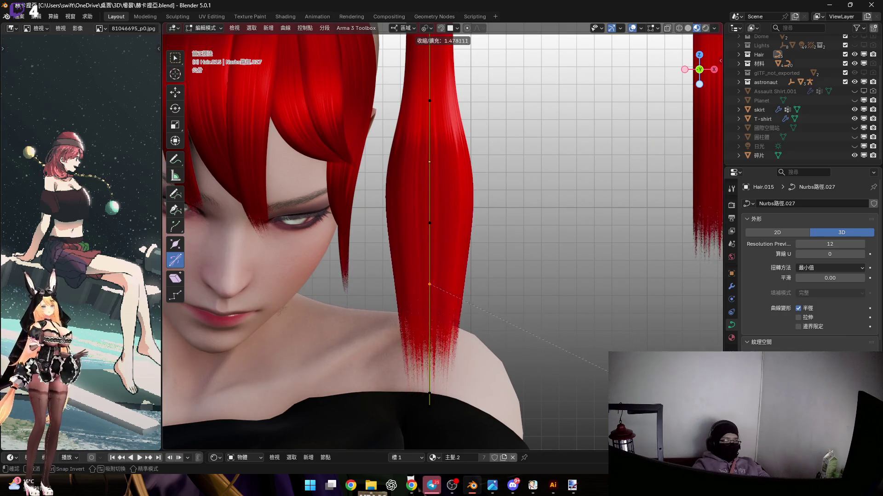
mouse_move(437, 305)
shift+middle_down()
mouse_move(437, 227)
mouse_move(437, 348)
shift+middle_up()
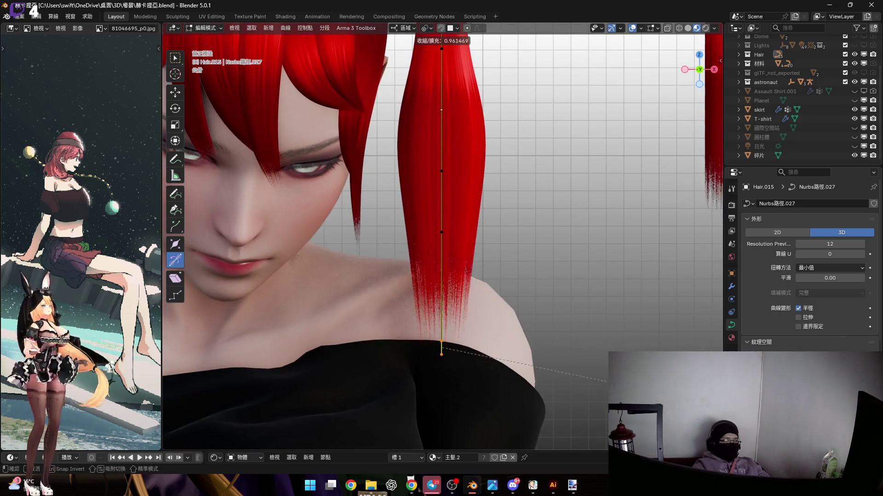
click(498, 363)
shift+scroll(503, 317, up, 5)
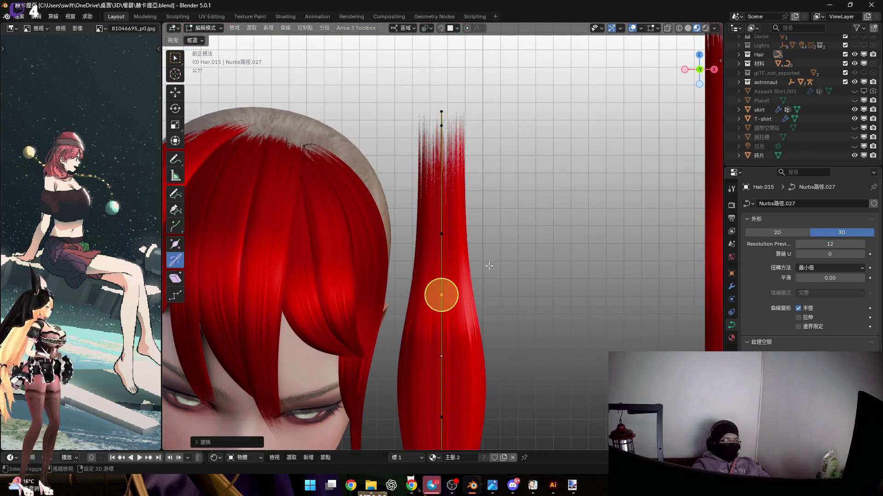
Finish widening the middle point and twist the strand around its curve.
shift+scroll(523, 304, up, 2)
click(532, 309)
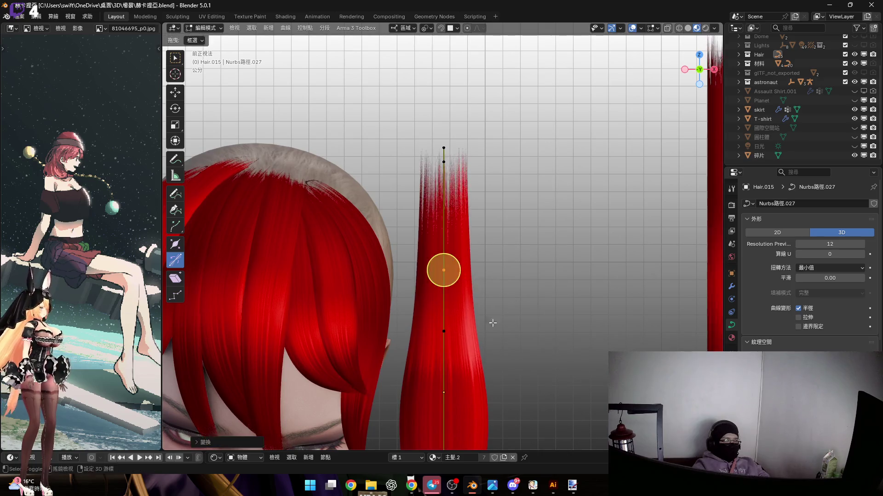
scroll(444, 267, down, 2)
shift+scroll(444, 267, down, 3)
scroll(444, 267, up, 3)
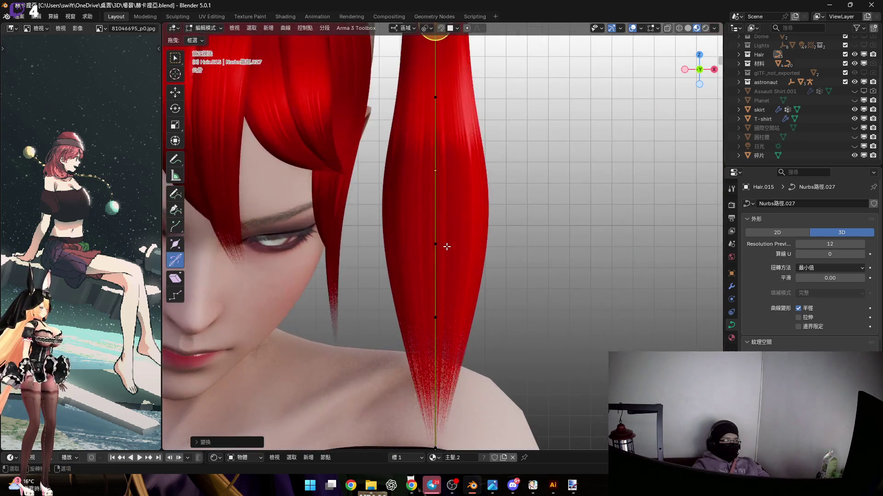
scroll(443, 274, down, 4)
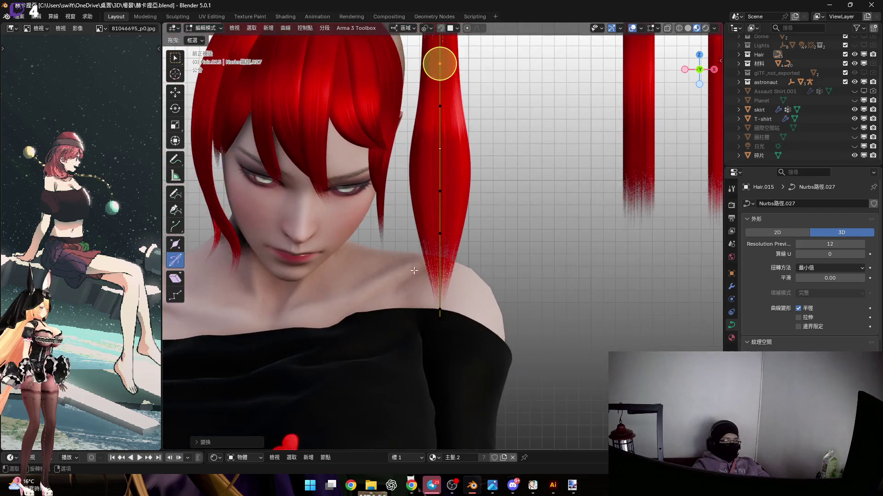
middle_drag(442, 299, 454, 288)
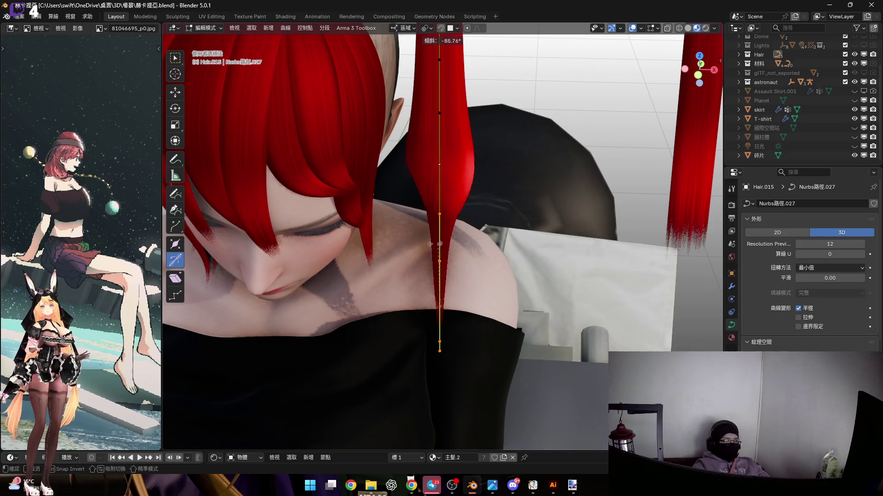
drag(455, 264, 420, 253)
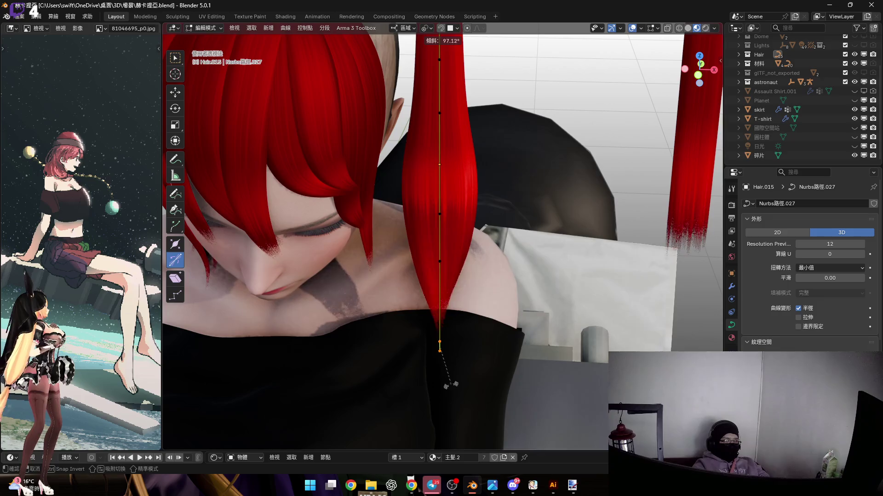
click(434, 307)
Scale the tip points narrower, adjust their radius, and return to Object Mode.
middle_drag(442, 301, 454, 308)
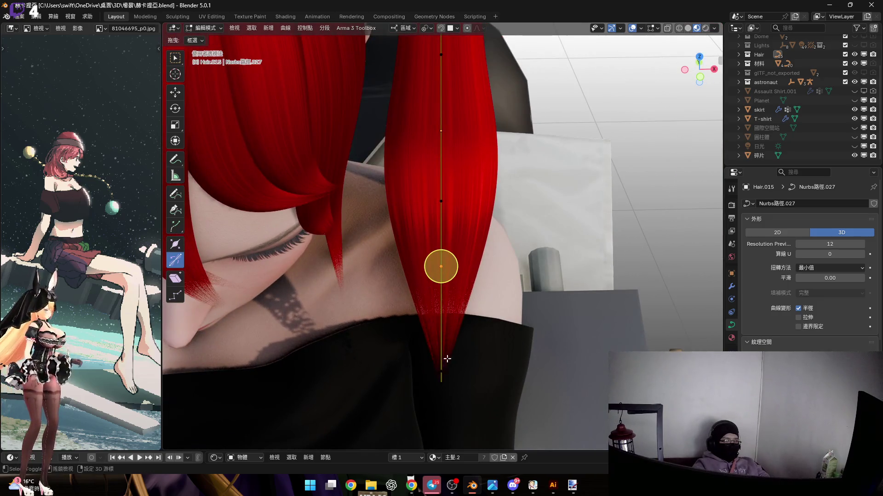
click(696, 83)
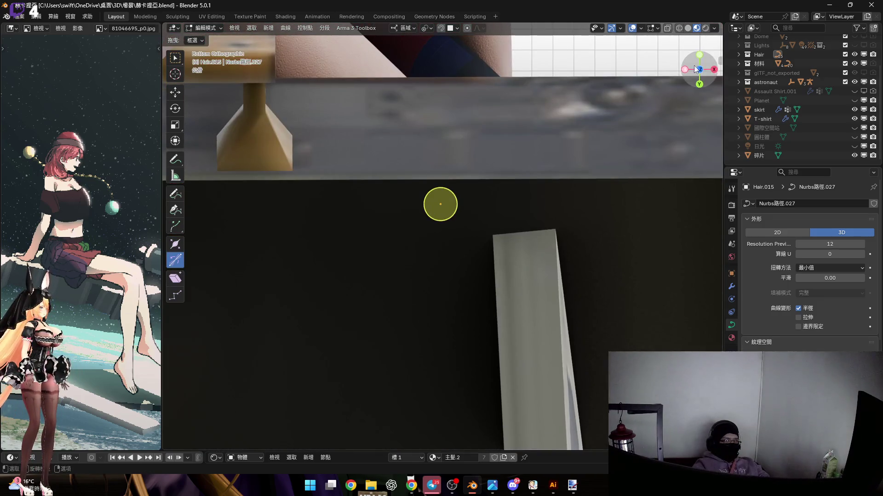
click(700, 55)
key(KP_Decimal)
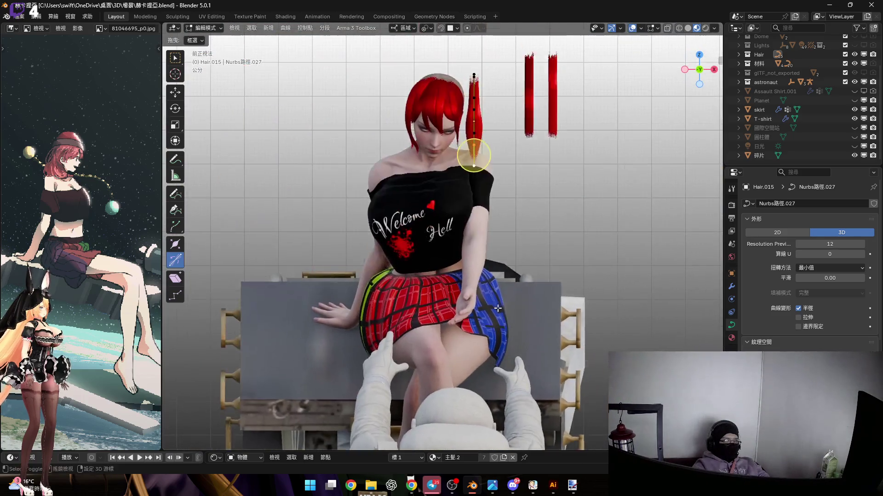
scroll(466, 248, up, 5)
key(s)
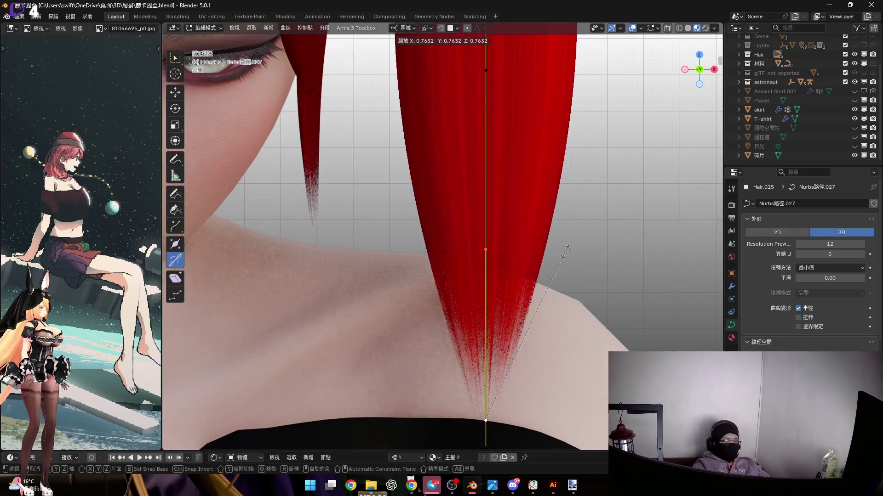
click(548, 287)
mouse_move(469, 239)
shift+middle_down()
mouse_move(470, 119)
mouse_move(469, 239)
shift+middle_up()
drag(394, 291, 478, 338)
key(alt+s)
mouse_move(451, 276)
shift+middle_down()
mouse_move(451, 318)
mouse_move(451, 301)
mouse_move(432, 302)
mouse_move(437, 294)
shift+middle_up()
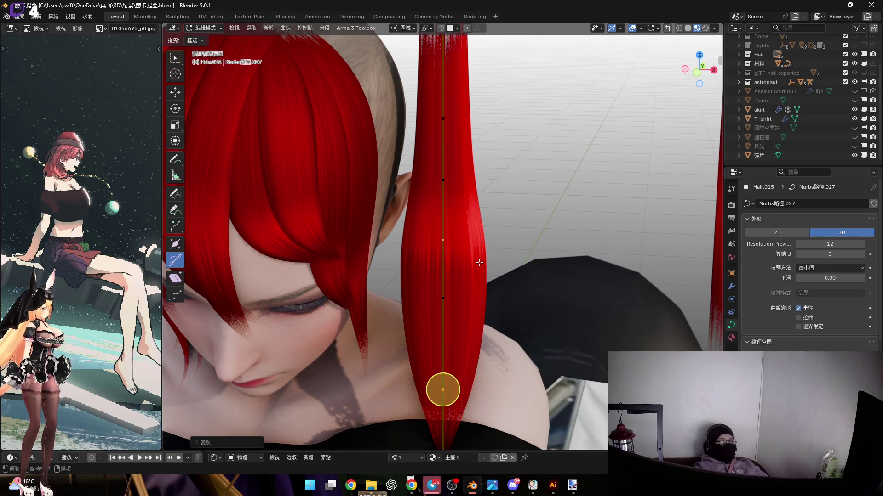
key(Tab)
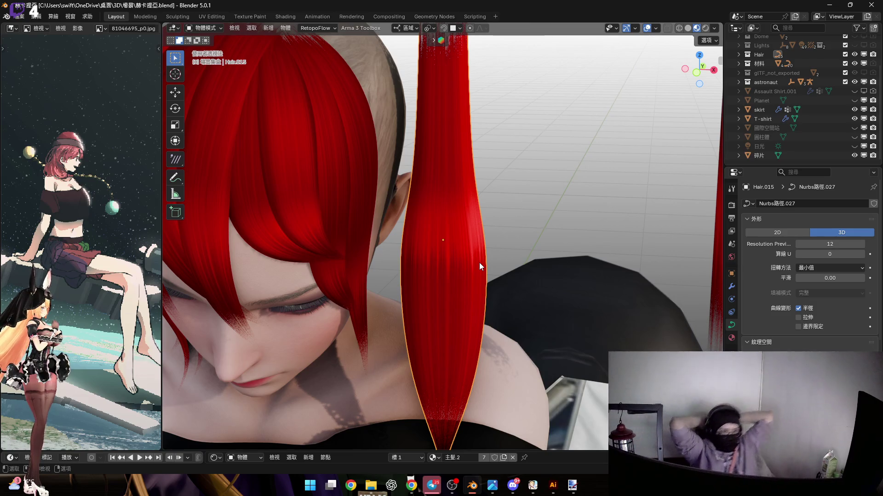
Tilt the hair strand around its local X axis.
middle_drag(455, 232, 502, 261)
key(r)
key(z)
key(z)
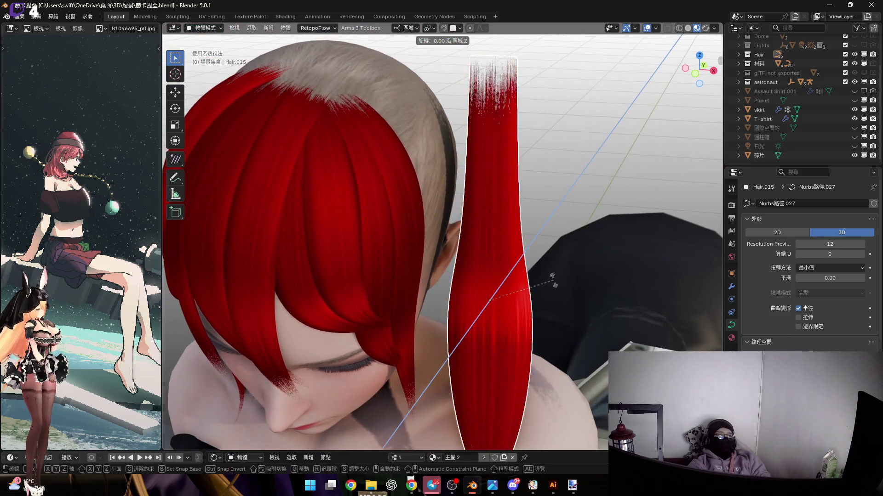
key(x)
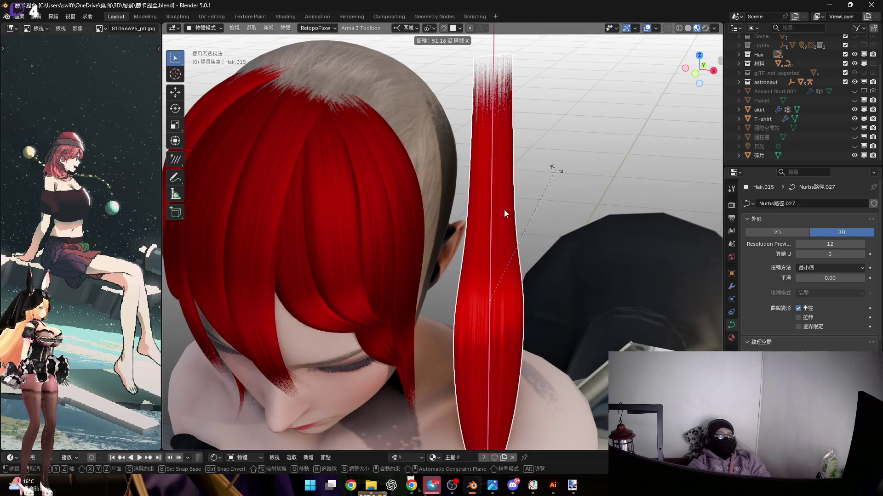
click(586, 221)
In Edit Mode, box-select the strand's top points and bend them around local Y toward the head.
scroll(586, 222, down, 1)
click(694, 74)
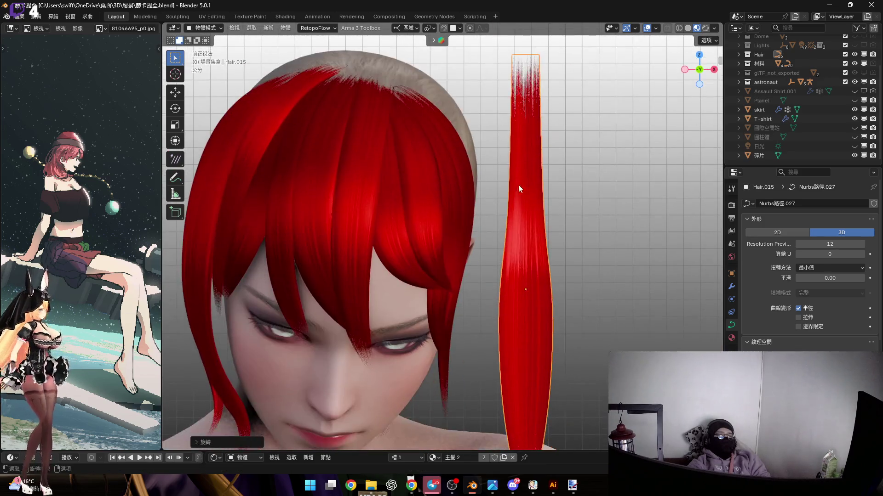
key(Tab)
key(KP_5)
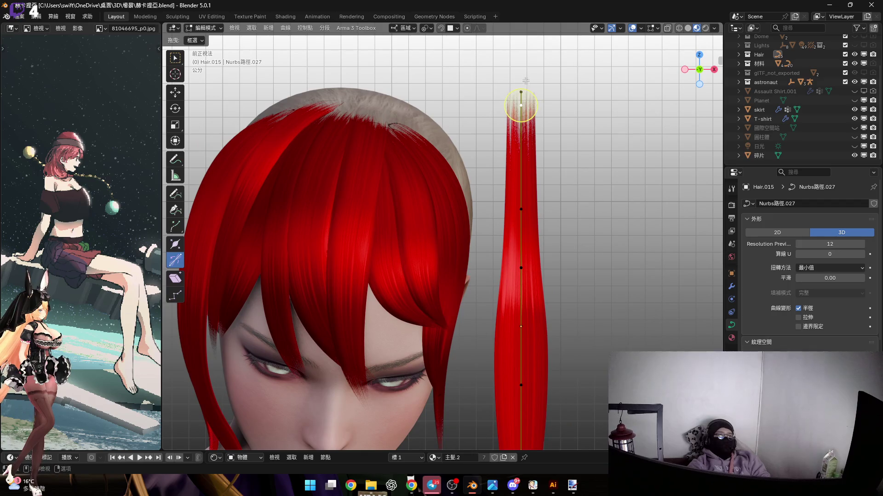
scroll(525, 82, up, 2)
key(b)
drag(471, 56, 506, 101)
scroll(516, 161, down, 1)
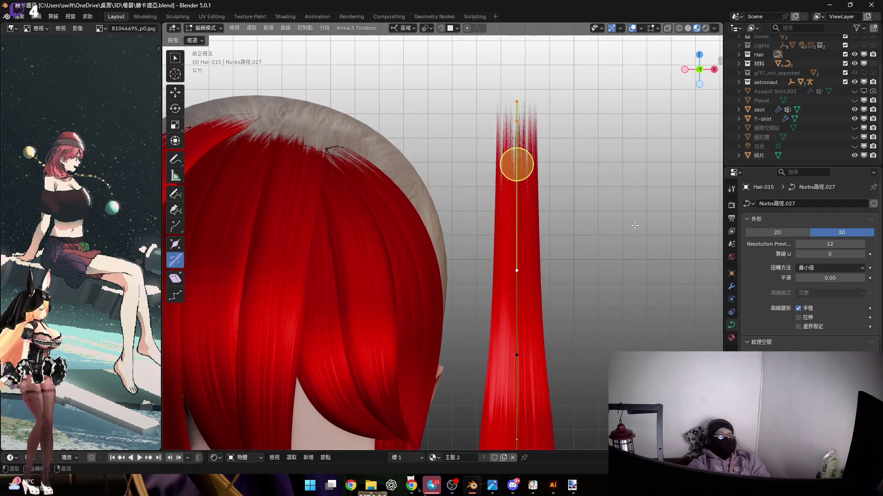
key(r)
key(y)
key(y)
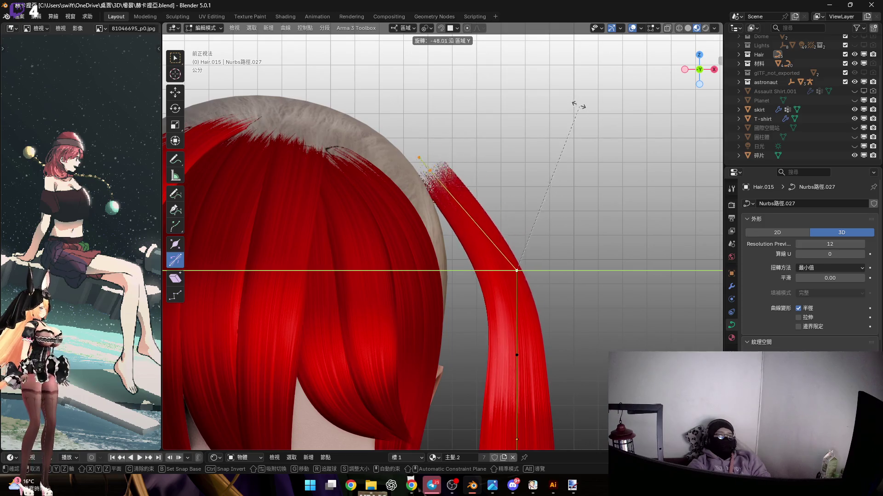
click(515, 64)
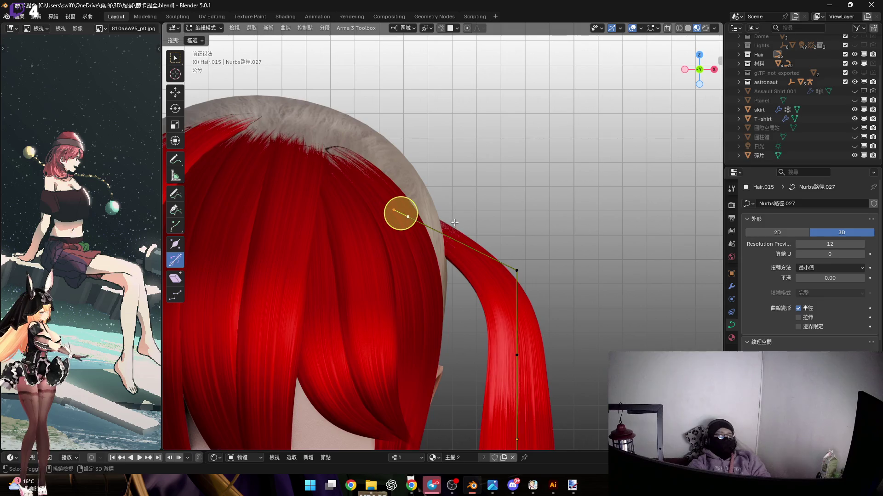
Scale the curve's root handle to stretch it longer.
shift+middle_drag(457, 223, 450, 244)
key(s)
key(Escape)
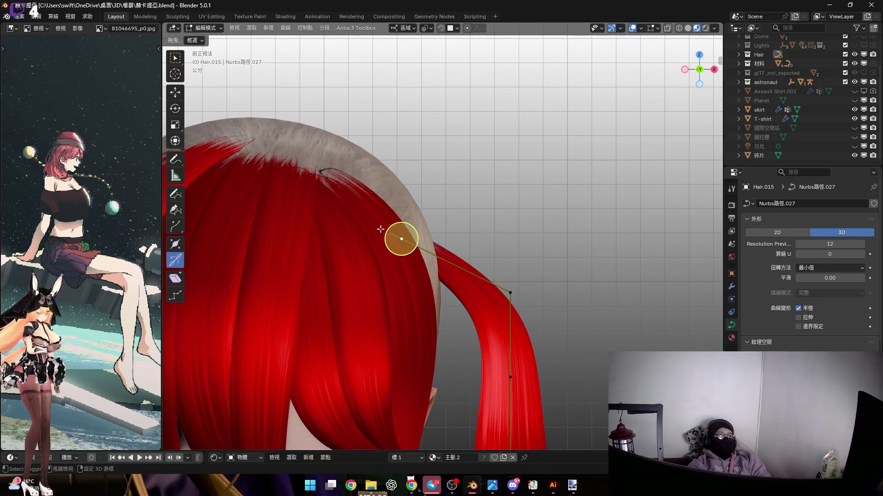
key(s)
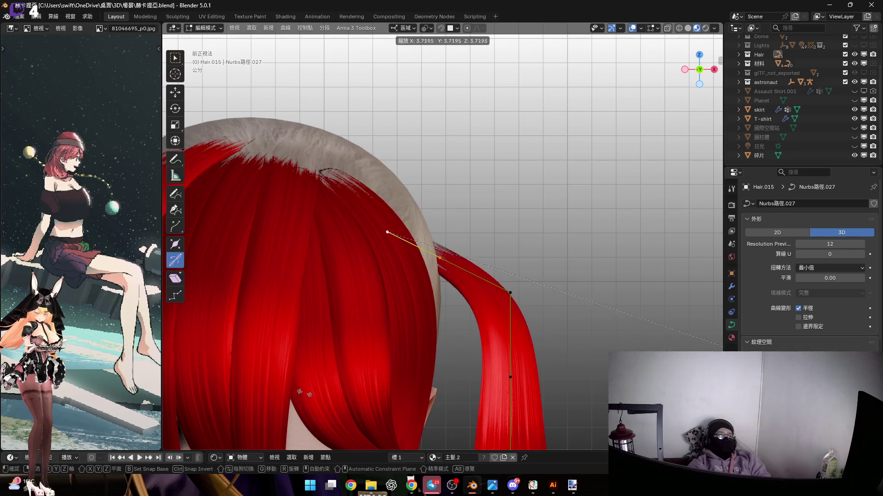
key(Escape)
mouse_move(628, 312)
middle_down()
mouse_move(508, 277)
mouse_move(524, 285)
middle_up()
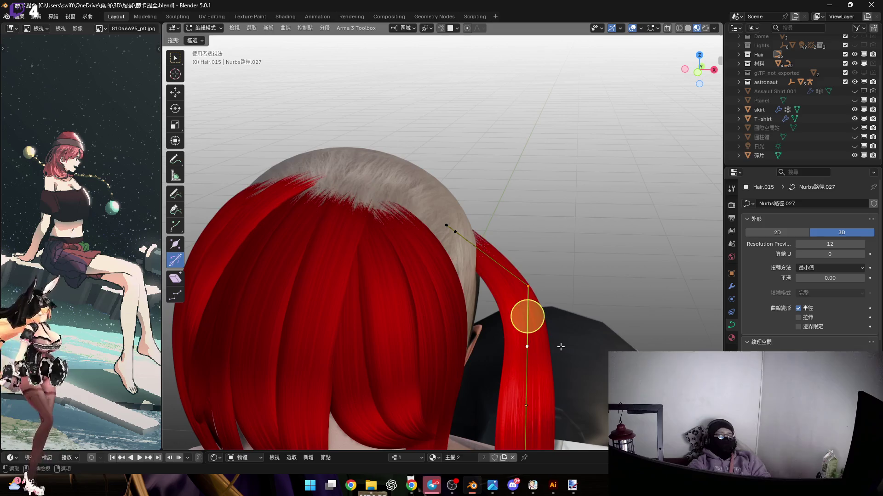
key(s)
click(572, 382)
mouse_move(572, 381)
middle_down()
mouse_move(510, 203)
mouse_move(392, 102)
middle_up()
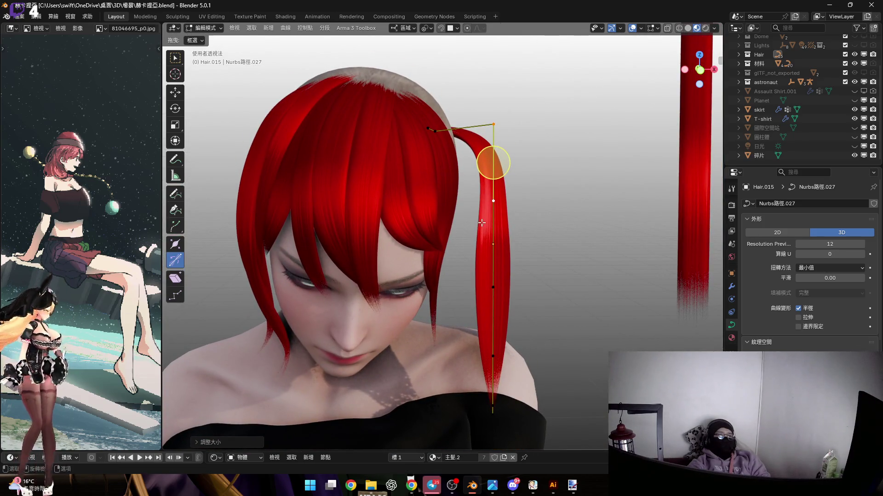
In Object Mode, move the strand along local Z, tilt it on X, and slide it along Y toward the head.
key(Tab)
key(KP_1)
mouse_move(582, 137)
middle_down()
mouse_move(459, 207)
mouse_move(547, 239)
middle_up()
key(g)
key(z)
key(z)
key(z)
key(z)
click(643, 210)
mouse_move(531, 191)
middle_down()
mouse_move(562, 210)
mouse_move(598, 209)
mouse_move(563, 154)
middle_up()
key(r)
key(x)
key(x)
click(638, 211)
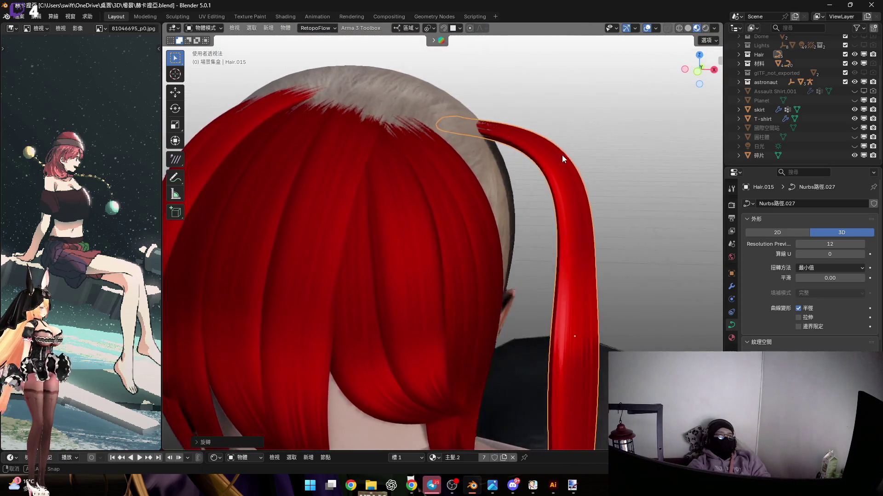
key(g)
key(y)
key(y)
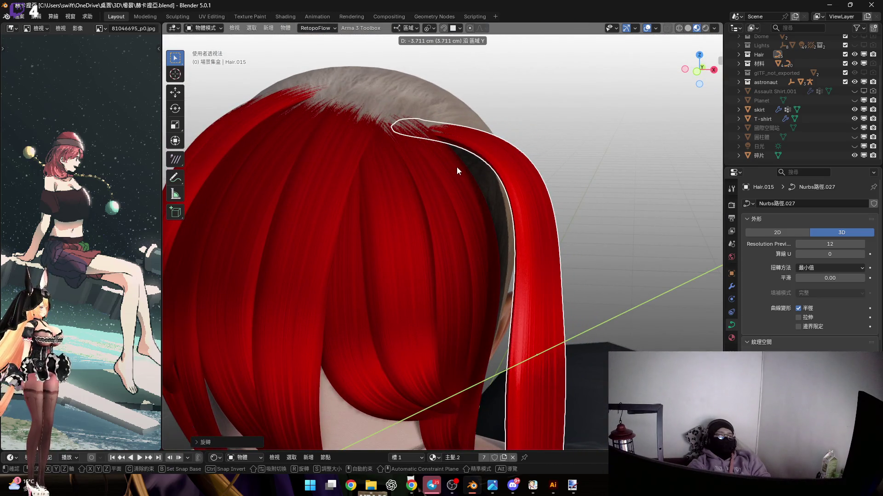
click(455, 173)
Rotate and reposition the strand in front and side views so it follows the scalp.
click(699, 69)
scroll(501, 201, up, 2)
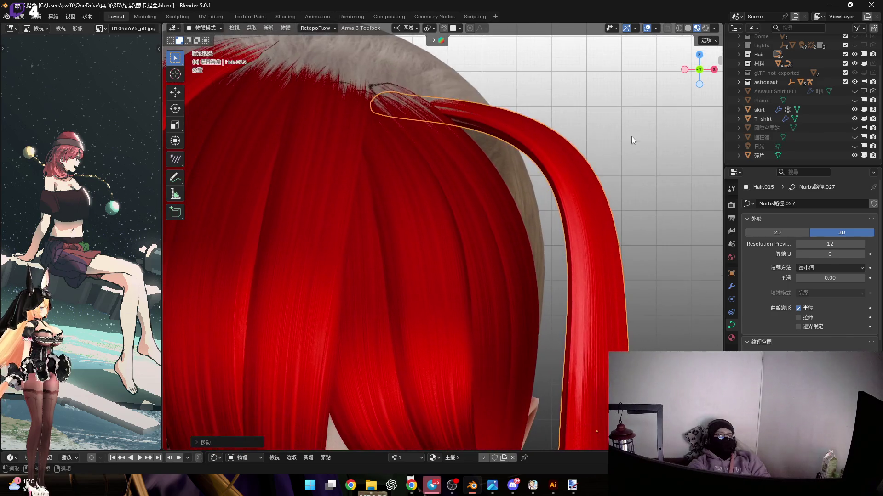
key(r)
click(609, 227)
key(g)
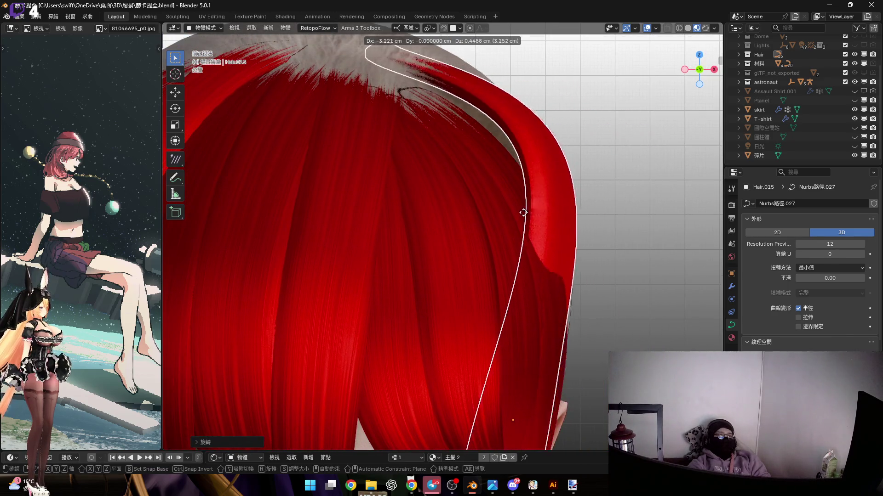
click(702, 71)
click(714, 69)
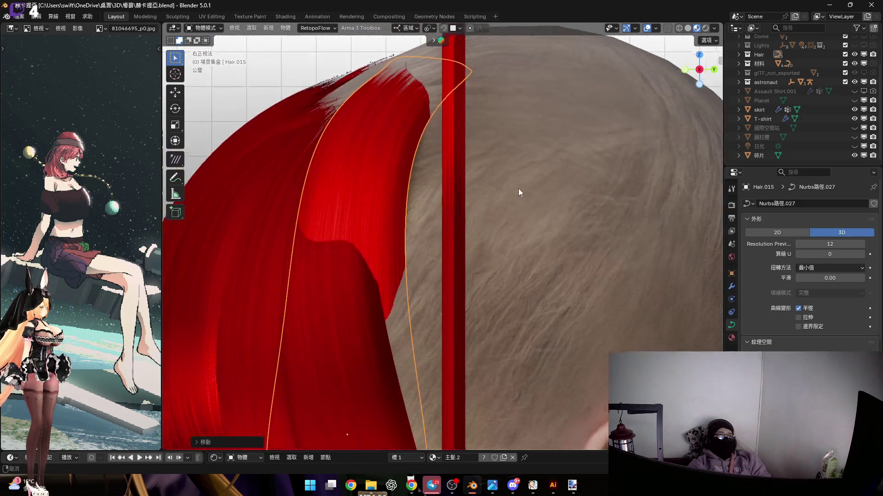
key(r)
click(426, 150)
scroll(480, 167, down, 3)
scroll(480, 167, up, 2)
key(g)
right_click(487, 125)
key(g)
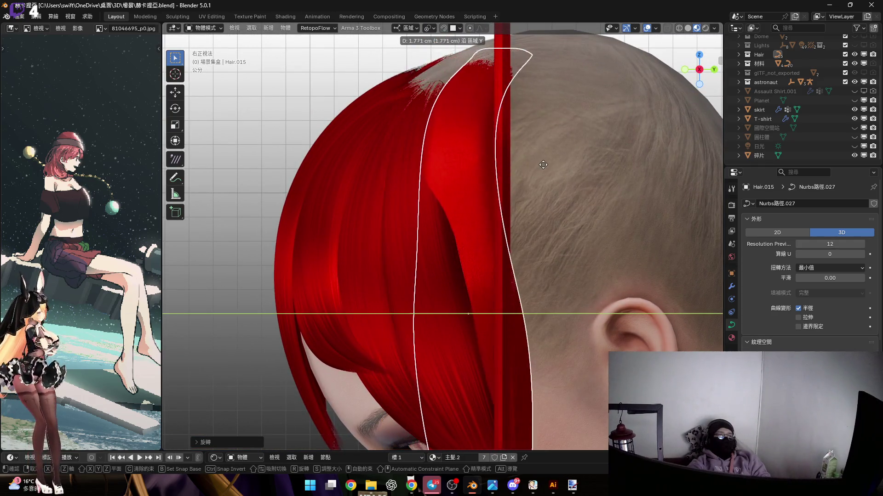
click(534, 161)
Rotate the strand around local X and Z, then shift it along local Y.
mouse_move(505, 147)
middle_down()
mouse_move(546, 269)
mouse_move(484, 202)
mouse_move(555, 214)
mouse_move(552, 175)
middle_up()
key(r)
key(x)
click(580, 189)
key(r)
key(z)
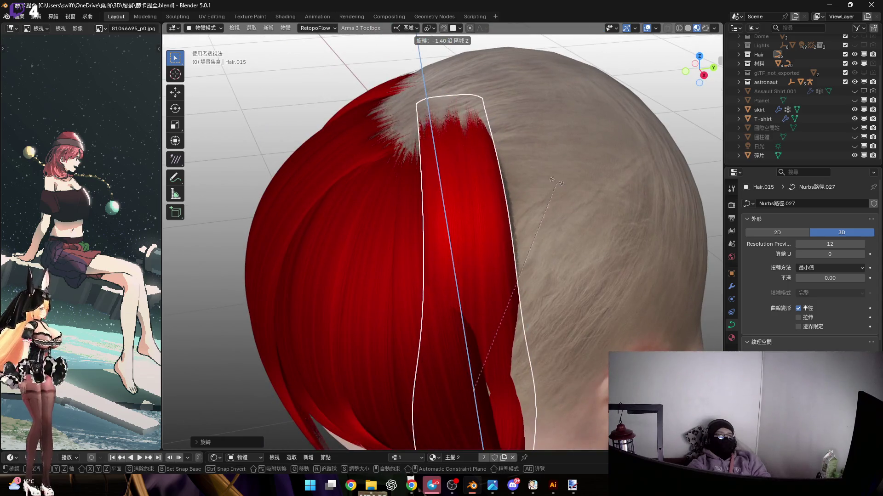
click(489, 206)
mouse_move(489, 205)
middle_down()
mouse_move(405, 189)
mouse_move(480, 157)
mouse_move(382, 142)
mouse_move(348, 147)
mouse_move(404, 190)
mouse_move(403, 214)
middle_up()
key(g)
key(y)
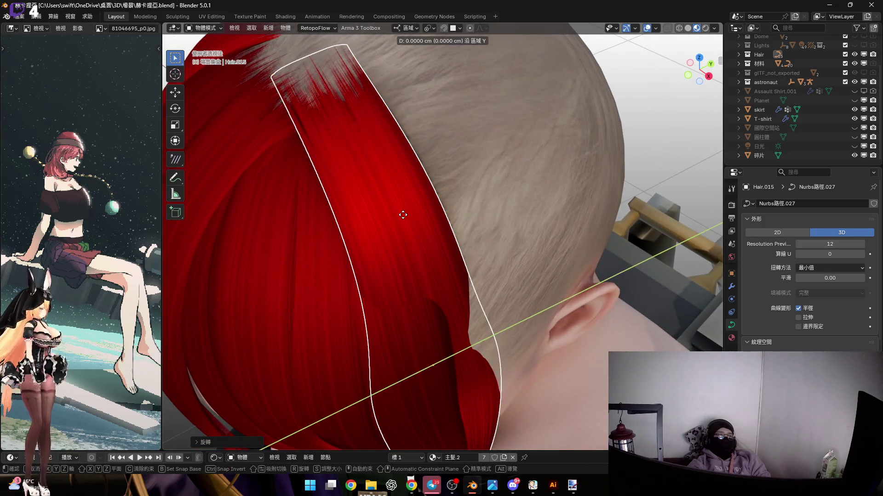
click(414, 177)
Nudge the strand along Y, lower it onto the scalp, and reopen Edit Mode.
mouse_move(414, 177)
middle_down()
mouse_move(451, 144)
mouse_move(431, 118)
mouse_move(396, 139)
mouse_move(445, 124)
mouse_move(420, 132)
mouse_move(434, 139)
middle_up()
key(g)
key(y)
click(434, 139)
key(g)
key(z)
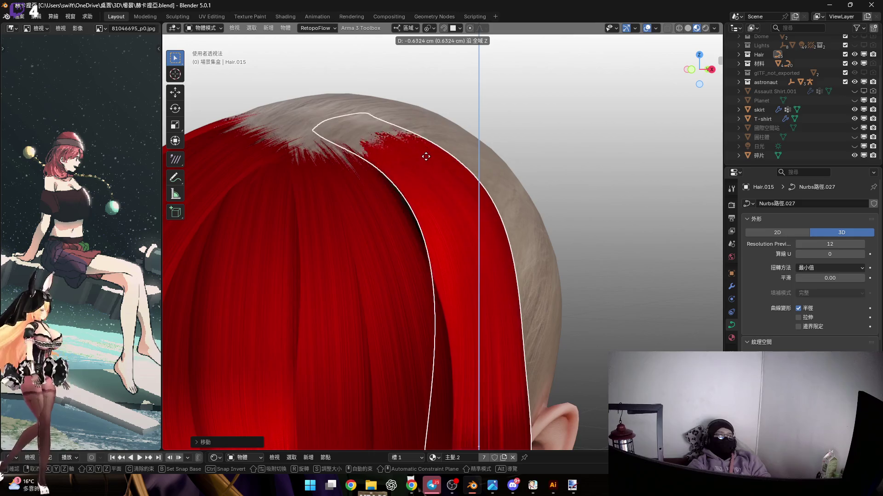
click(384, 184)
mouse_move(385, 184)
middle_down()
mouse_move(410, 204)
mouse_move(461, 187)
mouse_move(462, 166)
middle_up()
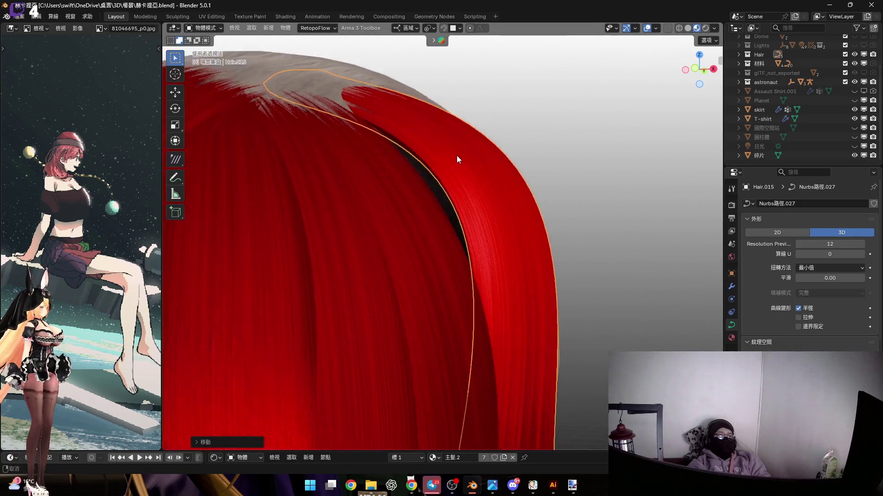
key(Tab)
Scale a lock control point inward and raise it along Z over the top of the hair.
key(s)
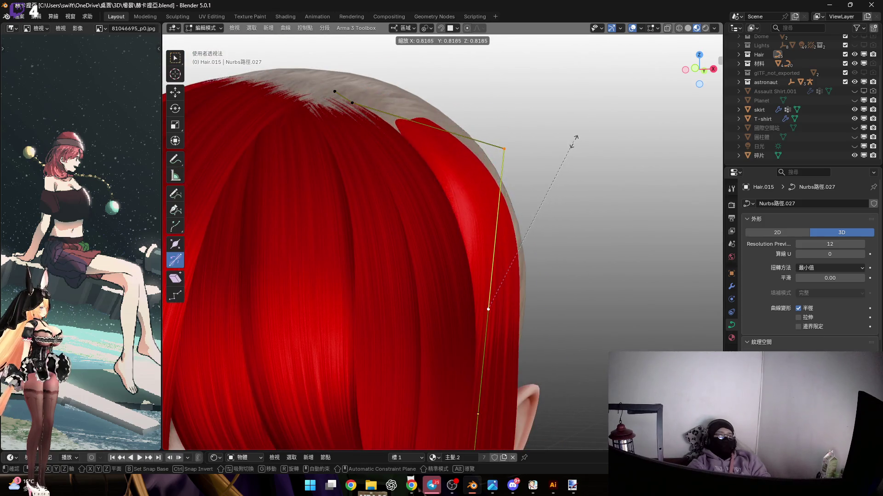
click(496, 226)
scroll(503, 281, up, 1)
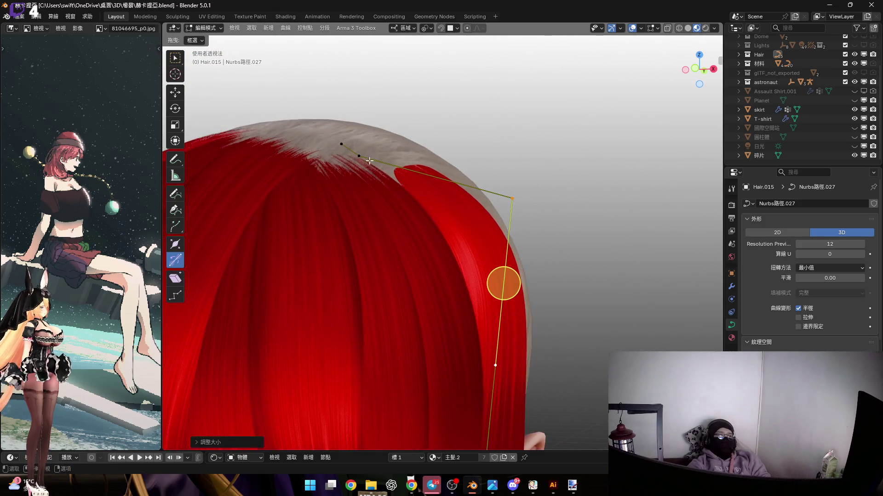
scroll(378, 168, up, 2)
middle_drag(378, 168, 382, 181)
key(g)
key(z)
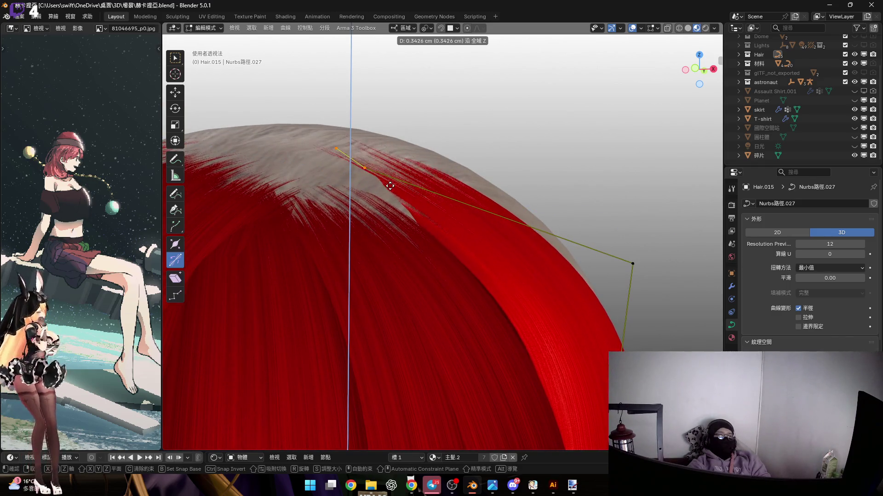
click(388, 184)
From the front view, pull the lock's curve straighter along the cheek with proportional falloff.
scroll(424, 139, down, 3)
click(426, 163)
shift+middle_drag(454, 194, 475, 172)
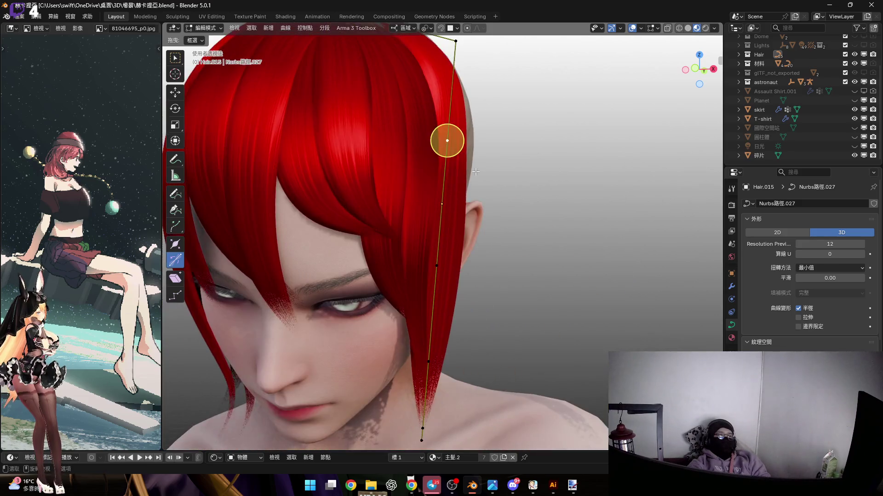
click(696, 68)
scroll(438, 233, up, 4)
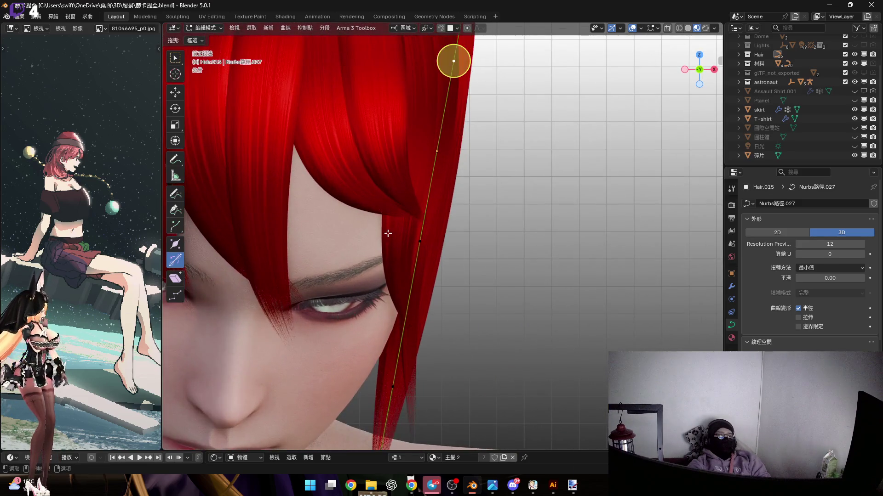
shift+middle_drag(556, 61, 506, 44)
scroll(411, 238, down, 2)
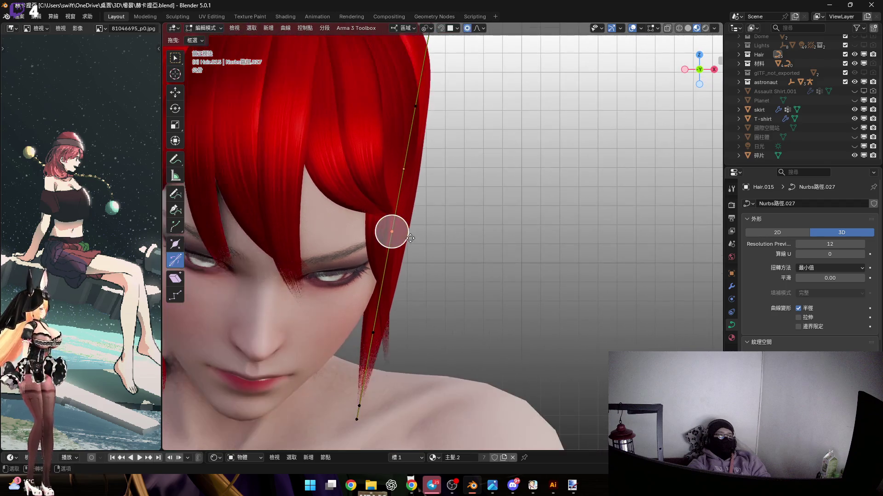
key(g)
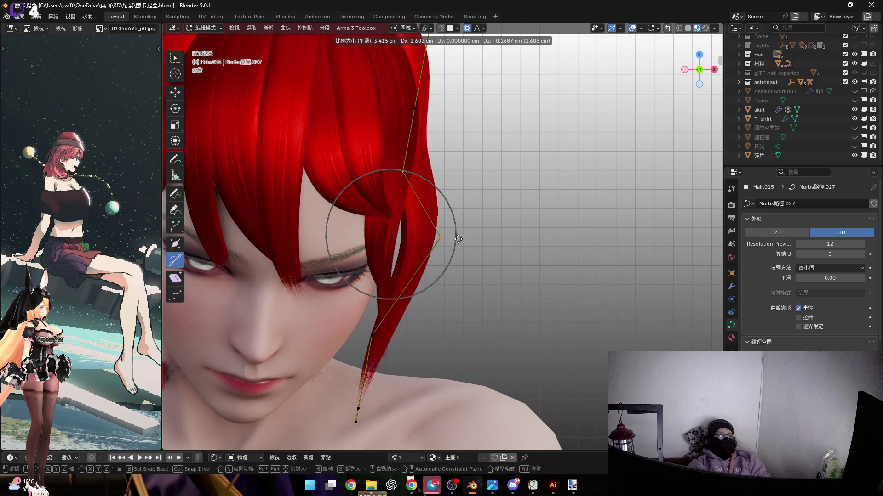
scroll(462, 241, down, 2)
mouse_move(470, 244)
shift+middle_down()
mouse_move(395, 276)
mouse_move(439, 238)
shift+middle_up()
scroll(455, 242, down, 1)
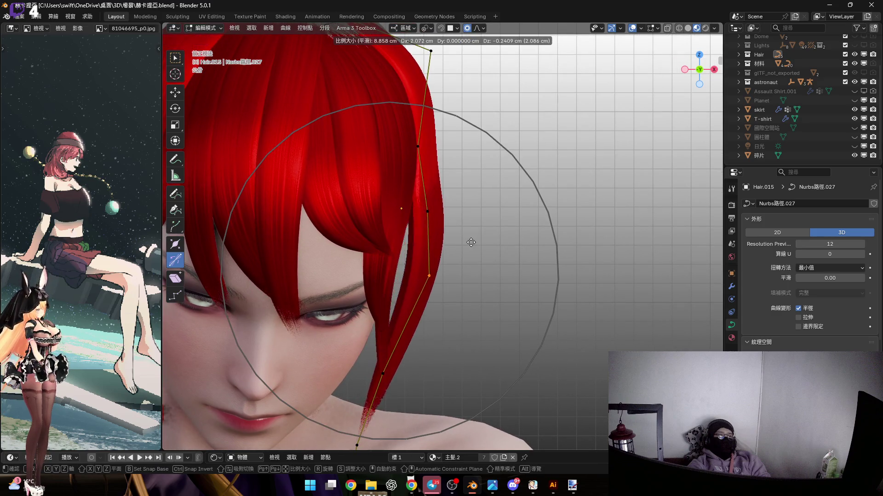
click(470, 240)
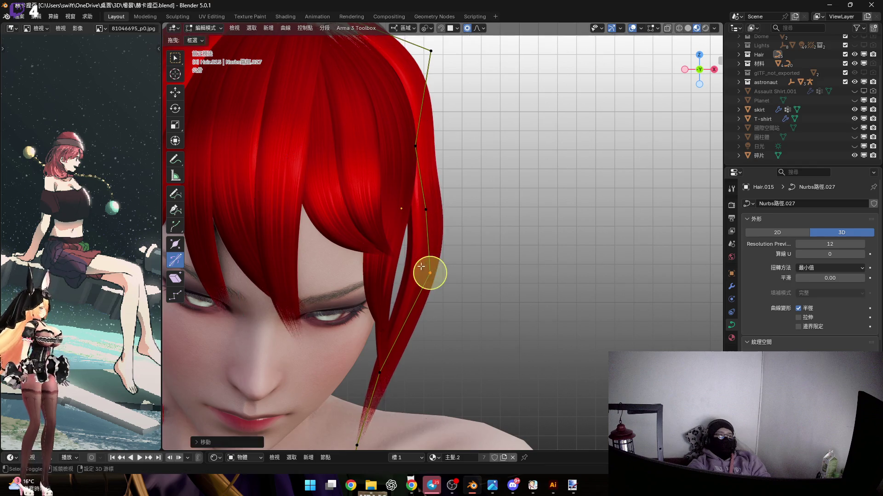
Swing the lock's lower curve points inward and shift them along Z.
shift+middle_drag(408, 325, 436, 237)
middle_drag(478, 145, 385, 210)
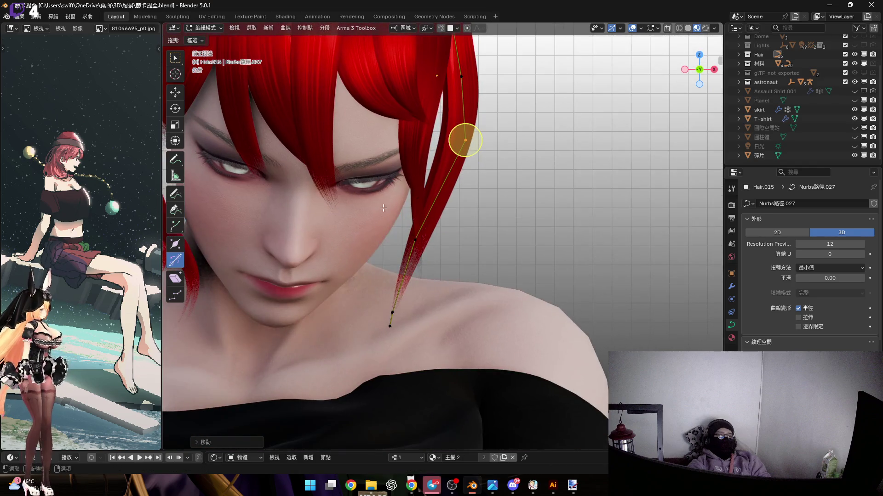
drag(364, 333, 430, 232)
key(r)
middle_drag(430, 232, 460, 258)
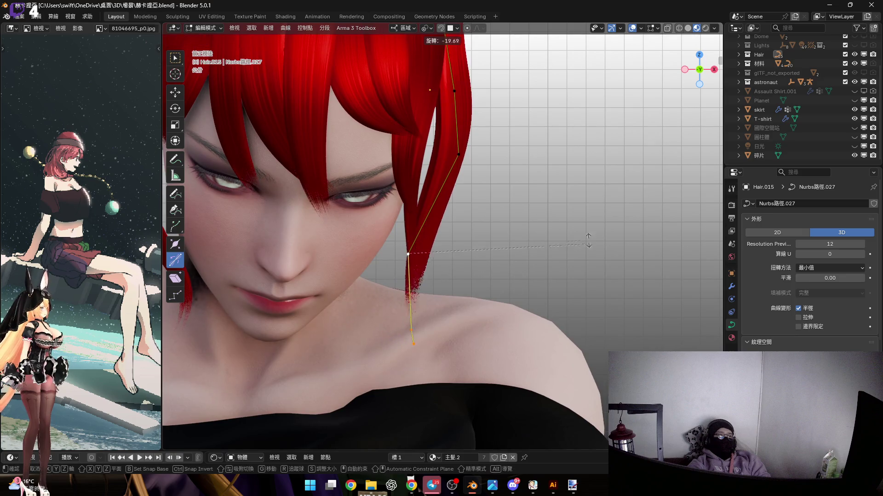
click(480, 277)
key(g)
key(z)
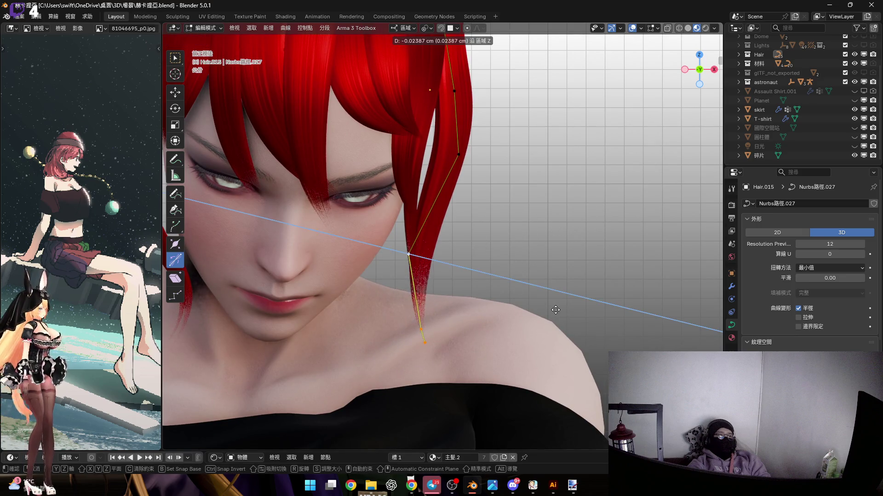
click(539, 305)
Reposition two more curve points so the lock's end reaches near the neck.
middle_drag(394, 306, 385, 379)
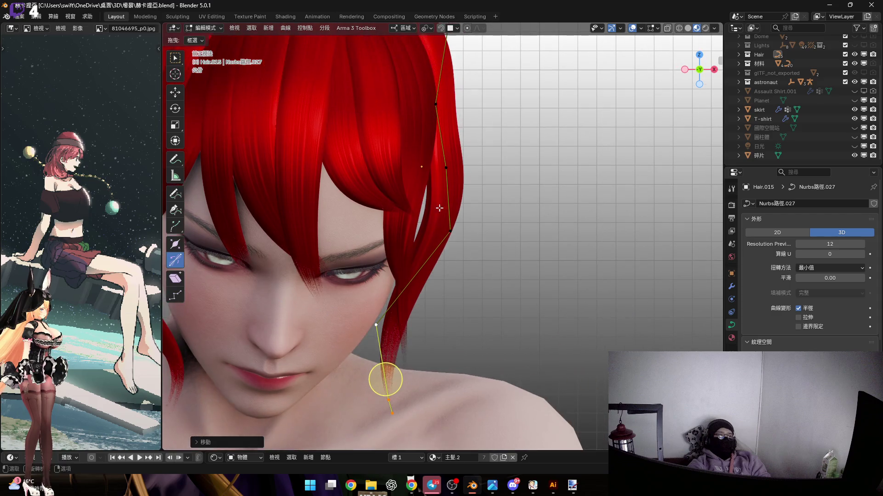
key(g)
click(546, 239)
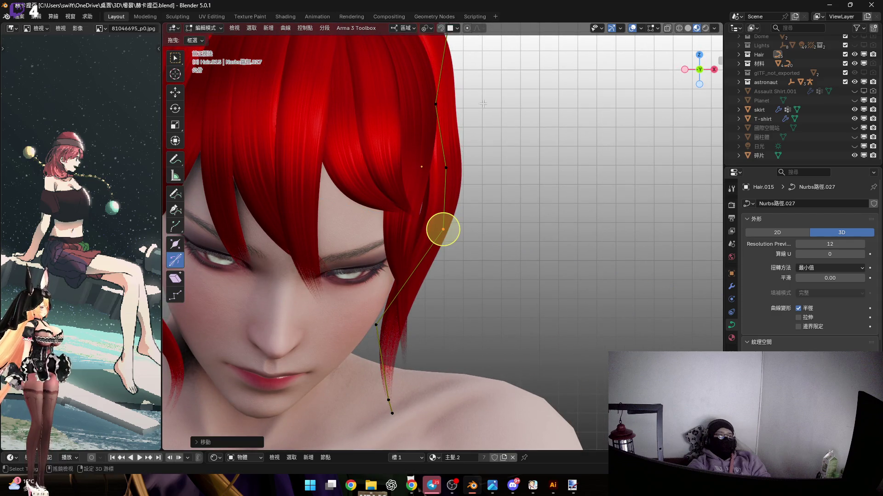
middle_drag(508, 98, 487, 152)
click(449, 169)
key(g)
click(495, 189)
click(714, 69)
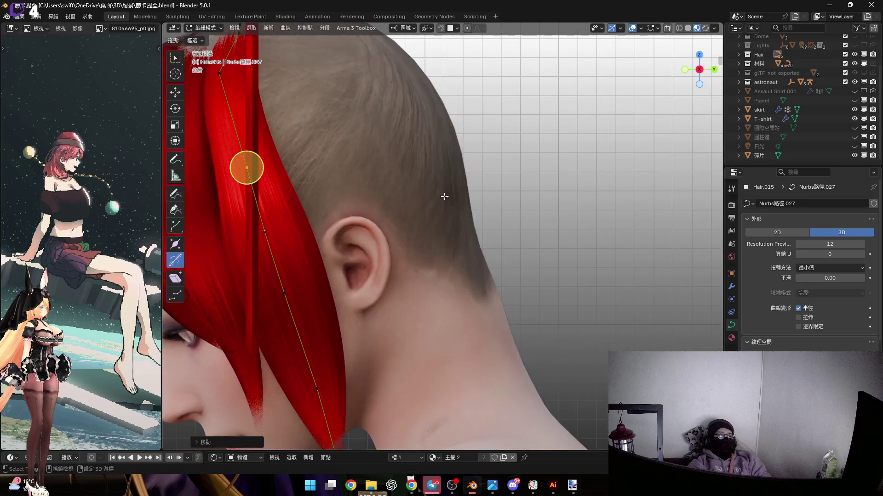
scroll(457, 196, down, 5)
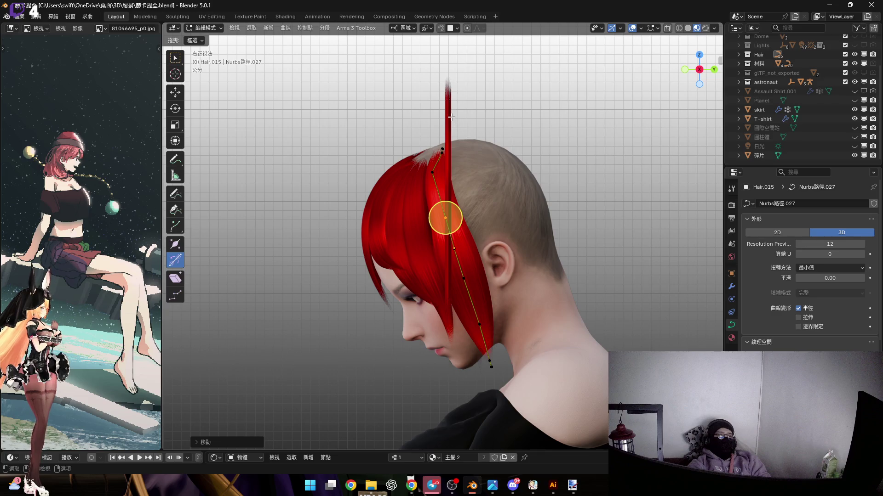
Return to Object Mode and box-select the tall upright hair strand.
key(Tab)
mouse_move(511, 108)
mouse_down()
mouse_move(504, 117)
mouse_move(538, 103)
mouse_move(523, 126)
mouse_up()
mouse_move(523, 126)
middle_down()
mouse_move(536, 142)
mouse_move(512, 171)
middle_up()
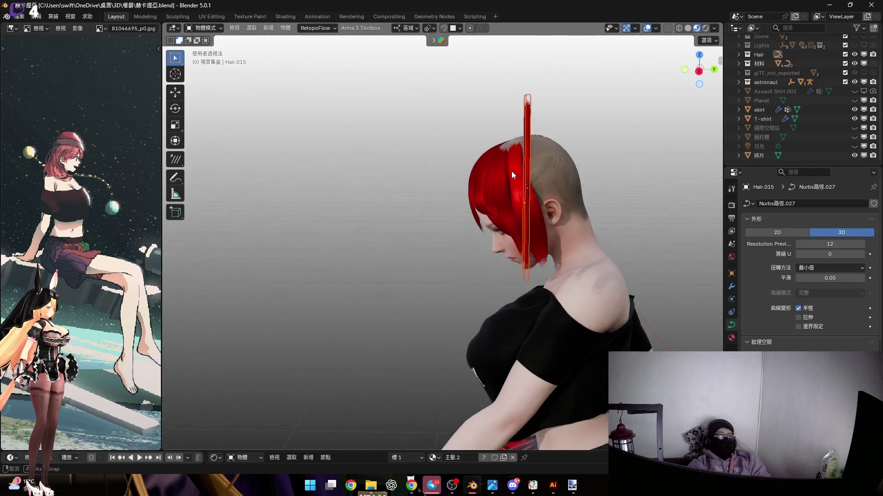
Slide the upright hair strand aside along the Y axis.
key(g)
key(Escape)
key(g)
key(y)
click(465, 177)
scroll(477, 188, up, 5)
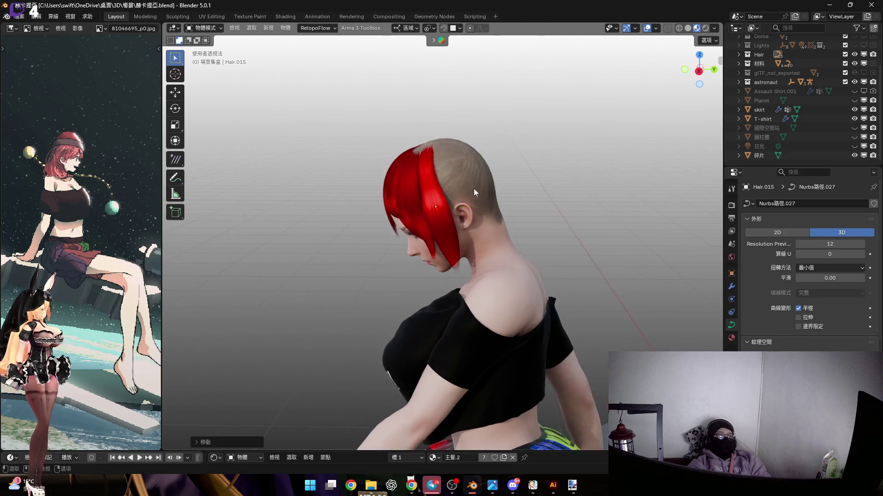
click(698, 73)
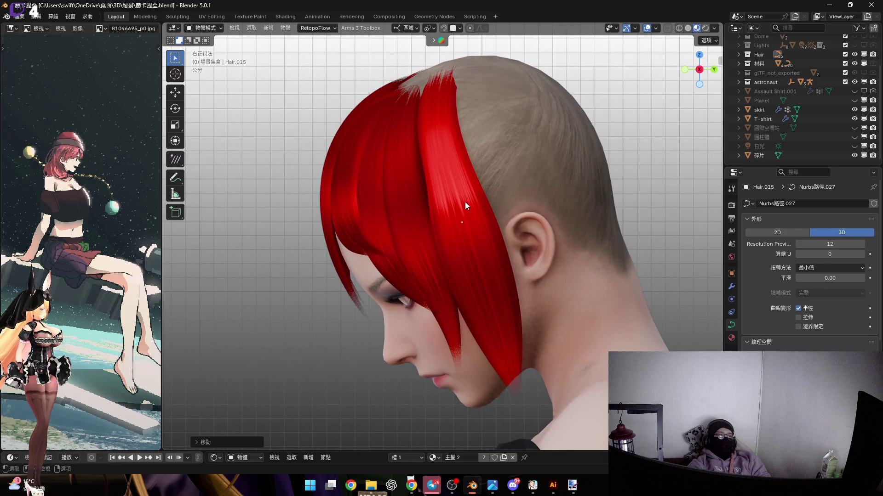
Edit the red side lock and rotate its whole curve in the right side view.
click(465, 208)
key(Tab)
scroll(533, 210, up, 5)
mouse_move(532, 190)
middle_down()
mouse_move(517, 219)
mouse_move(538, 256)
middle_up()
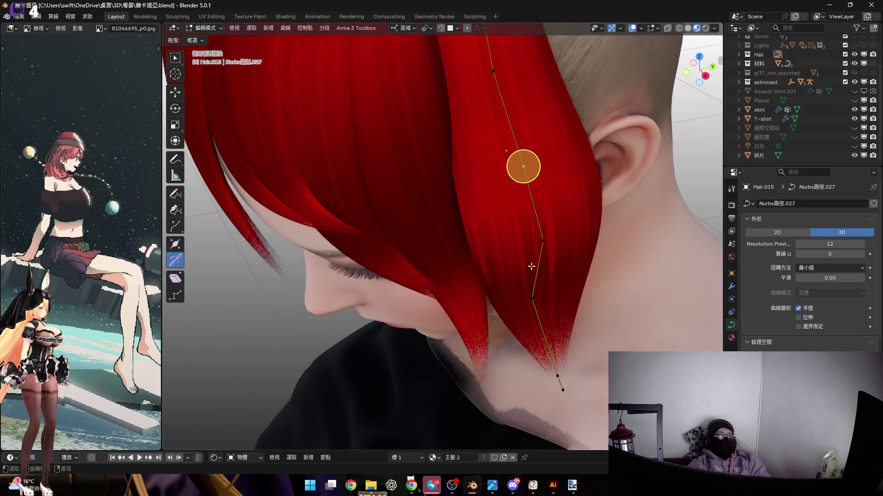
mouse_move(527, 175)
middle_down()
mouse_move(557, 241)
mouse_move(529, 230)
mouse_move(528, 285)
mouse_move(469, 182)
middle_up()
click(702, 72)
drag(550, 255, 612, 446)
scroll(482, 146, up, 1)
key(r)
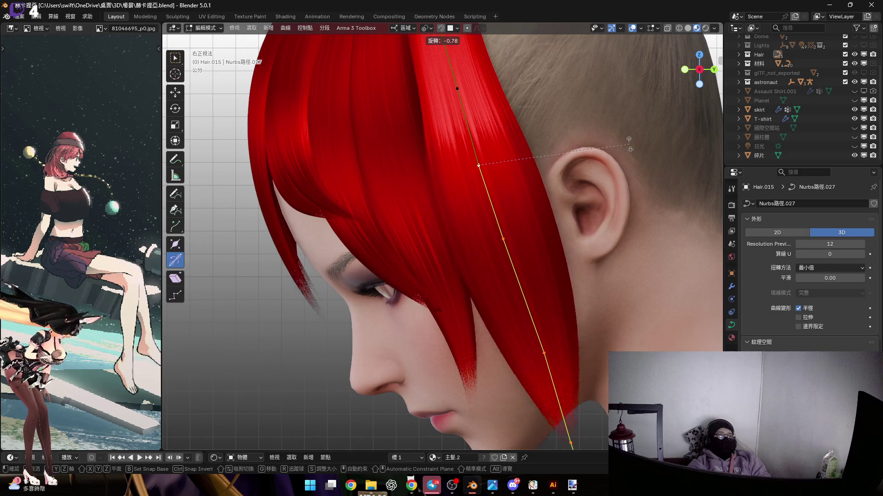
click(632, 151)
scroll(532, 354, up, 1)
Move one lock point along local Y and twist the lock about 20°.
click(483, 187)
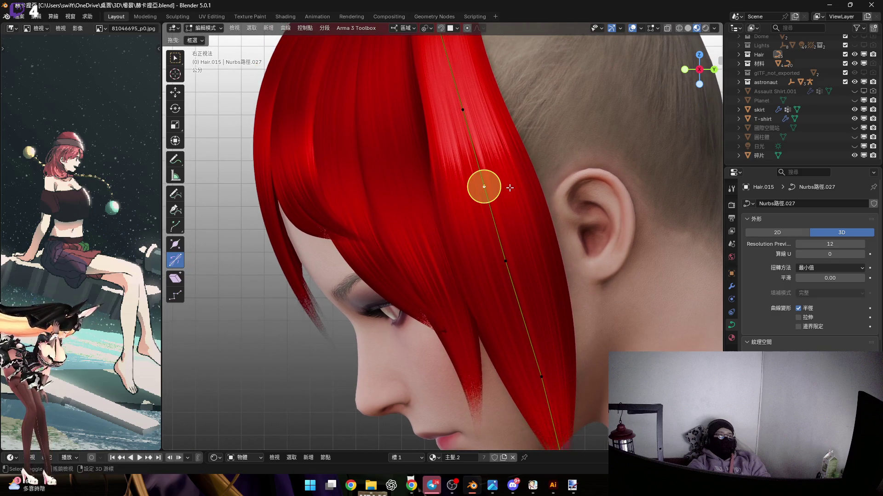
scroll(480, 185, up, 1)
key(g)
key(y)
key(y)
click(506, 187)
mouse_move(505, 187)
middle_down()
mouse_move(492, 167)
mouse_move(466, 225)
middle_up()
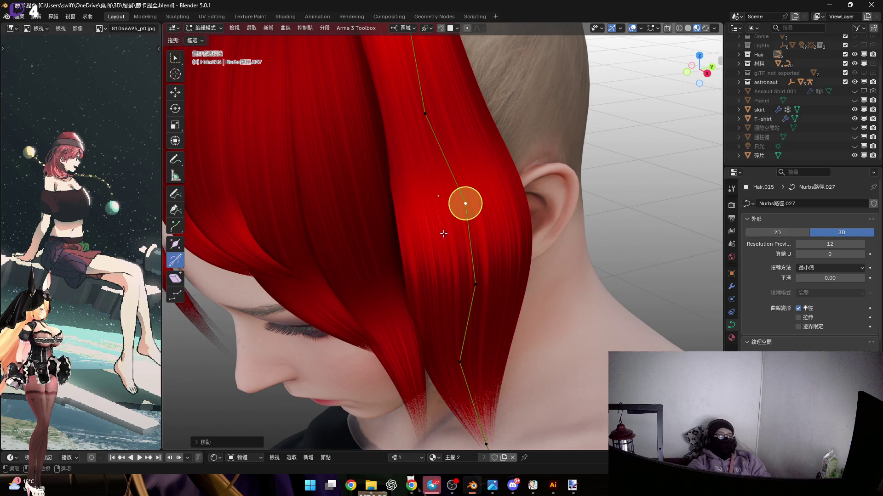
scroll(444, 239, down, 4)
middle_drag(467, 187, 481, 311)
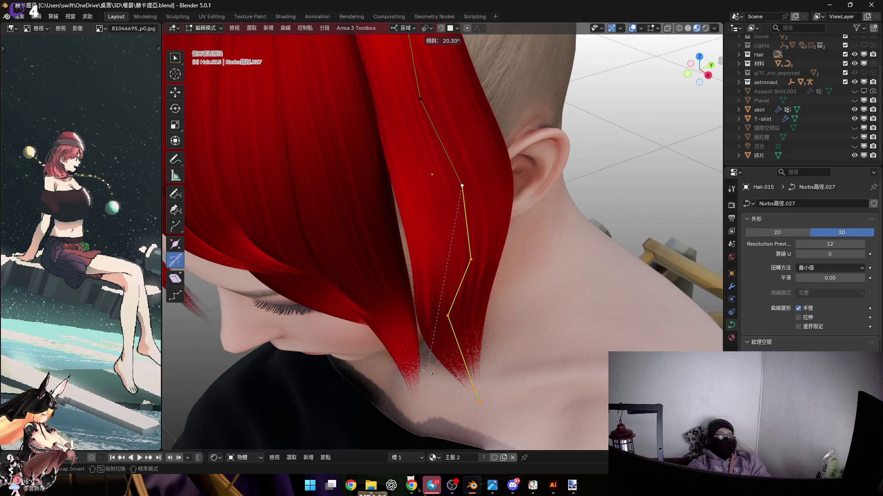
click(426, 373)
mouse_move(481, 319)
middle_down()
mouse_move(431, 393)
mouse_move(465, 309)
mouse_move(446, 281)
mouse_move(430, 341)
mouse_move(456, 306)
mouse_move(455, 238)
middle_up()
click(458, 316)
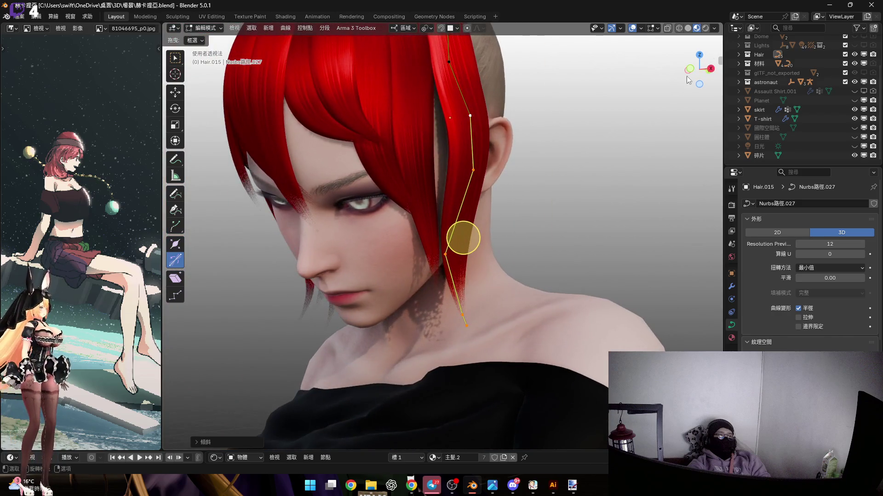
In front view, rotate the lower control point around local Y twice.
click(710, 69)
scroll(438, 256, up, 2)
drag(502, 395, 502, 395)
mouse_move(546, 119)
shift+middle_down()
mouse_move(508, 165)
mouse_move(516, 255)
shift+middle_up()
key(r)
key(y)
key(y)
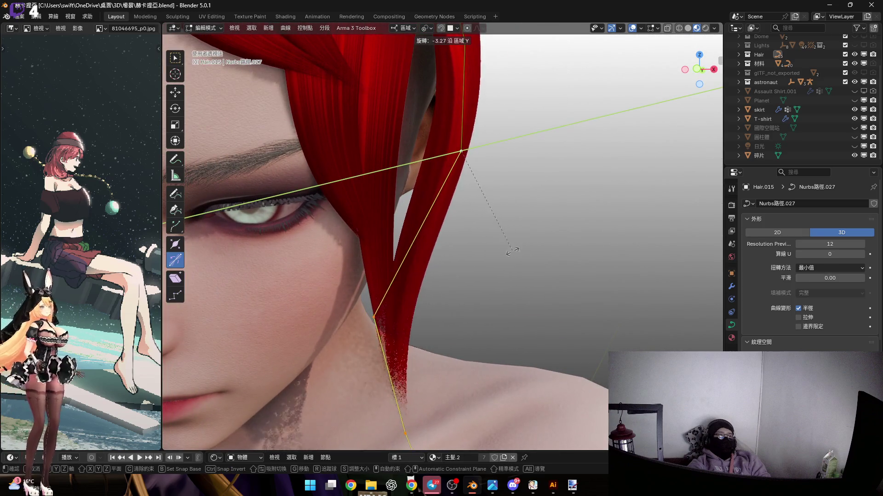
click(405, 339)
mouse_move(436, 336)
middle_down()
mouse_move(485, 260)
mouse_move(506, 262)
mouse_move(449, 266)
mouse_move(435, 333)
middle_up()
key(r)
key(y)
key(y)
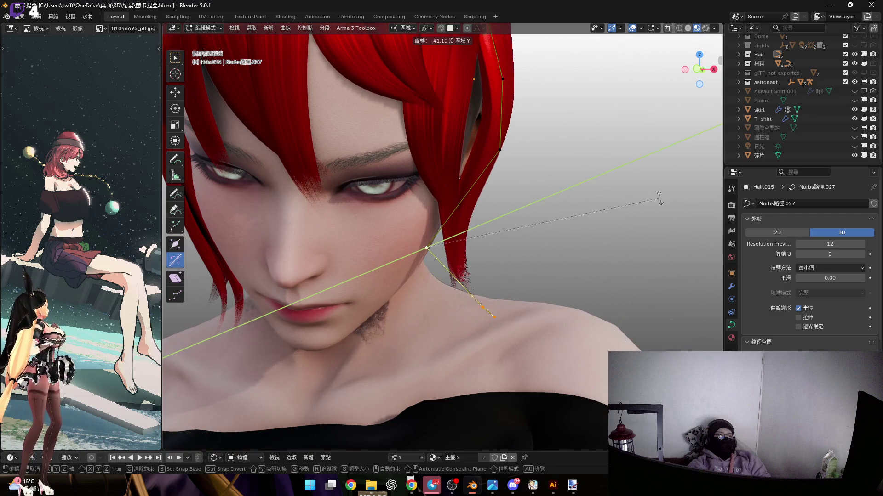
click(648, 218)
Shrink the lock's radius at that point to narrow the card.
mouse_move(643, 220)
middle_down()
mouse_move(506, 276)
mouse_move(464, 287)
mouse_move(443, 274)
middle_up()
drag(443, 275, 527, 305)
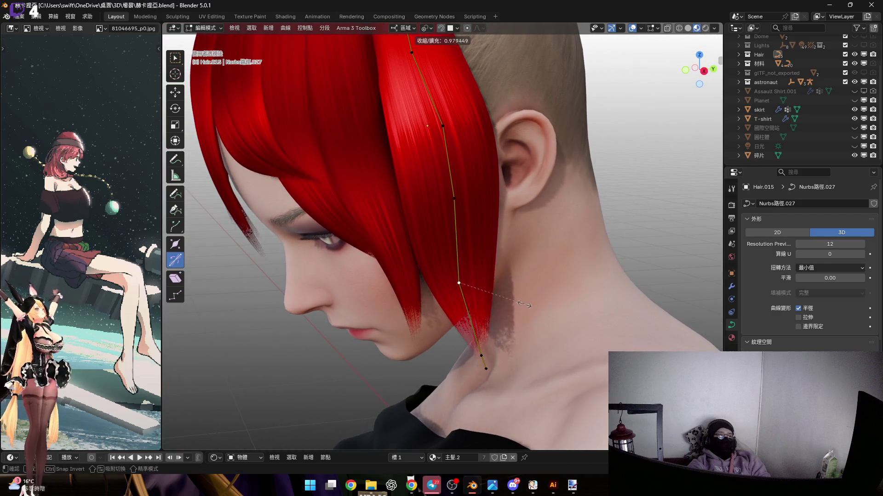
middle_drag(515, 295, 552, 338)
Finish narrowing the lock, enlarge the shader nodes, and try sliding the colour ramp stops.
click(559, 343)
drag(368, 452, 368, 228)
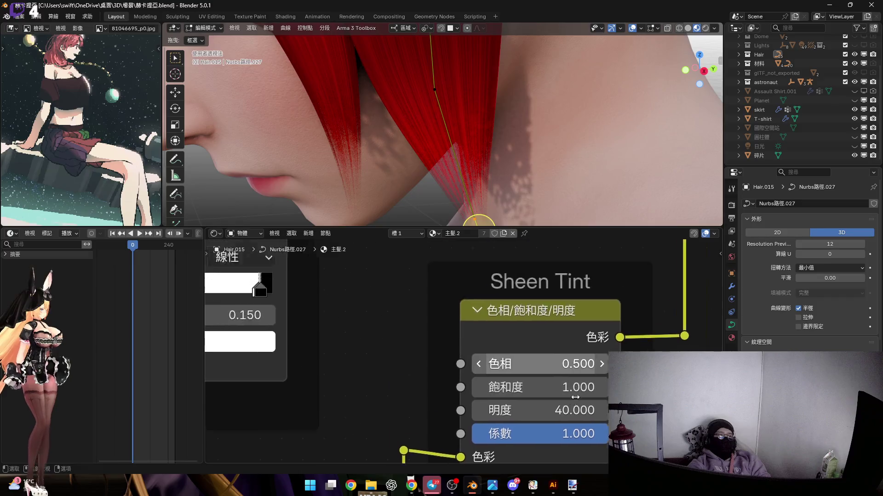
middle_drag(542, 376, 556, 383)
scroll(544, 363, up, 3)
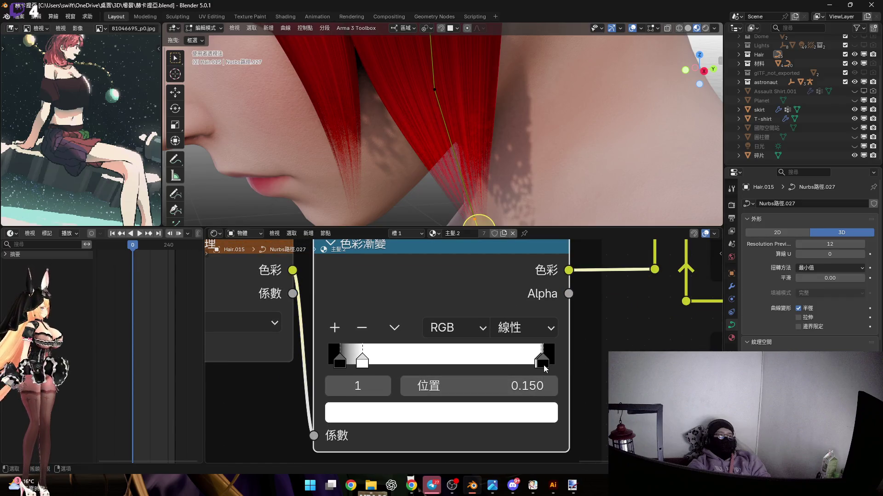
click(548, 364)
drag(551, 362, 550, 362)
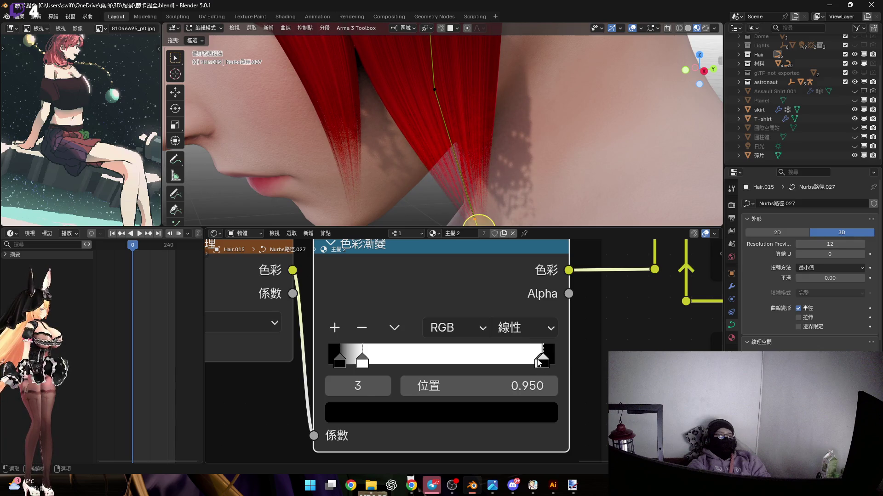
click(540, 363)
drag(541, 363, 469, 361)
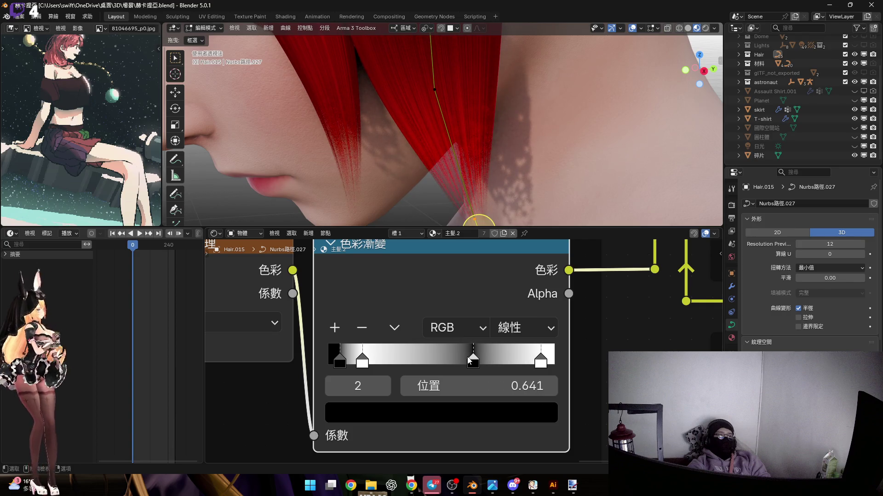
key(Escape)
mouse_move(363, 362)
mouse_down()
mouse_move(374, 362)
mouse_move(350, 363)
mouse_move(363, 366)
mouse_up()
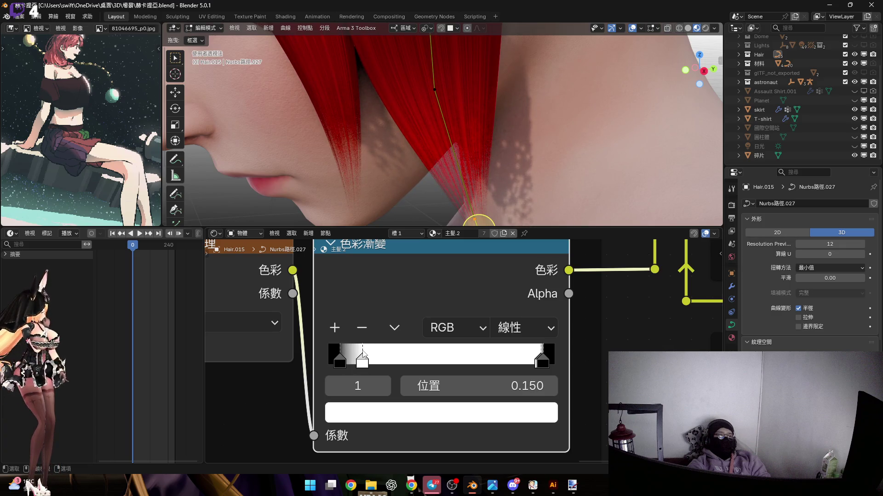
middle_drag(364, 356, 449, 366)
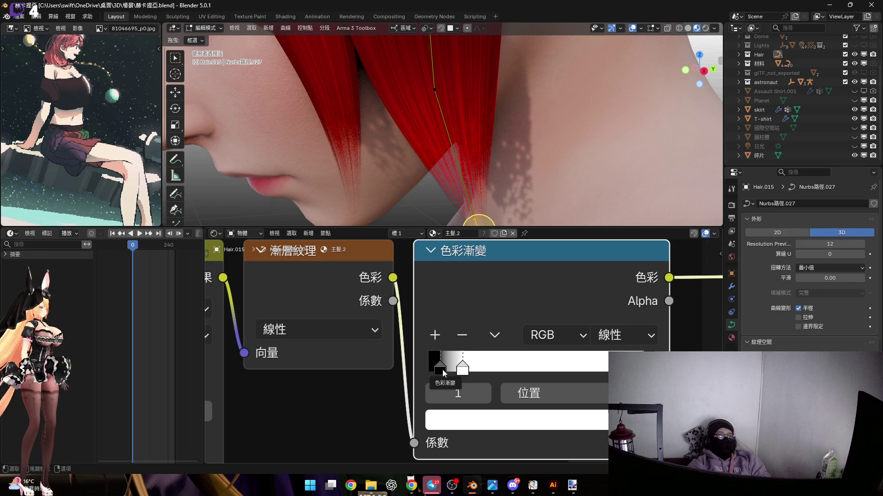
Set the first colour ramp stop position to 0.050.
drag(444, 373, 429, 371)
click(606, 395)
key(Return)
drag(461, 370, 442, 370)
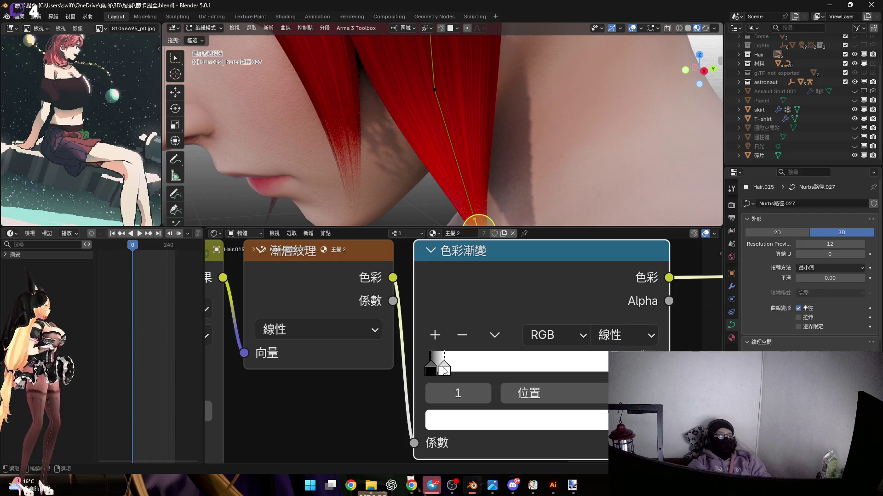
click(556, 388)
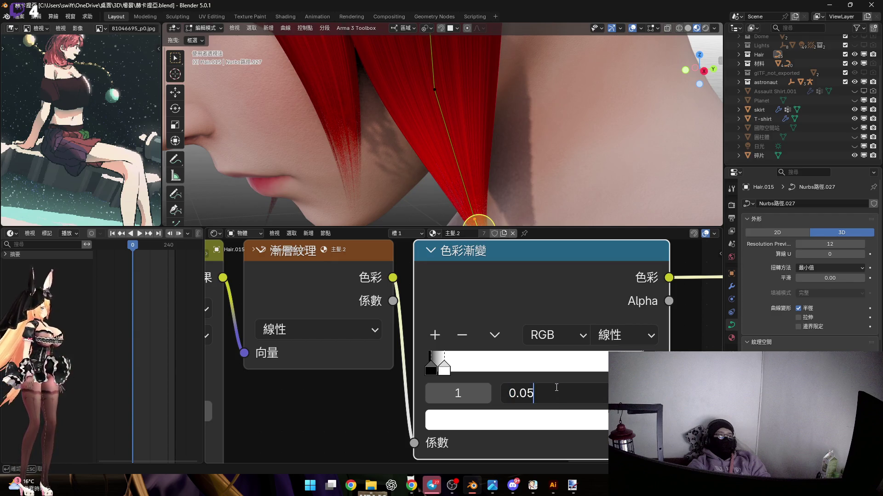
key(Return)
Select the ramp's end stops and check the fade on the head.
scroll(564, 346, right, 5)
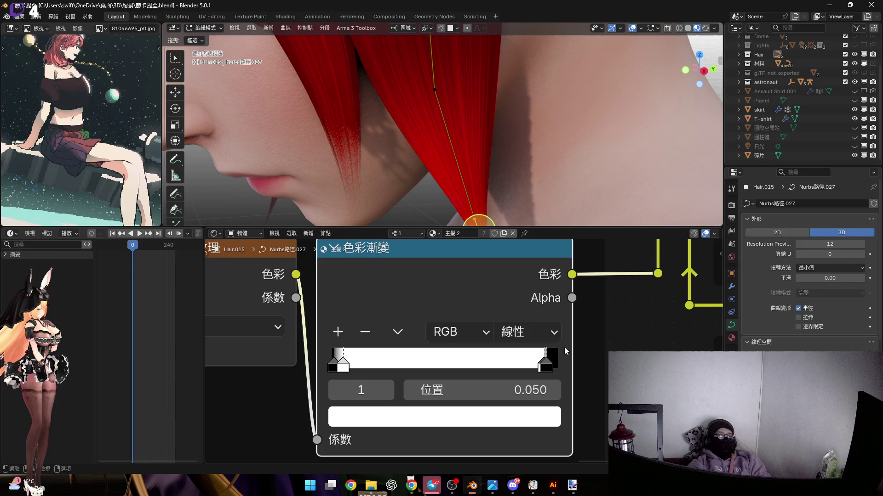
click(546, 366)
click(552, 371)
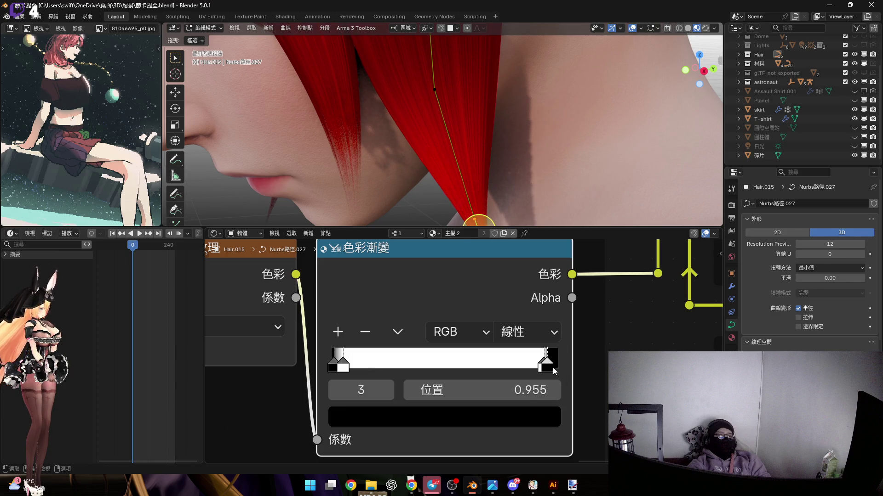
scroll(514, 124, down, 5)
mouse_move(513, 124)
middle_down()
mouse_move(480, 99)
mouse_move(490, 136)
middle_up()
scroll(480, 100, up, 3)
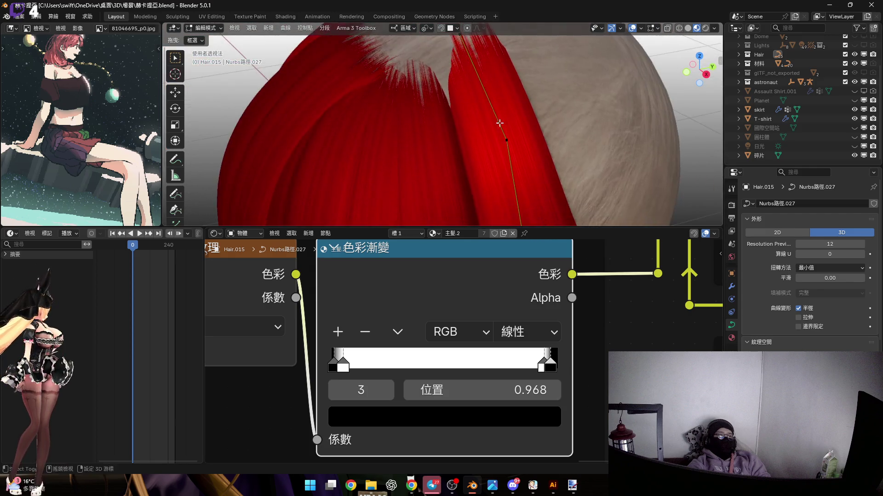
scroll(499, 172, up, 2)
click(544, 366)
double_click(529, 390)
key(Escape)
Try black end stop positions 0.960 and 0.950, settling on 0.980.
click(551, 367)
double_click(531, 395)
text(.9)
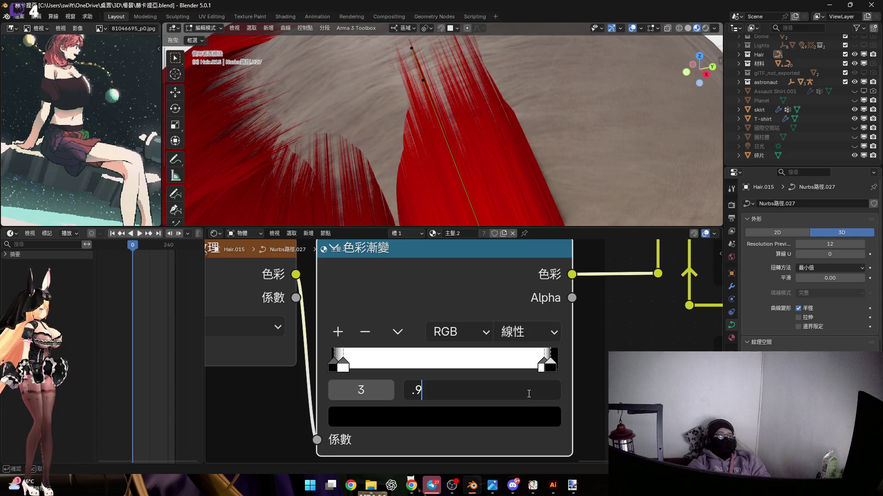
key(Return)
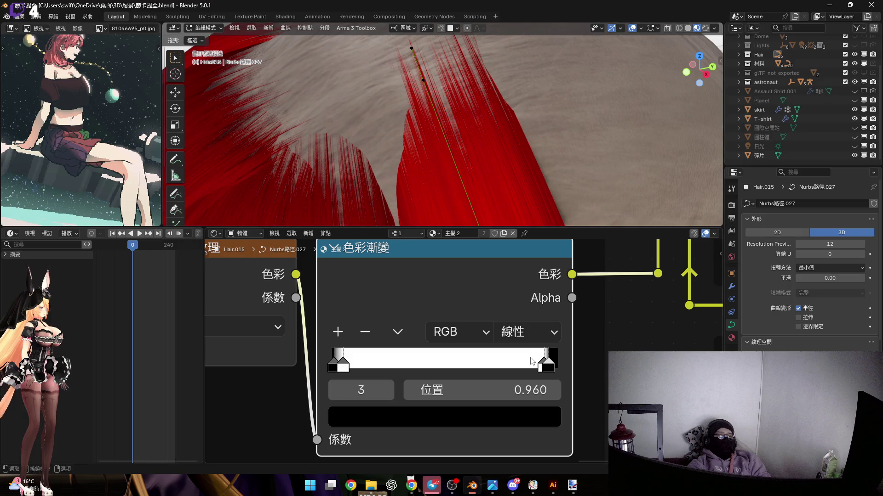
drag(553, 369, 559, 370)
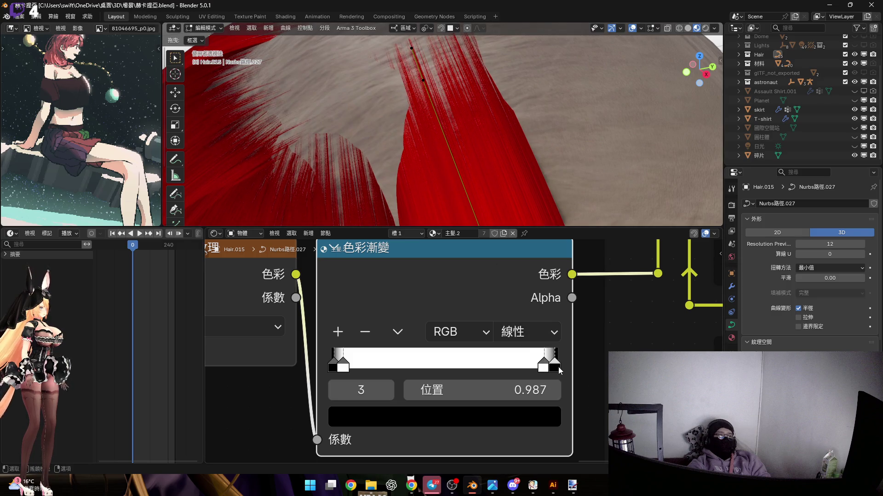
double_click(529, 390)
text(.95)
key(Return)
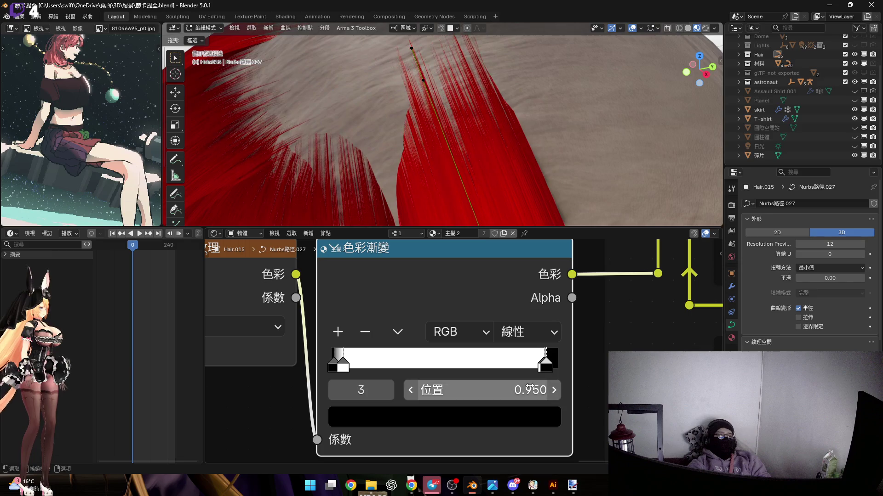
double_click(509, 397)
text(.98)
key(Return)
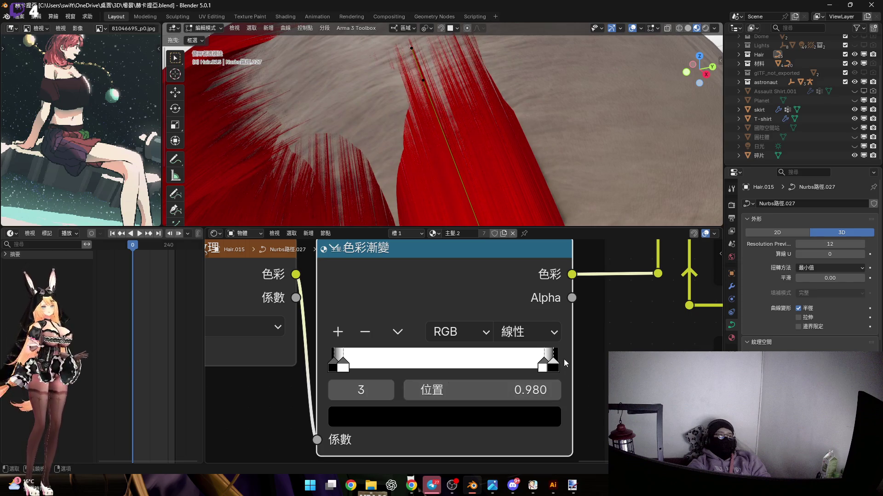
Set the white stop to 0.970 and check the side of the head and ear.
click(546, 369)
double_click(539, 391)
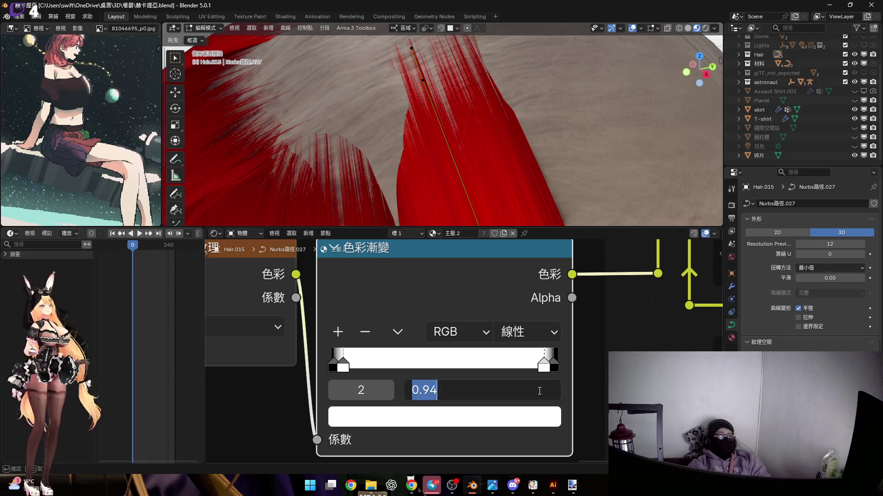
text(7)
key(Return)
middle_drag(529, 175, 565, 225)
middle_drag(571, 185, 613, 208)
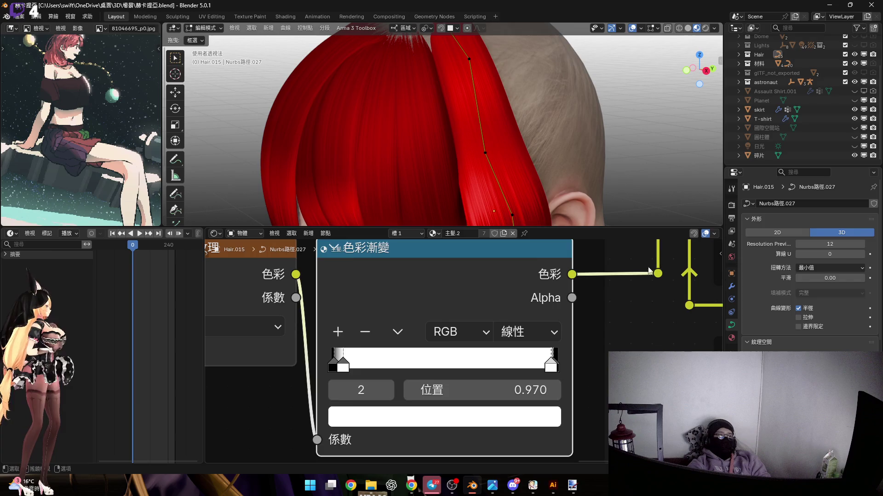
Enlarge the 3D viewport and tilt the lock's root point so it lies flatter on the crown.
scroll(613, 248, down, 1)
drag(613, 227, 613, 453)
mouse_move(505, 276)
middle_down()
mouse_move(479, 270)
mouse_move(513, 263)
middle_up()
scroll(479, 270, up, 4)
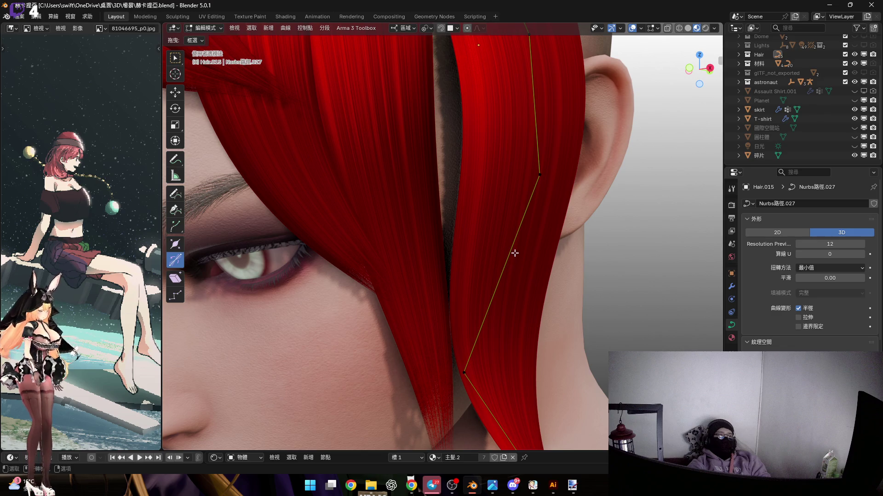
mouse_move(516, 205)
middle_down()
mouse_move(528, 276)
mouse_move(512, 233)
mouse_move(518, 250)
mouse_move(548, 295)
middle_up()
scroll(548, 295, up, 2)
mouse_move(547, 289)
mouse_down()
mouse_move(564, 289)
mouse_move(581, 257)
mouse_move(576, 280)
mouse_up()
scroll(576, 280, down, 3)
mouse_move(528, 230)
middle_down()
mouse_move(518, 200)
mouse_move(534, 243)
mouse_move(503, 274)
mouse_move(491, 280)
mouse_move(454, 259)
mouse_move(430, 282)
mouse_move(442, 294)
mouse_move(452, 283)
mouse_move(463, 338)
mouse_move(465, 316)
mouse_move(436, 303)
mouse_move(455, 331)
mouse_move(392, 174)
mouse_move(461, 225)
mouse_move(388, 197)
mouse_move(404, 193)
middle_up()
click(535, 240)
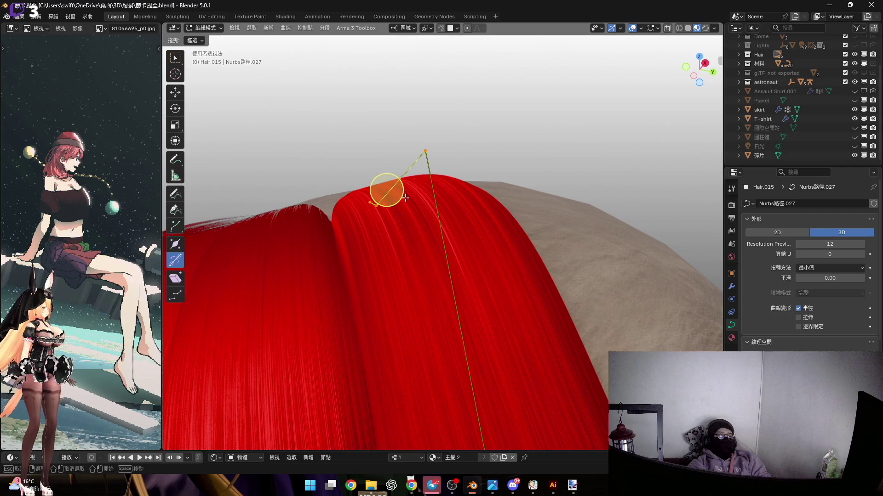
click(403, 191)
Tilt Hair.015's top control point so the root lies along the crown, then return to Object Mode.
mouse_move(402, 190)
middle_down()
mouse_move(401, 232)
mouse_move(338, 230)
mouse_move(399, 221)
mouse_move(373, 182)
middle_up()
drag(373, 182, 377, 179)
mouse_move(376, 179)
middle_down()
mouse_move(404, 213)
mouse_move(403, 238)
middle_up()
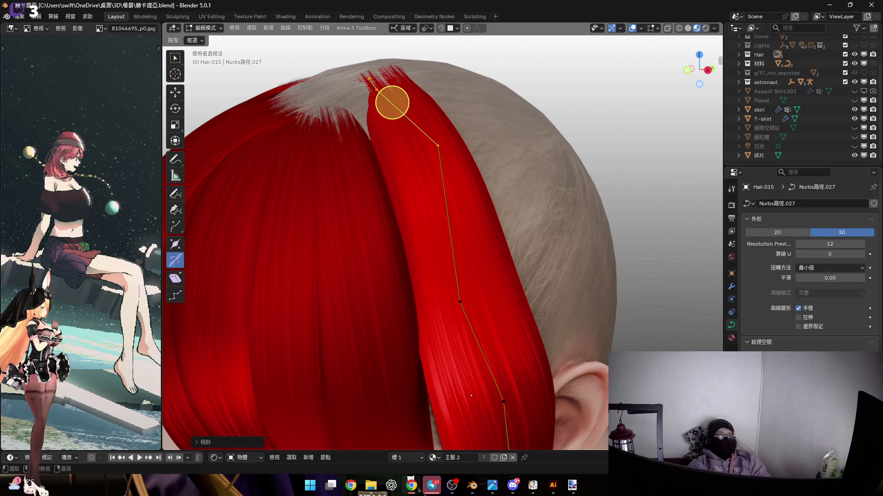
key(Tab)
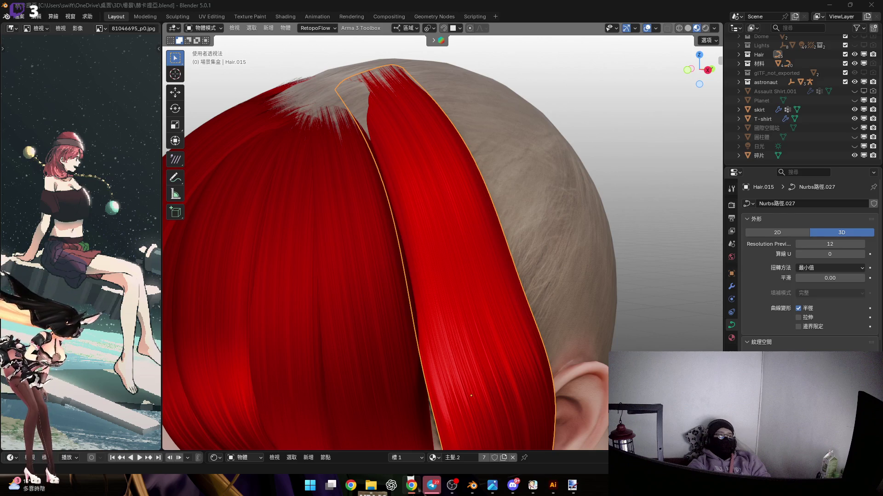
Duplicate the lock as Hair.016, slide it along local Y and rotate it about local X.
mouse_move(415, 263)
middle_down()
mouse_move(476, 194)
mouse_move(450, 211)
mouse_move(473, 207)
middle_up()
key(shift+d)
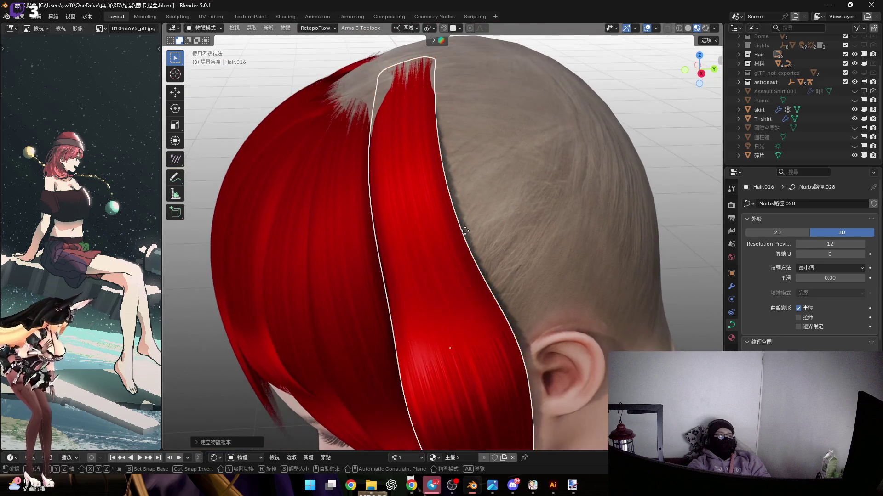
key(y)
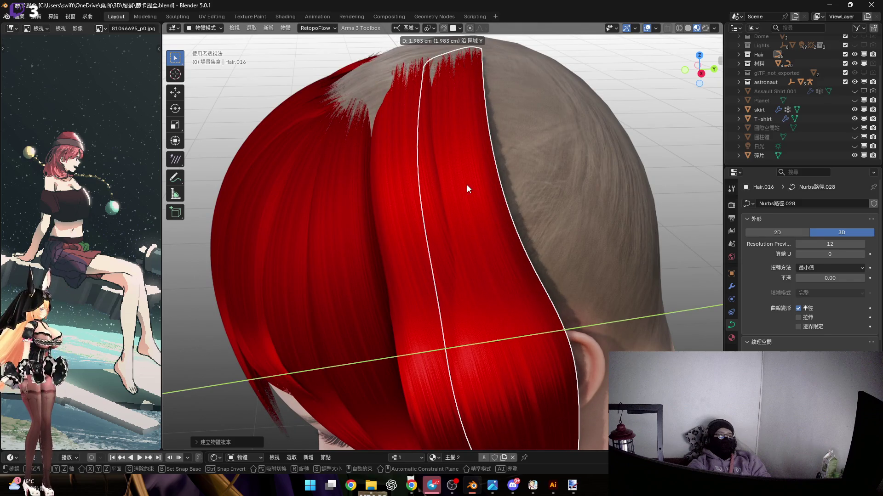
click(505, 216)
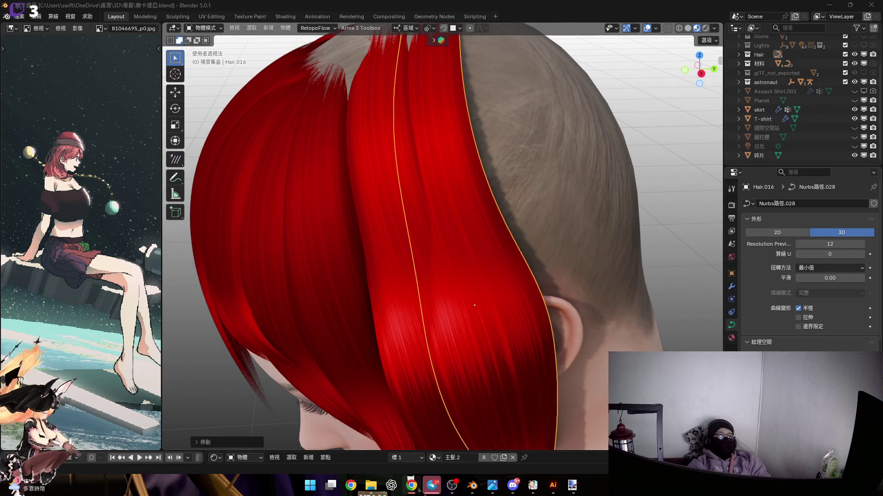
mouse_move(312, 249)
middle_down()
mouse_move(472, 297)
mouse_move(491, 233)
mouse_move(479, 233)
mouse_move(579, 248)
middle_up()
key(r)
key(x)
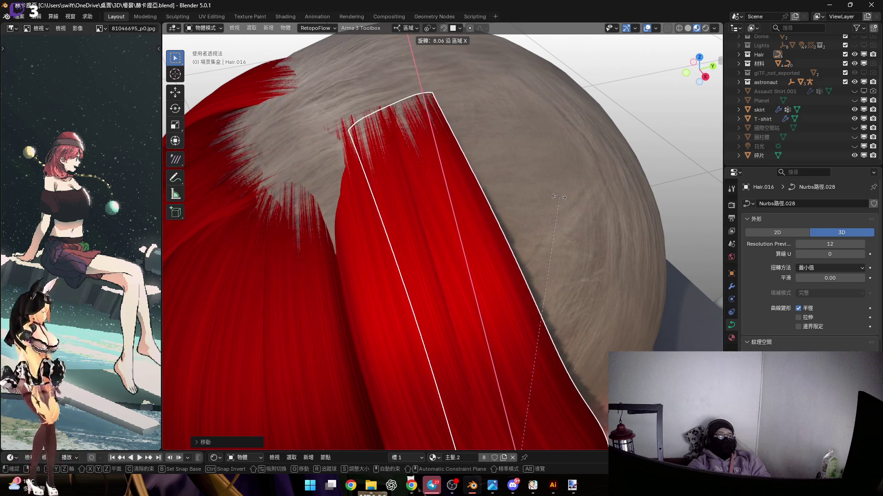
click(532, 194)
In Edit Mode, select all of Hair.016's points and change the strand's thickness near the ear.
mouse_move(532, 194)
middle_down()
mouse_move(470, 216)
mouse_move(440, 151)
mouse_move(436, 236)
mouse_move(446, 230)
mouse_move(473, 266)
mouse_move(479, 322)
mouse_move(554, 276)
middle_up()
key(Tab)
scroll(448, 216, up, 3)
scroll(466, 248, down, 4)
key(a)
scroll(465, 264, up, 4)
scroll(464, 264, down, 2)
drag(554, 277, 525, 231)
scroll(525, 232, down, 3)
mouse_move(502, 168)
middle_down()
mouse_move(449, 296)
mouse_move(486, 294)
mouse_move(475, 308)
mouse_move(476, 299)
mouse_move(550, 308)
middle_up()
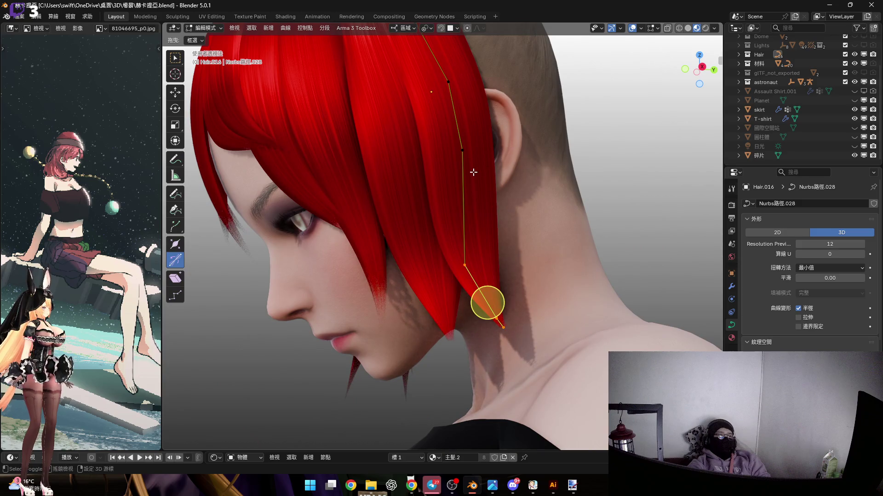
Rotate Hair.016's selected points about local Y, scale them slightly, then rotate them again.
middle_drag(475, 172, 515, 198)
scroll(557, 229, up, 5)
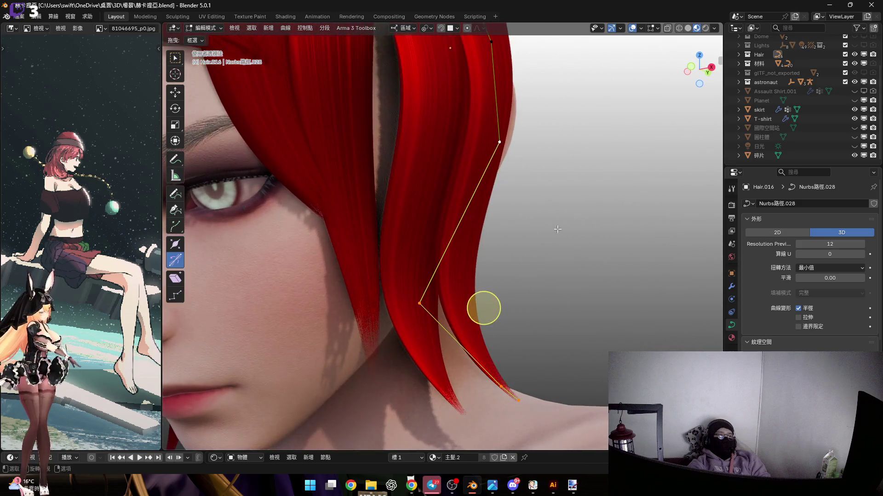
key(r)
key(y)
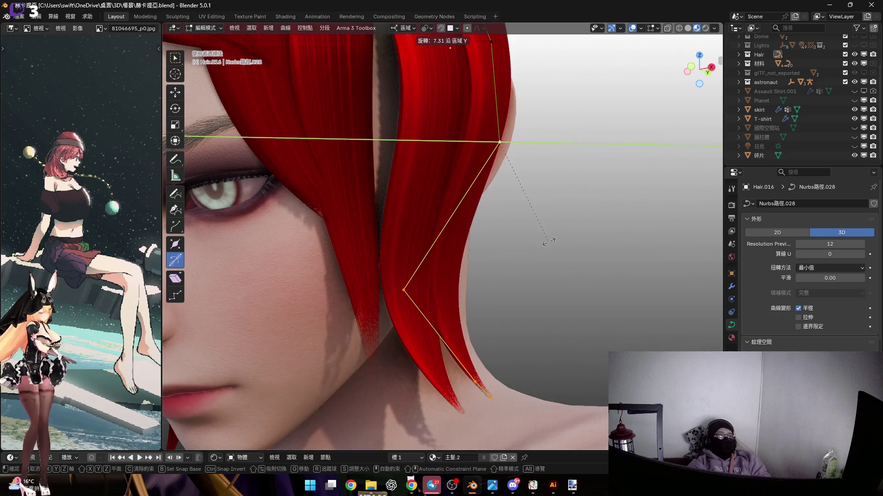
click(465, 302)
key(s)
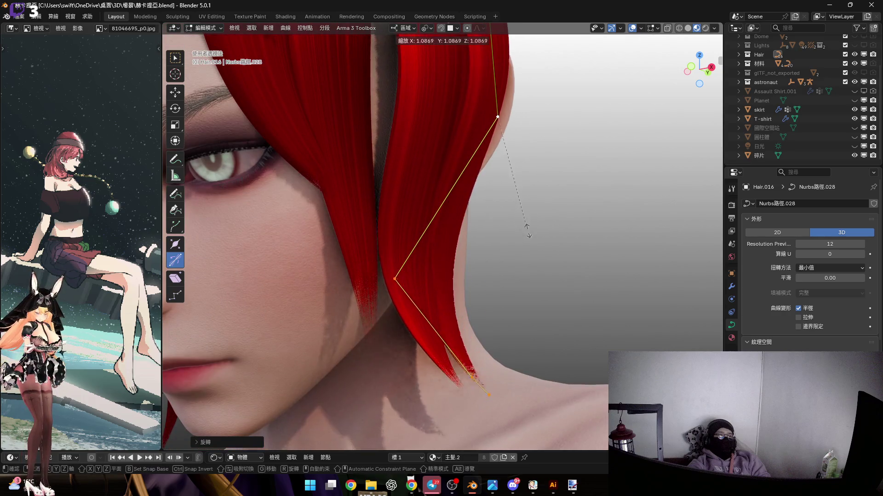
click(534, 255)
mouse_move(506, 285)
middle_down()
mouse_move(445, 319)
mouse_move(442, 339)
mouse_move(452, 221)
middle_up()
key(r)
key(y)
click(441, 339)
mouse_move(442, 339)
middle_down()
mouse_move(428, 209)
mouse_move(388, 179)
mouse_move(368, 237)
mouse_move(416, 193)
mouse_move(395, 191)
mouse_move(420, 211)
mouse_move(426, 193)
mouse_move(449, 249)
mouse_move(451, 295)
middle_up()
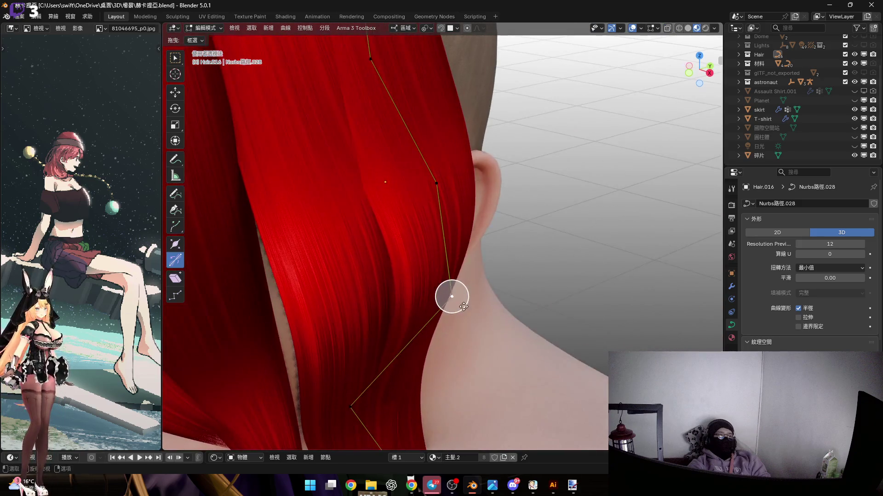
Raise or lower Hair.016's control points along Z and adjust their tilt.
key(g)
key(z)
click(462, 302)
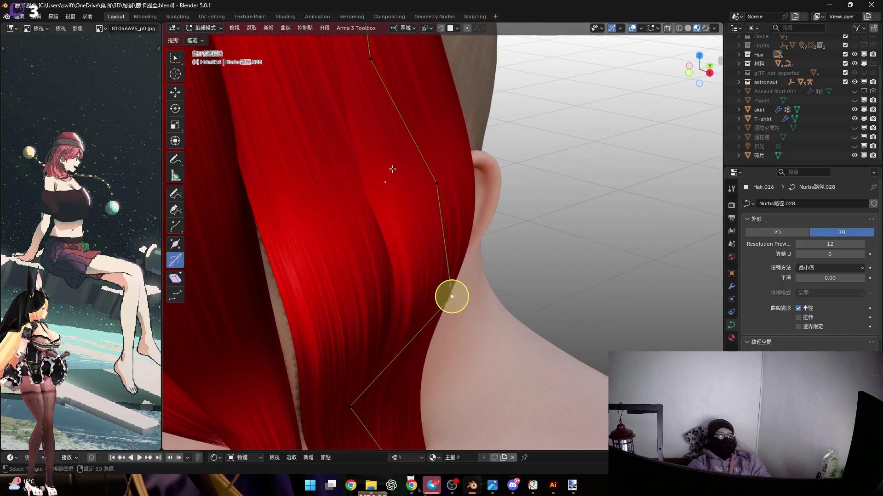
key(g)
key(z)
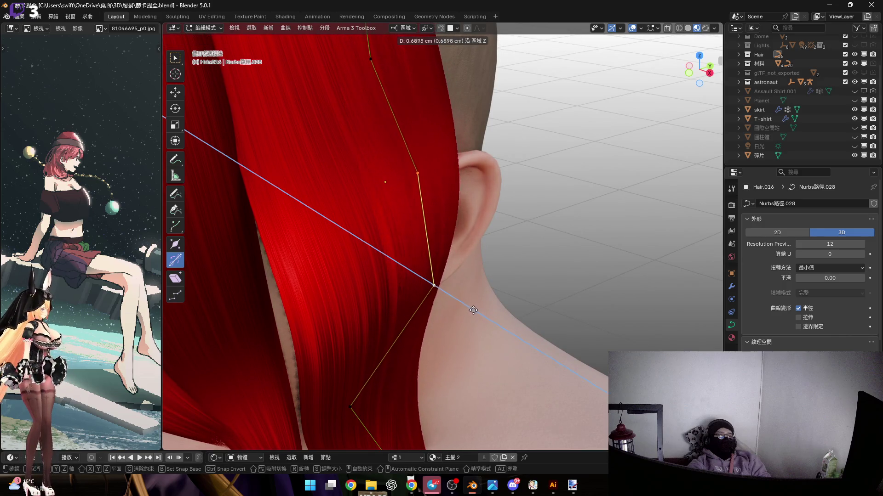
click(474, 310)
mouse_move(420, 229)
middle_down()
mouse_move(415, 235)
mouse_move(406, 213)
mouse_move(404, 270)
mouse_move(405, 255)
mouse_move(416, 252)
mouse_move(430, 280)
mouse_move(420, 293)
middle_up()
click(410, 237)
click(419, 256)
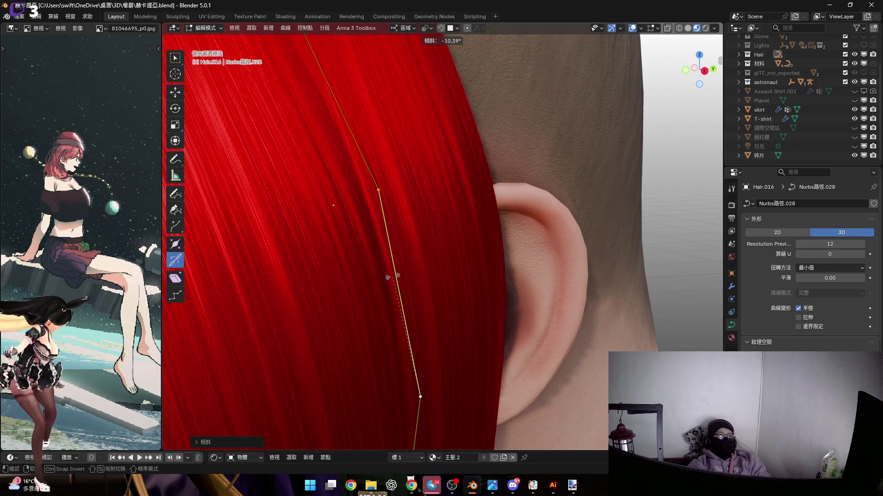
click(396, 293)
Shift Hair.016's selected points twice along local Y.
mouse_move(396, 294)
middle_down()
mouse_move(409, 271)
mouse_move(483, 312)
mouse_move(532, 371)
middle_up()
key(g)
key(y)
key(y)
click(438, 253)
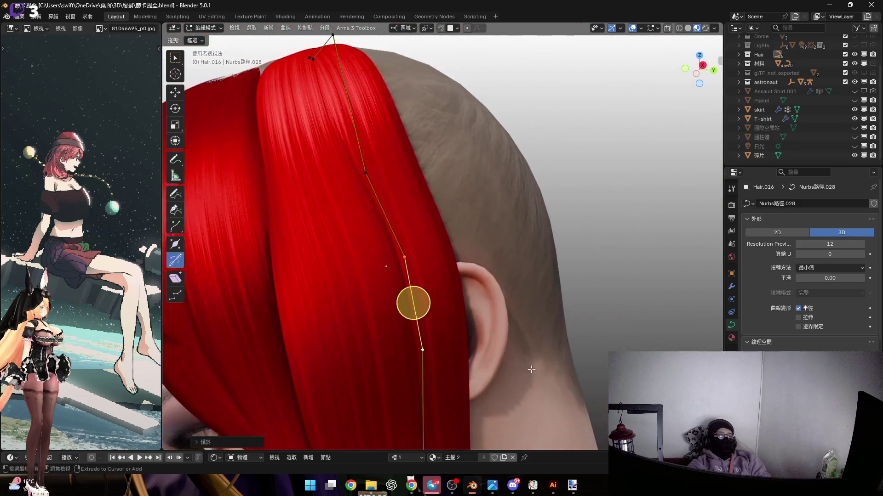
key(g)
key(y)
key(y)
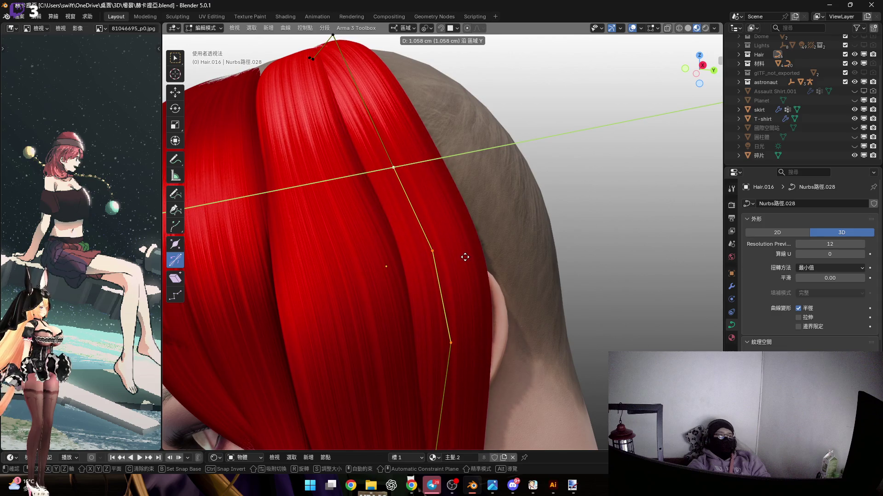
click(463, 254)
shift+scroll(400, 249, down, 5)
Twist Hair.016's selected points twice with Ctrl+T so the card drapes past the ear.
mouse_move(400, 249)
middle_down()
mouse_move(405, 226)
mouse_move(427, 216)
middle_up()
key(ctrl+t)
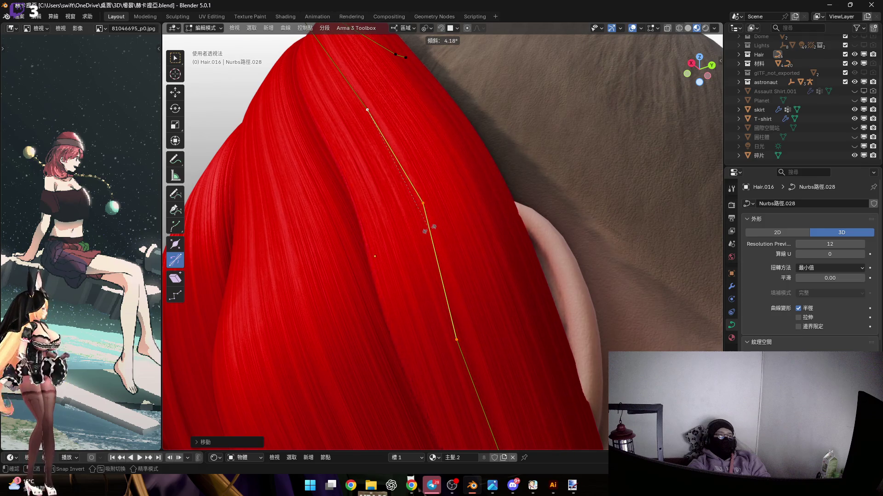
shift+scroll(430, 228, up, 3)
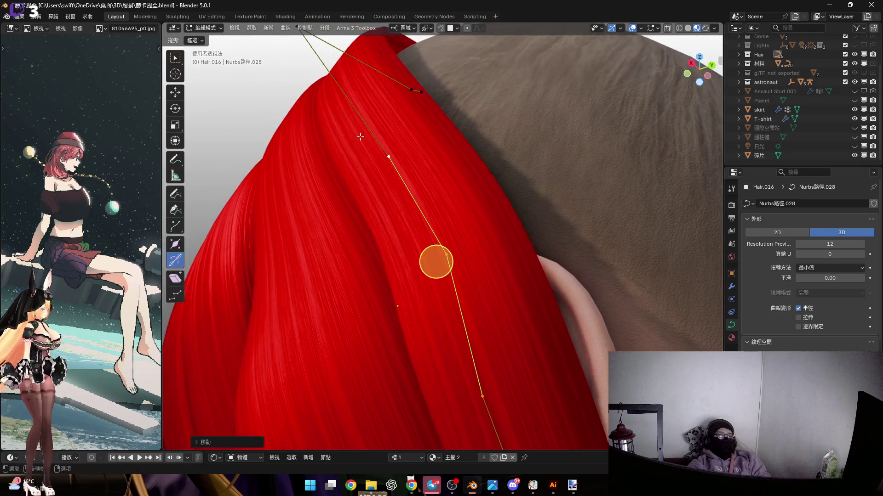
click(409, 169)
mouse_move(386, 154)
middle_down()
mouse_move(489, 366)
mouse_move(389, 166)
mouse_move(384, 181)
mouse_move(400, 174)
mouse_move(414, 190)
middle_up()
key(ctrl+t)
click(405, 188)
scroll(394, 144, up, 3)
key(g)
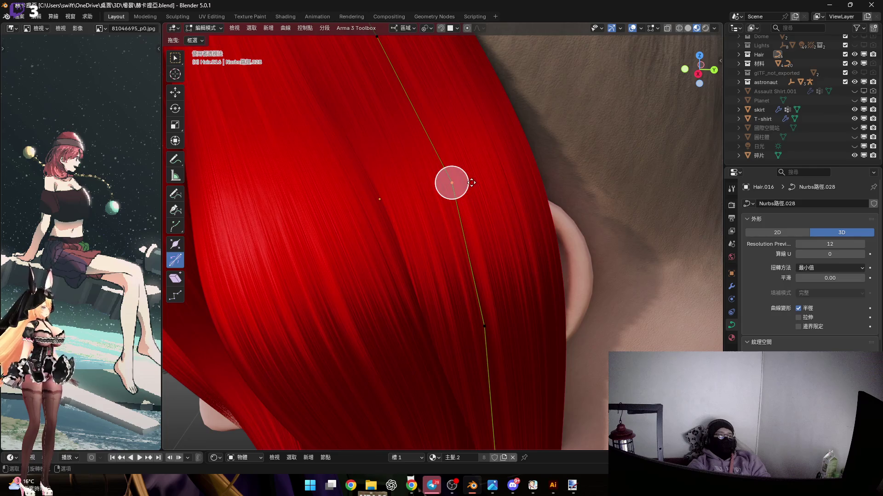
Twist Hair.016's selected curve point and move it along local Y.
key(Escape)
key(ctrl+t)
click(469, 189)
scroll(441, 246, down, 5)
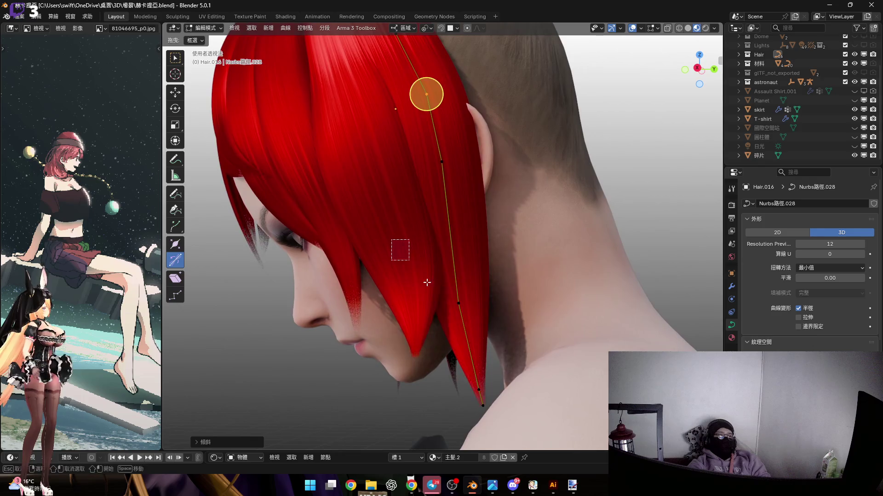
key(g)
key(Escape)
click(473, 363)
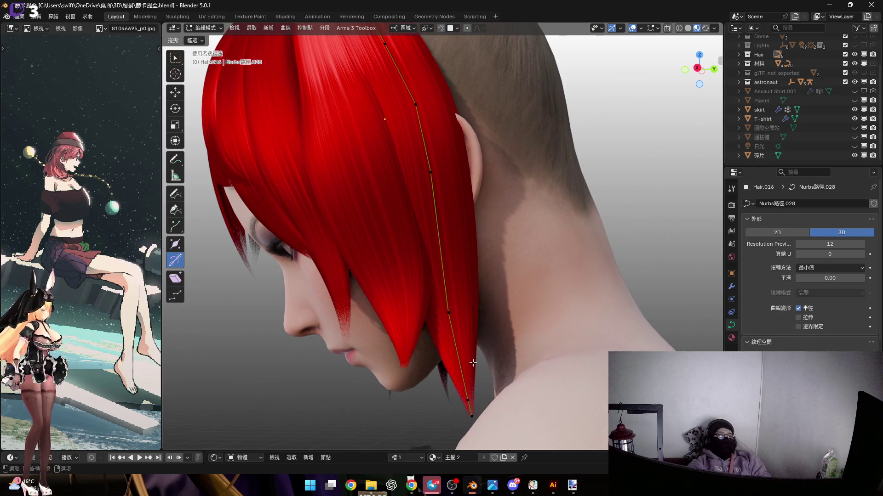
key(g)
key(y)
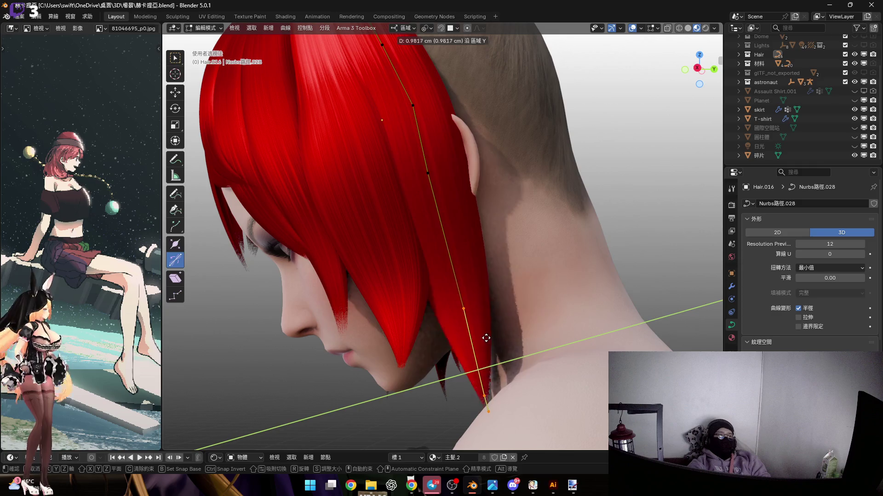
click(495, 332)
Adjust Hair.016's strand thickness, delete its tip vertex and narrow the new tip.
key(alt+s)
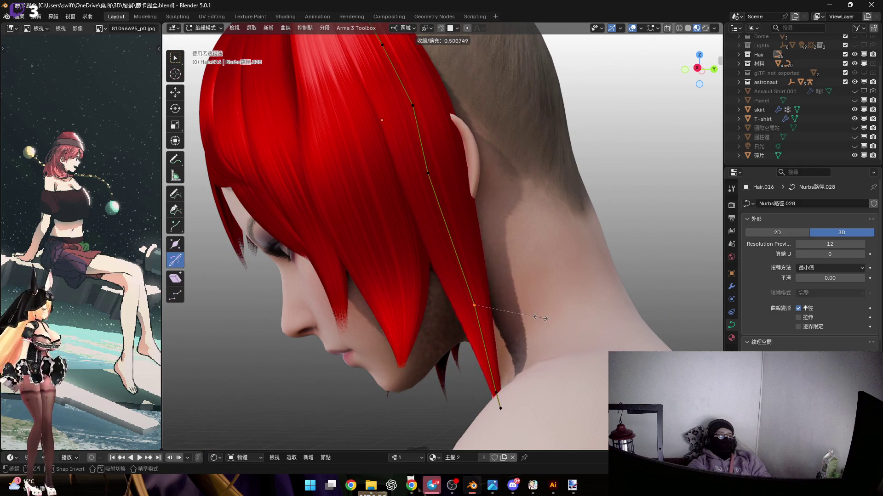
click(541, 318)
shift+middle_drag(480, 390, 476, 370)
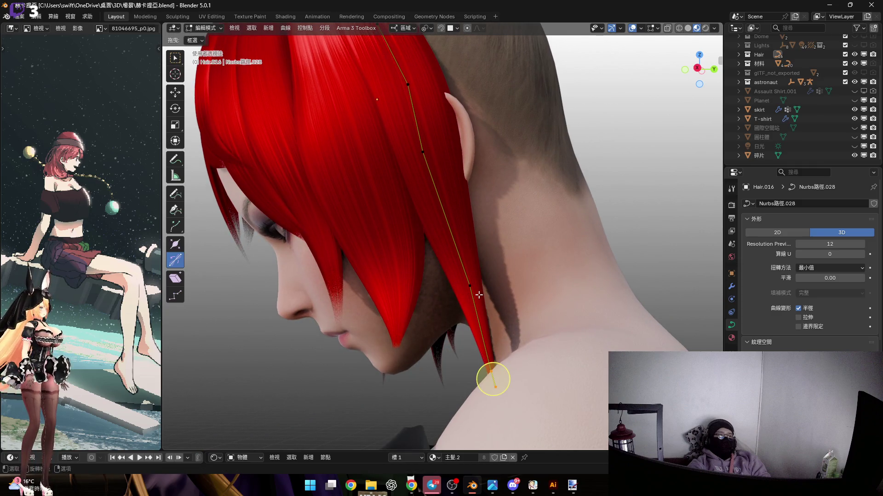
shift+middle_drag(481, 295, 474, 327)
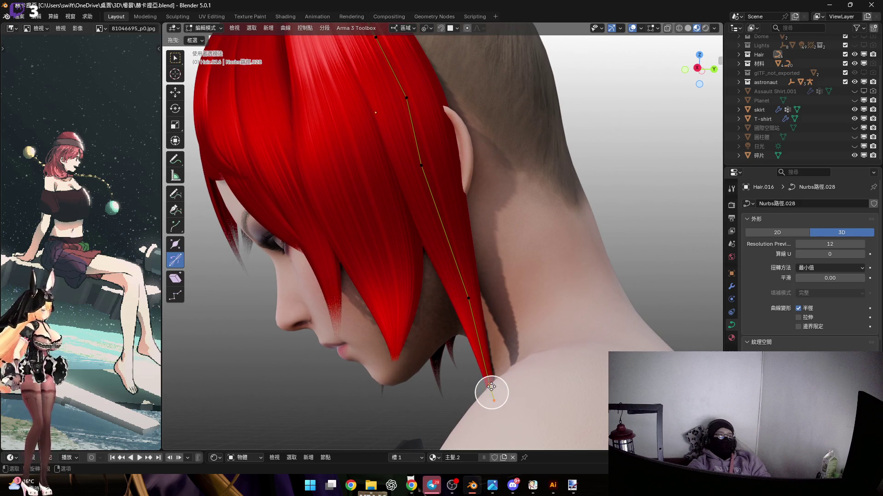
mouse_move(504, 378)
mouse_down()
mouse_move(548, 436)
mouse_move(521, 396)
mouse_up()
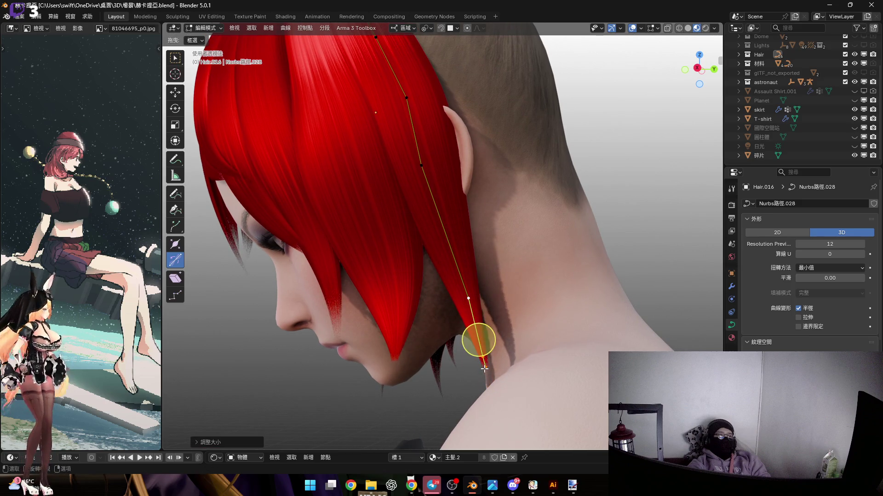
click(513, 380)
shift+middle_drag(479, 358, 481, 339)
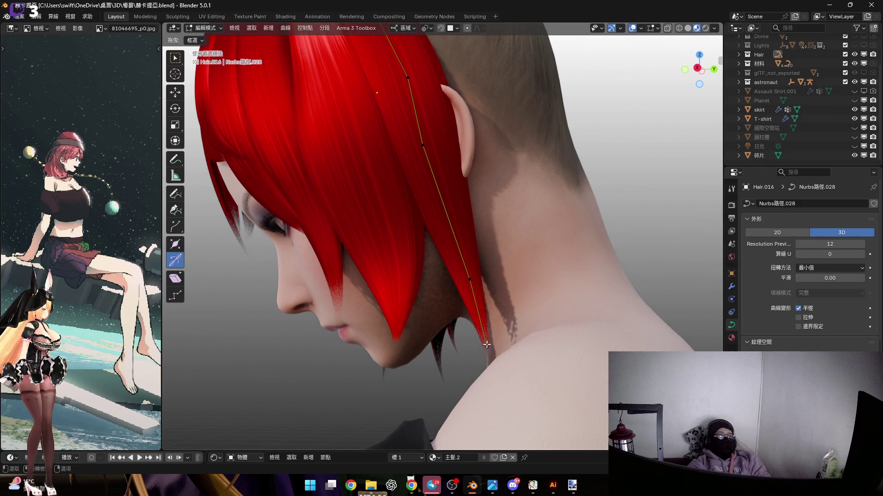
key(r)
key(z)
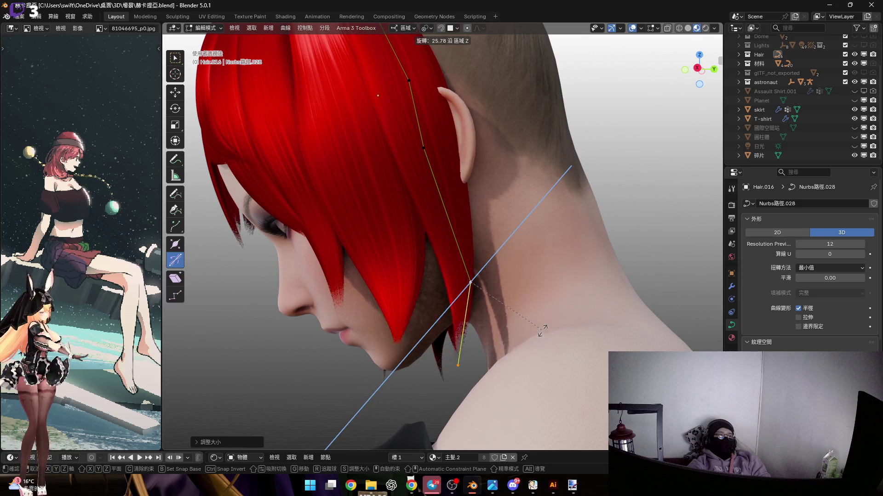
key(Escape)
key(alt+s)
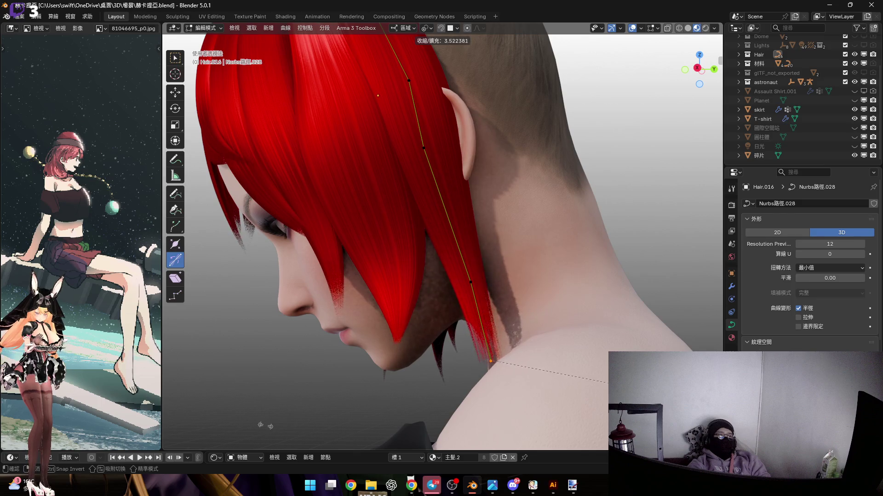
key(Return)
Switch to the Hair.015 side lock and thin its tip point at the chin.
middle_drag(453, 317, 464, 332)
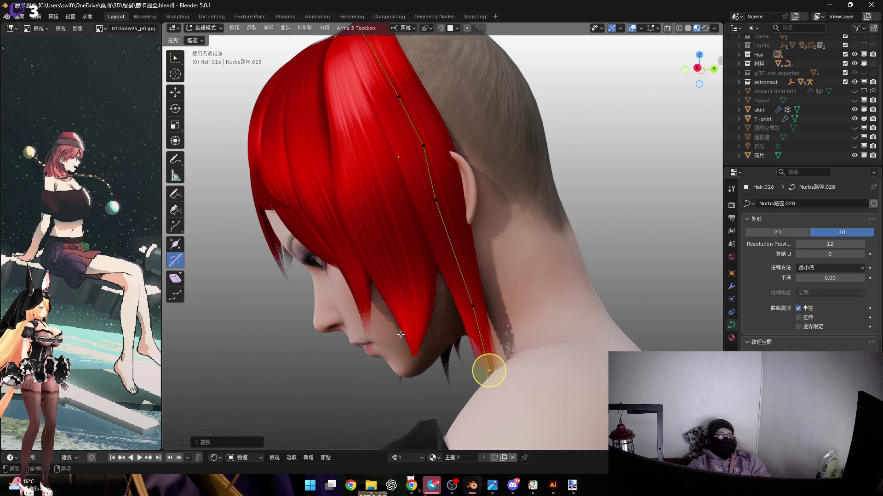
click(422, 343)
scroll(428, 319, up, 1)
scroll(428, 319, up, 2)
scroll(428, 317, down, 4)
right_click(476, 291)
click(476, 290)
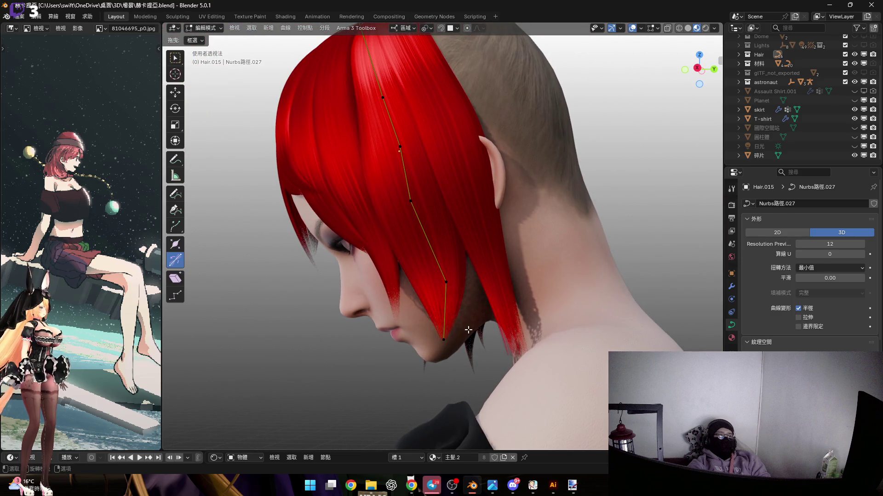
click(443, 340)
scroll(438, 336, up, 2)
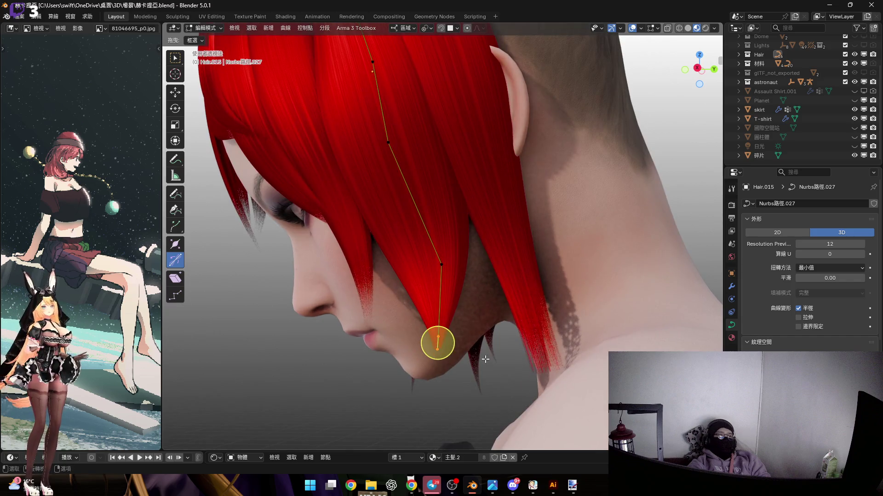
key(alt+s)
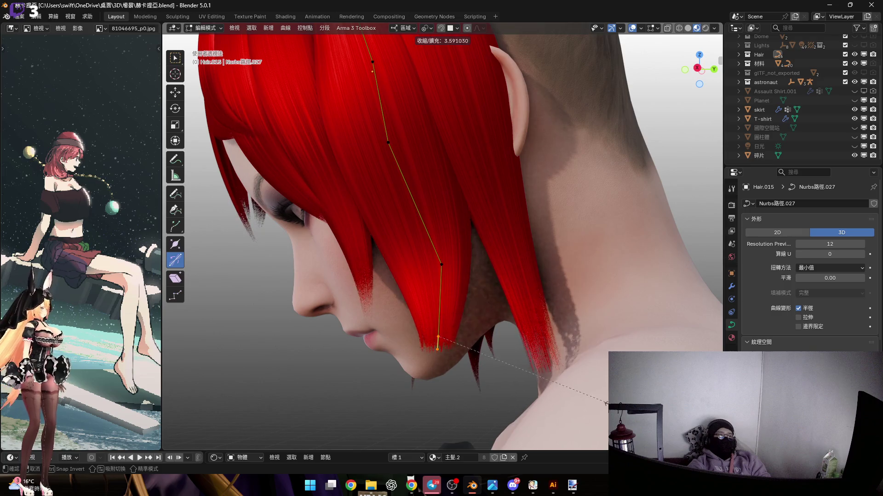
scroll(539, 384, up, 4)
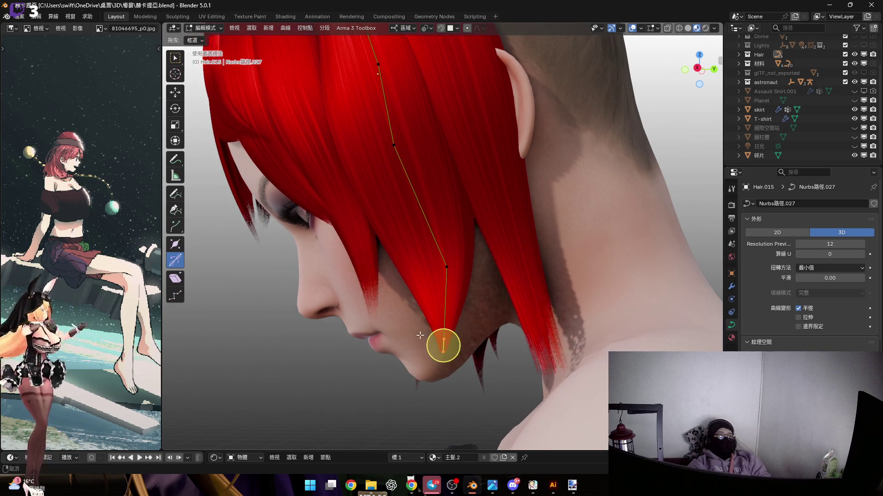
click(579, 396)
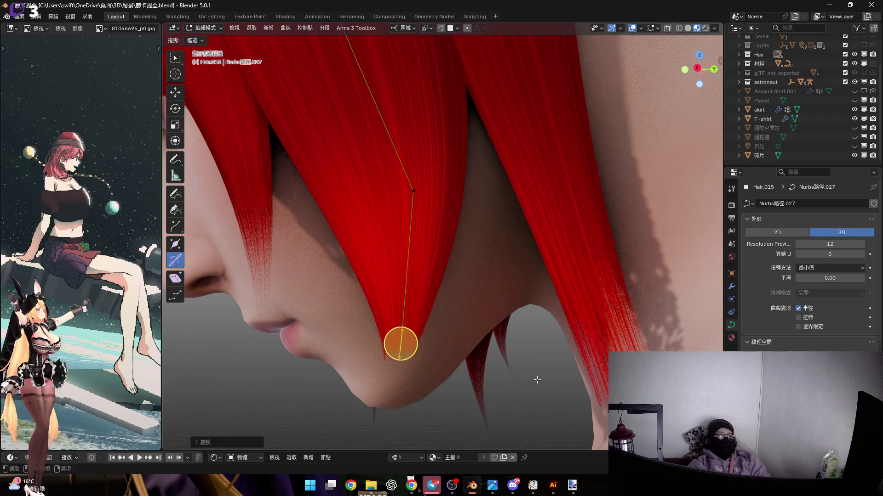
Thin Hair.015's tip further, return to Object Mode and select Hair.016.
middle_drag(569, 391, 473, 365)
key(alt+s)
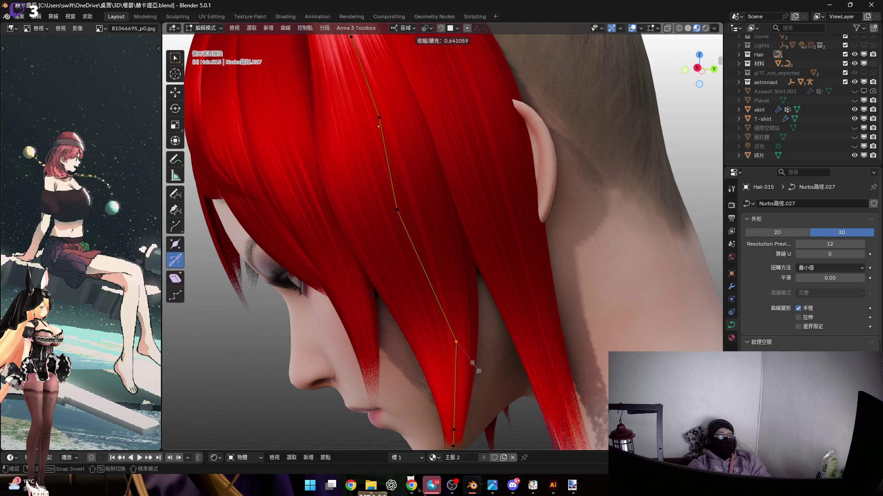
click(474, 364)
mouse_move(480, 364)
middle_down()
mouse_move(434, 267)
mouse_move(432, 277)
middle_up()
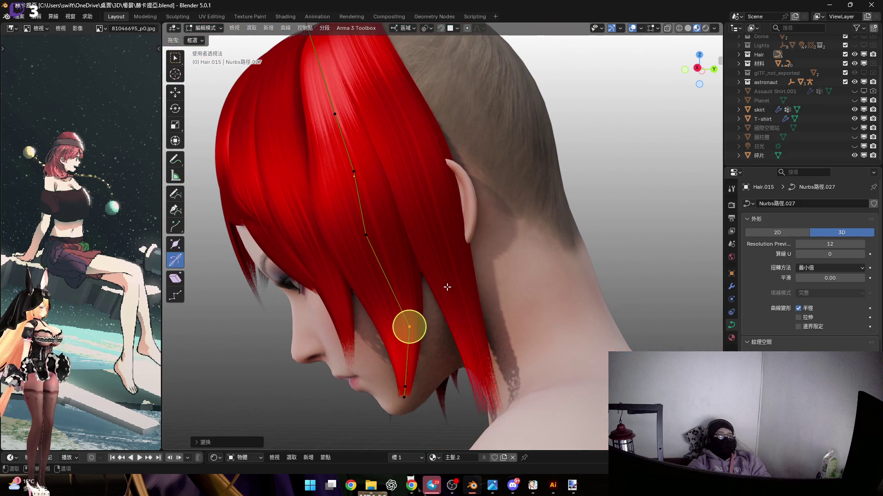
key(Tab)
click(449, 285)
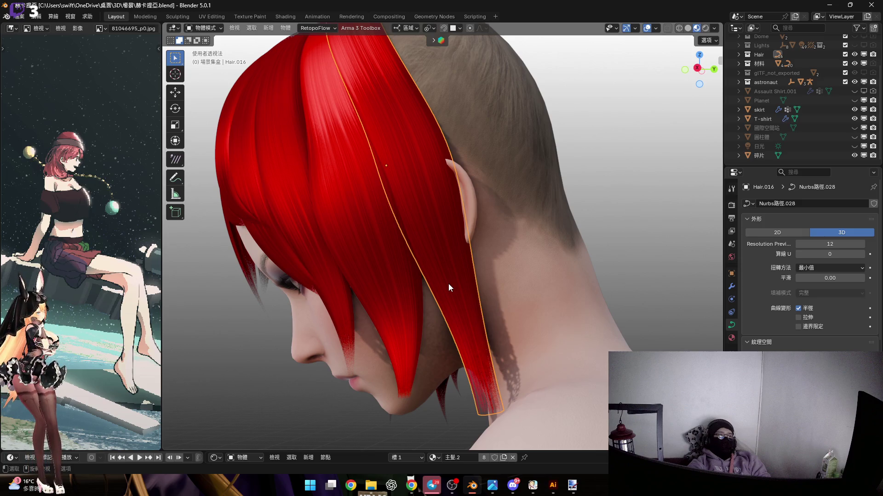
Thin Hair.016's tip at the neck and resize a mid-strand control point.
key(Tab)
middle_drag(478, 395, 485, 357)
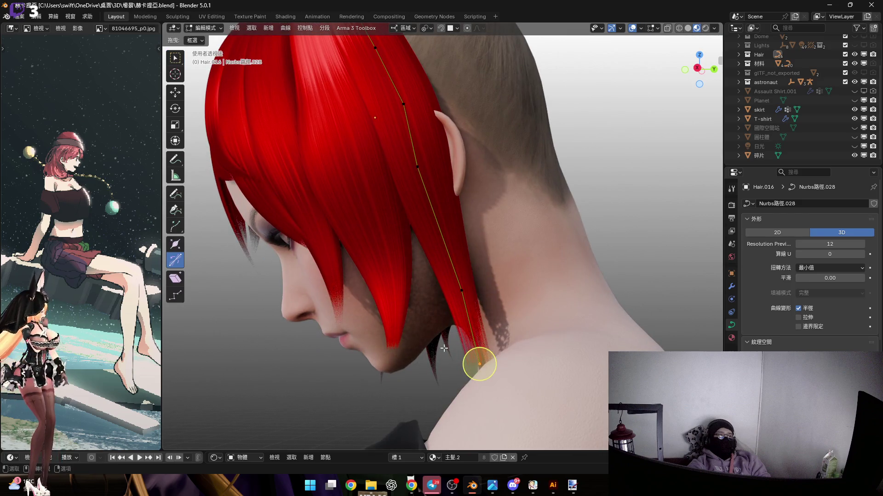
scroll(445, 351, up, 2)
key(alt+s)
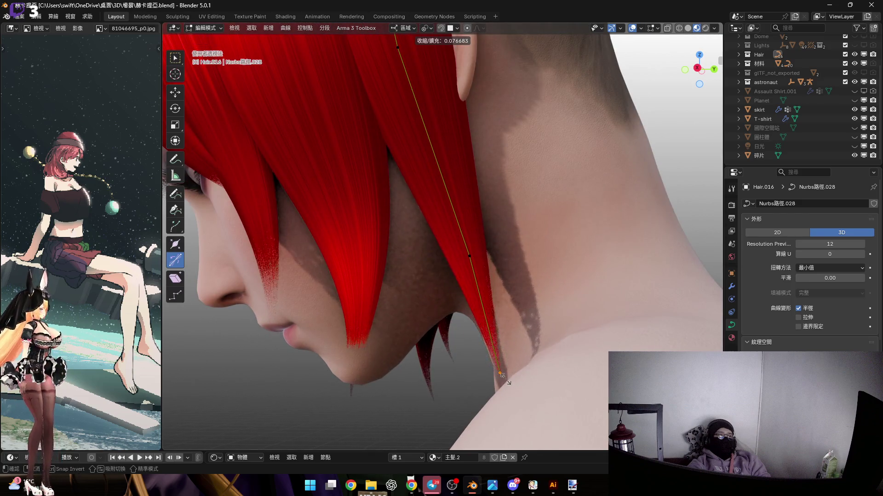
click(538, 389)
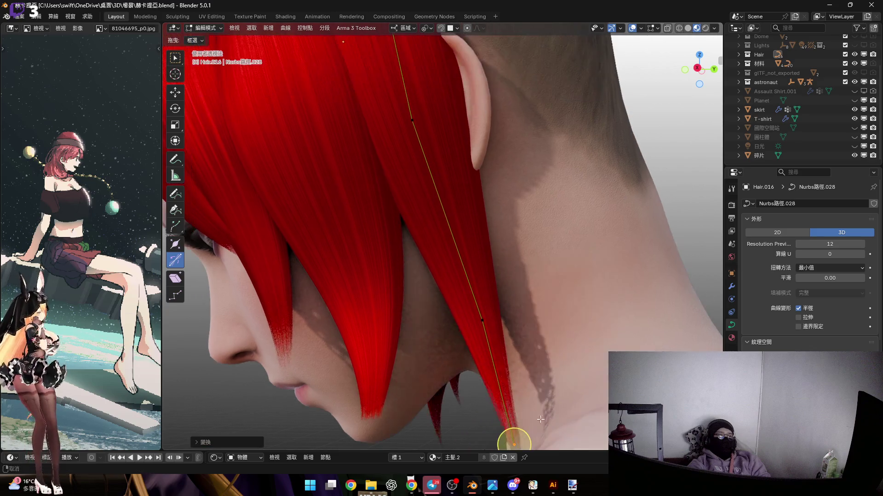
scroll(452, 293, up, 2)
mouse_move(452, 293)
middle_down()
mouse_move(465, 272)
mouse_move(451, 239)
mouse_move(455, 221)
mouse_move(443, 308)
mouse_move(397, 270)
mouse_move(399, 282)
mouse_move(351, 224)
mouse_move(444, 238)
mouse_move(439, 210)
mouse_move(433, 233)
mouse_move(469, 282)
mouse_move(506, 308)
middle_up()
click(430, 214)
key(alt+s)
Reposition Hair.016's upper control points, mostly along Z.
key(g)
key(z)
key(z)
click(458, 314)
key(g)
click(398, 287)
key(g)
key(z)
key(z)
click(436, 210)
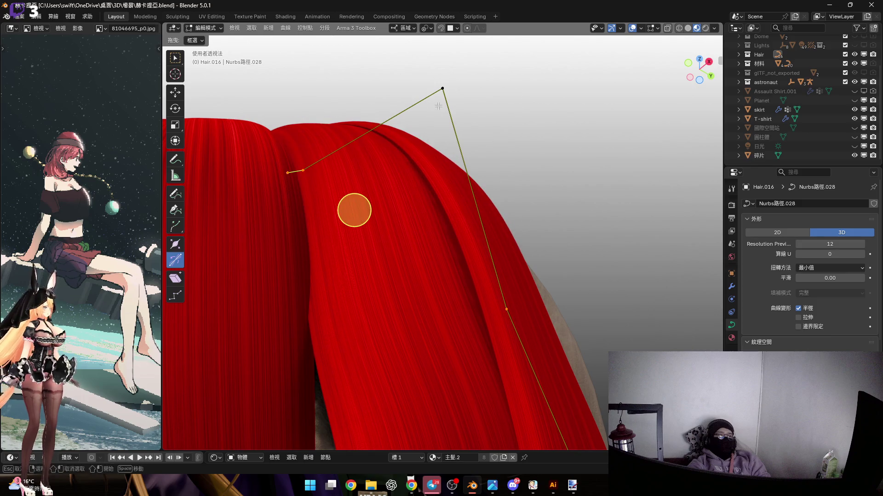
Raise Hair.016's top vertex along Z, rotate it about local Y, and return to Object Mode.
mouse_move(577, 228)
middle_down()
mouse_move(585, 233)
mouse_move(354, 270)
mouse_move(384, 194)
mouse_move(397, 201)
mouse_move(366, 184)
mouse_move(388, 197)
mouse_move(327, 205)
middle_up()
key(g)
key(z)
key(z)
click(576, 232)
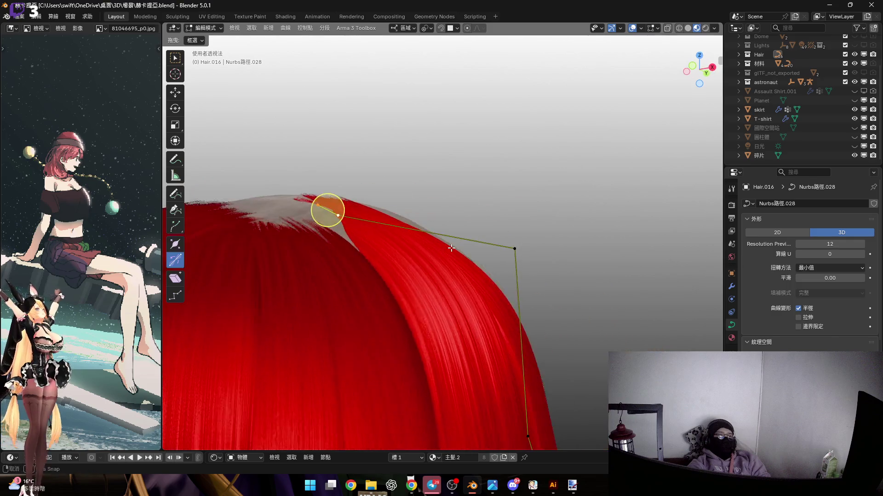
key(r)
key(y)
key(y)
click(461, 221)
mouse_move(443, 262)
middle_down()
mouse_move(404, 255)
mouse_move(386, 203)
mouse_move(427, 234)
mouse_move(423, 212)
mouse_move(432, 256)
mouse_move(415, 289)
middle_up()
key(Tab)
scroll(432, 266, down, 5)
scroll(410, 289, down, 2)
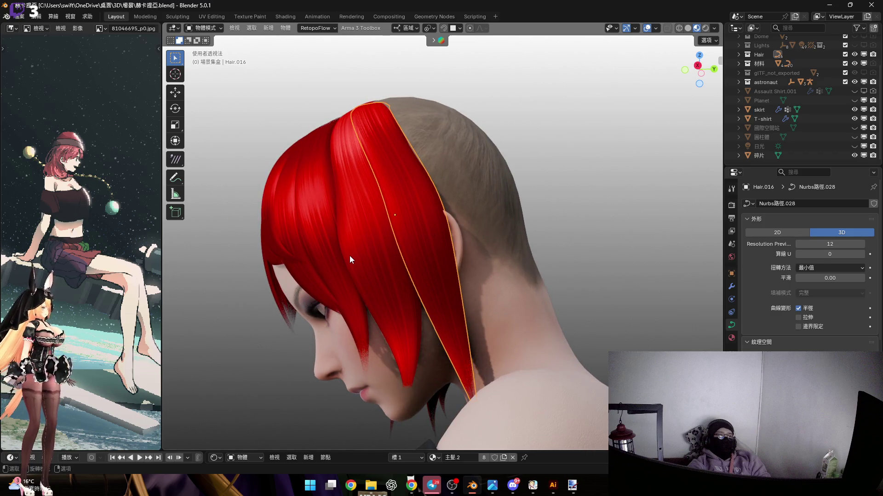
Switch to front orthographic view centred on the character's head.
mouse_move(348, 256)
middle_down()
mouse_move(351, 273)
mouse_move(300, 266)
middle_up()
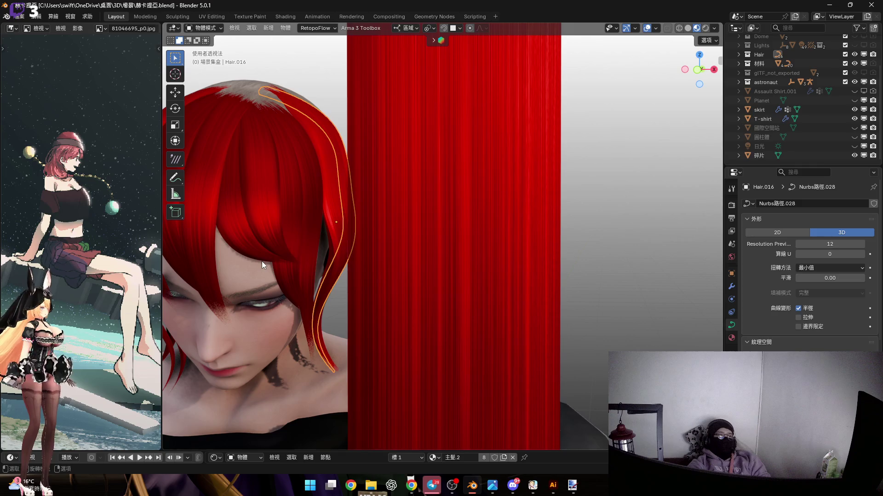
scroll(261, 262, down, 5)
click(693, 75)
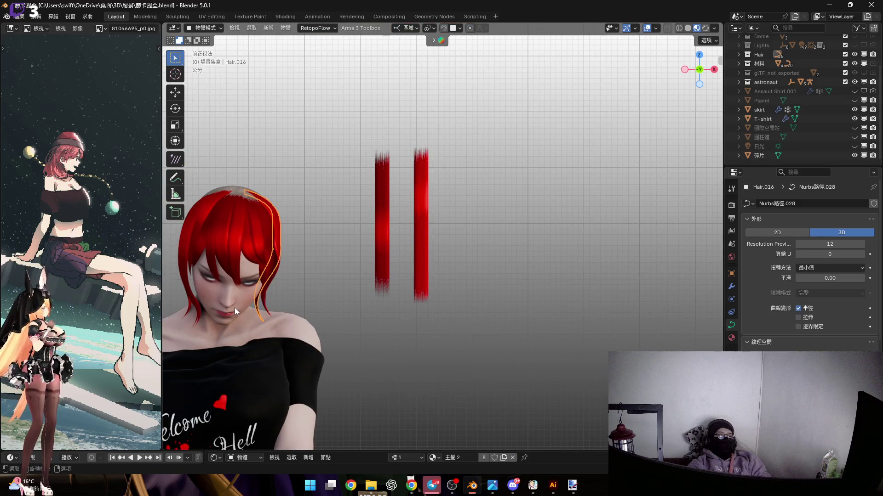
shift+middle_drag(236, 305, 383, 209)
scroll(398, 258, up, 5)
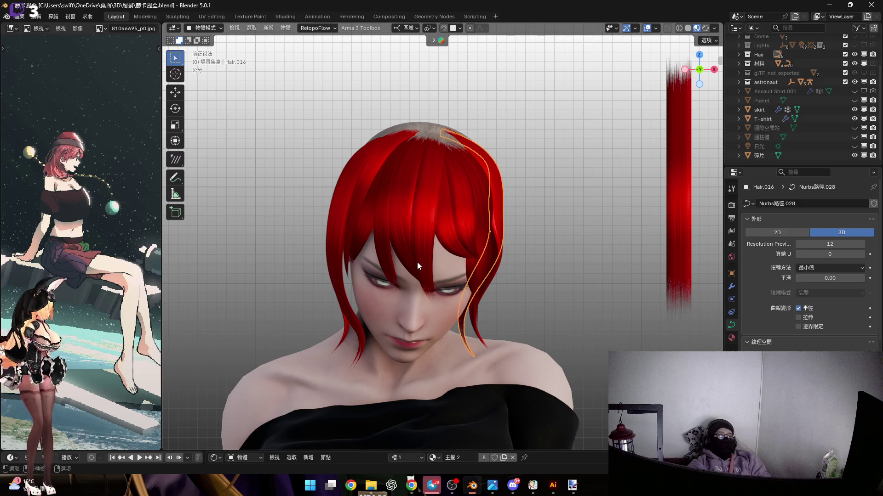
shift+middle_drag(526, 162, 543, 158)
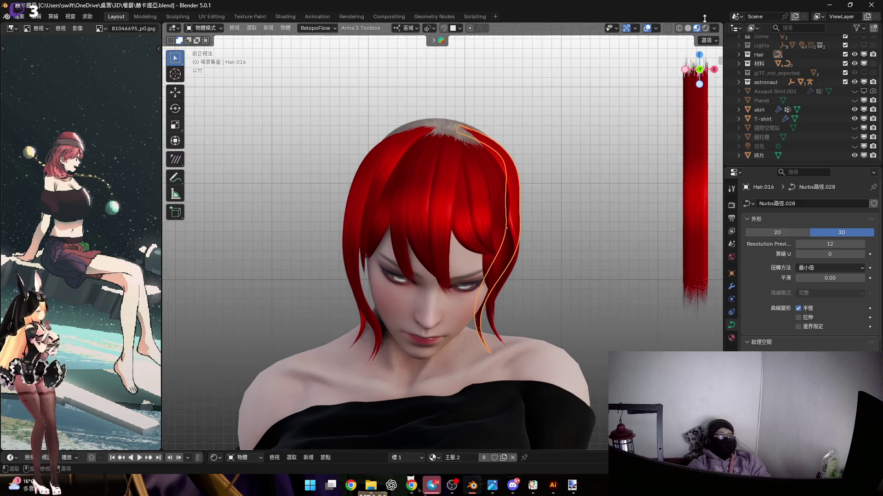
Enable Scene World in Viewport Shading to show the starry background, then close in on the head.
click(714, 28)
click(667, 83)
mouse_move(495, 215)
middle_down()
mouse_move(442, 189)
mouse_move(457, 208)
mouse_move(467, 161)
mouse_move(474, 221)
mouse_move(413, 209)
mouse_move(445, 216)
mouse_move(485, 140)
mouse_move(490, 166)
mouse_move(485, 153)
mouse_move(476, 217)
middle_up()
scroll(473, 191, up, 5)
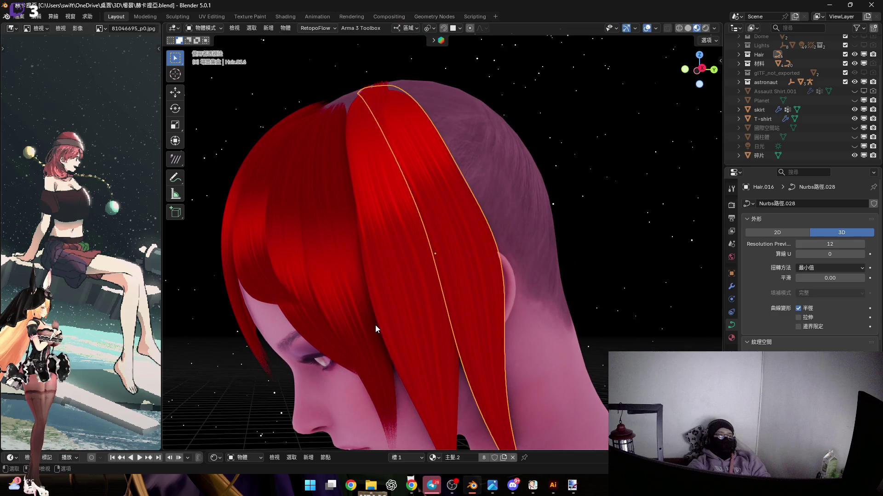
mouse_move(375, 327)
middle_down()
mouse_move(442, 232)
mouse_move(457, 241)
middle_up()
Duplicate the red side lock in place, then move it along local Y and rotate it about local X.
key(shift+d)
right_click(456, 232)
middle_drag(454, 175, 426, 256)
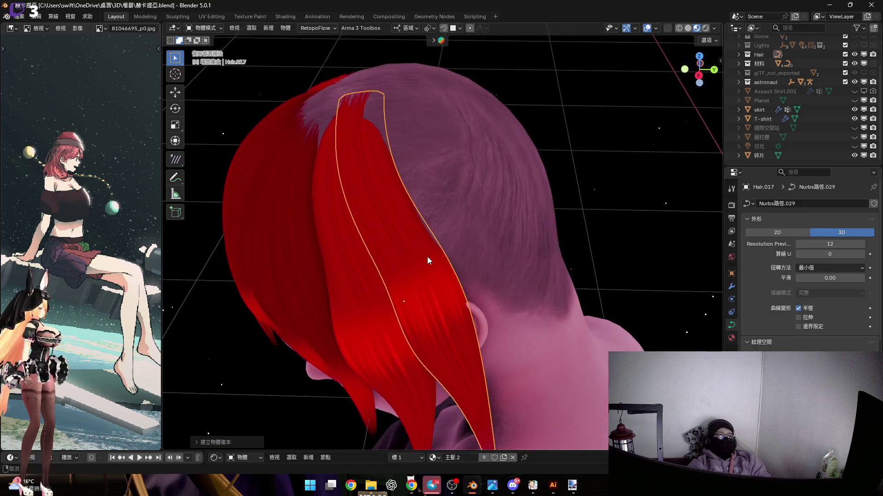
scroll(427, 260, up, 2)
key(g)
key(y)
key(y)
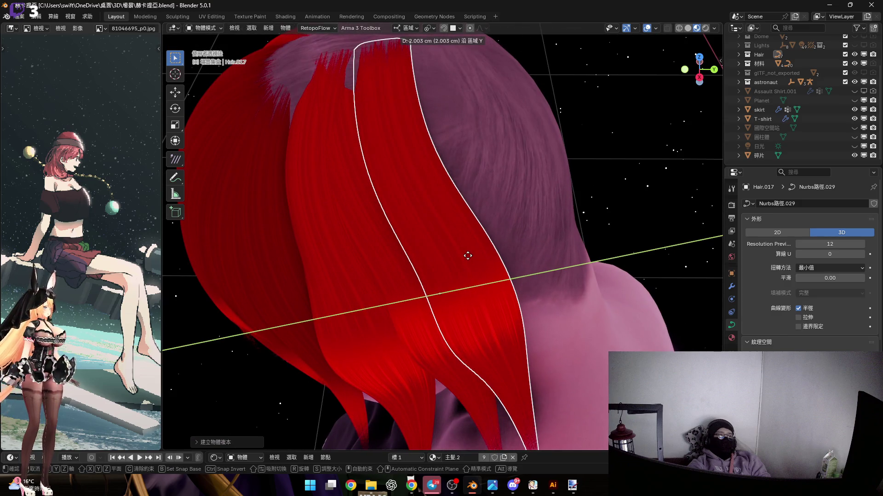
click(462, 247)
mouse_move(463, 247)
middle_down()
mouse_move(426, 225)
mouse_move(445, 216)
mouse_move(531, 271)
mouse_move(466, 257)
mouse_move(438, 223)
mouse_move(440, 247)
mouse_move(419, 227)
middle_up()
key(r)
key(x)
key(x)
click(516, 248)
scroll(429, 235, up, 5)
Shift the copied lock along its local Z axis.
key(Tab)
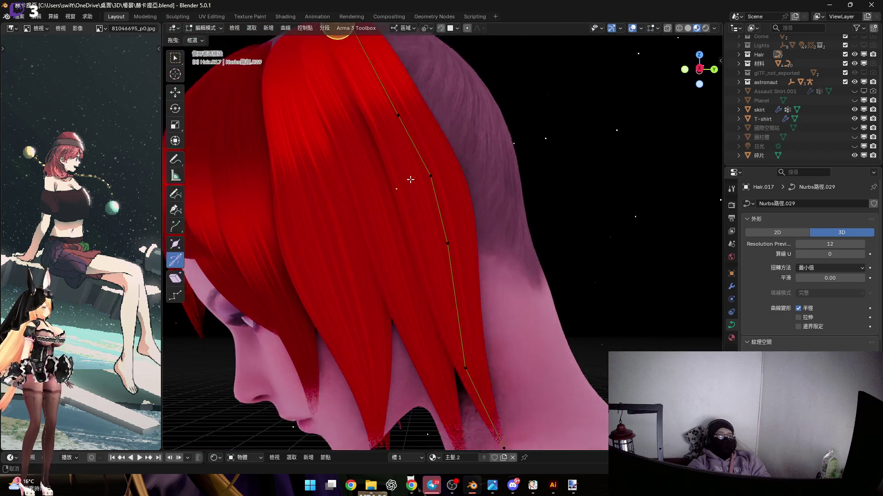
middle_drag(399, 195, 449, 229)
key(Tab)
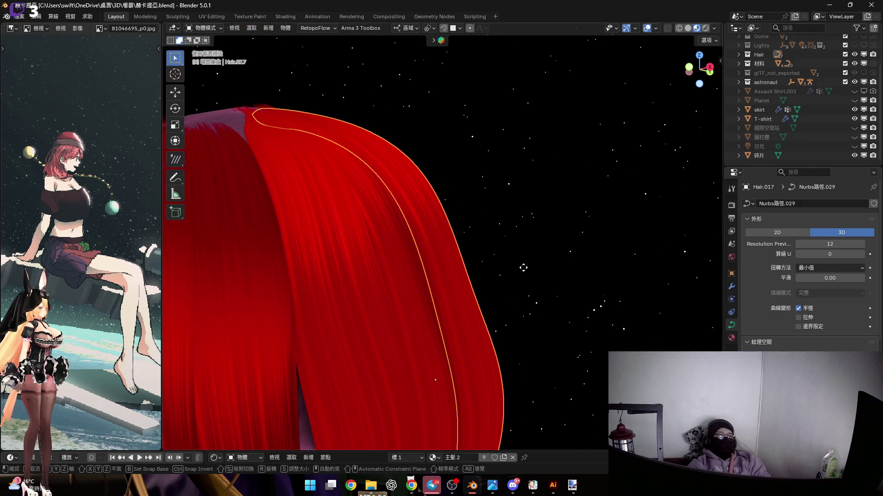
middle_drag(500, 263, 435, 246)
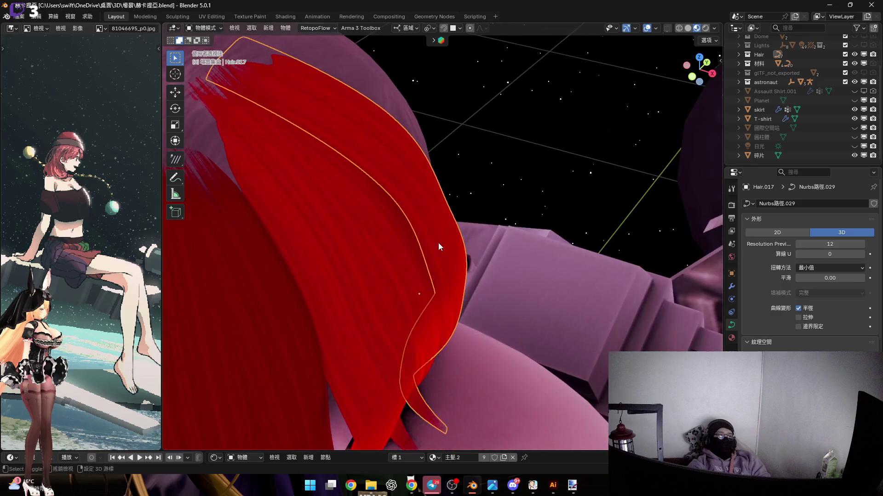
key(g)
key(z)
click(461, 261)
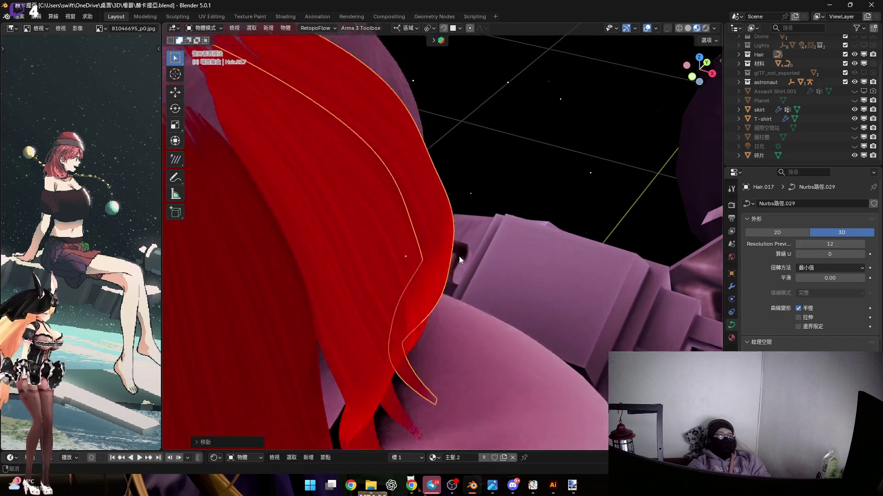
scroll(314, 145, up, 3)
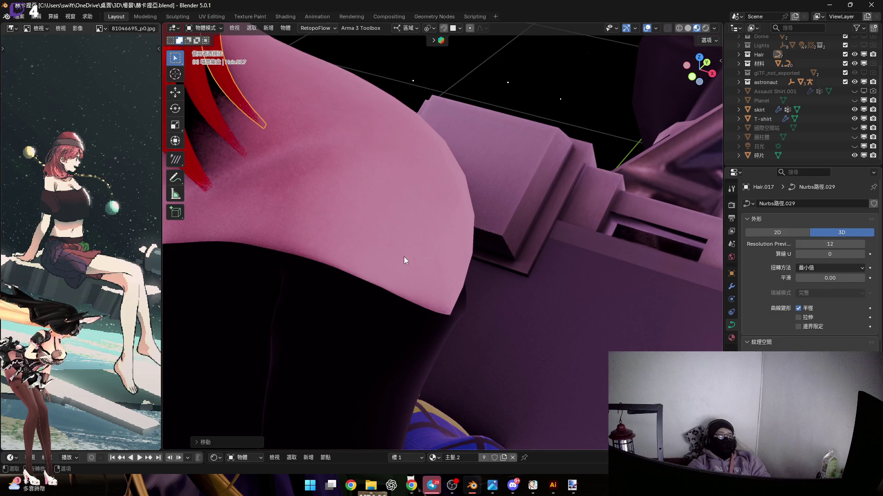
scroll(665, 111, down, 3)
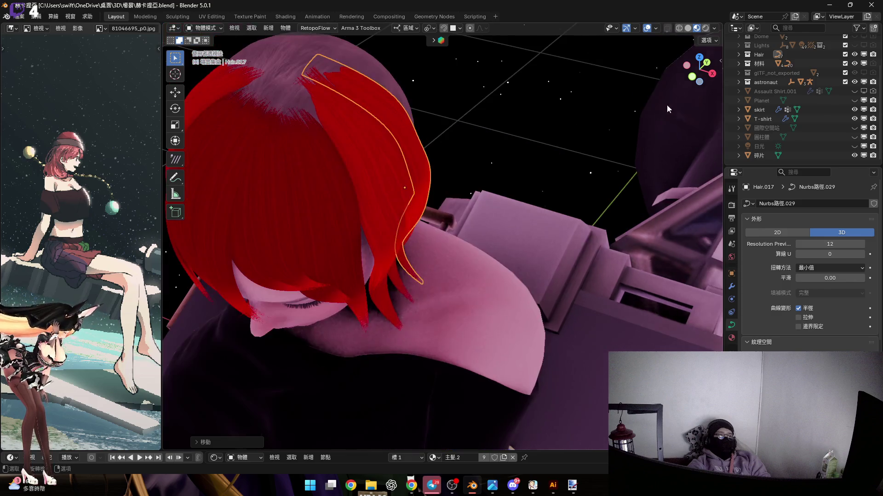
middle_drag(433, 184, 391, 169)
In Edit Mode, twist, Y-rotate and rescale a control point so the lock bends down toward the neck.
key(Tab)
scroll(436, 232, up, 4)
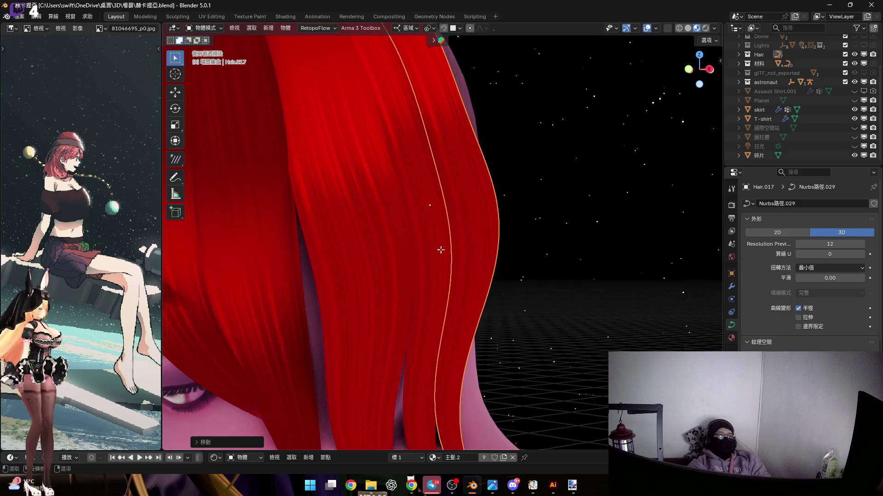
mouse_move(503, 265)
middle_down()
mouse_move(463, 228)
mouse_move(472, 218)
middle_up()
scroll(473, 219, down, 2)
drag(480, 213, 498, 215)
mouse_move(498, 216)
middle_down()
mouse_move(465, 134)
mouse_move(436, 206)
mouse_move(400, 253)
mouse_move(405, 225)
mouse_move(420, 256)
mouse_move(411, 292)
mouse_move(476, 295)
mouse_move(468, 204)
mouse_move(452, 266)
middle_up()
key(r)
key(y)
key(y)
click(445, 294)
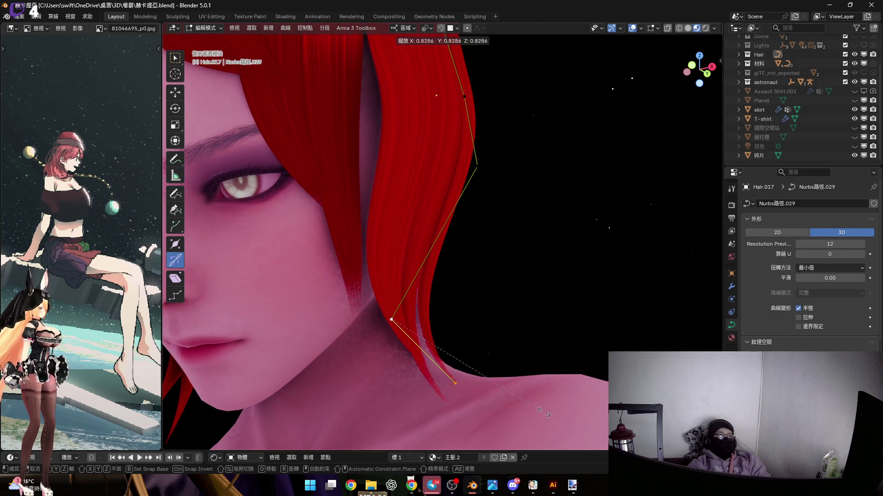
click(418, 355)
mouse_move(417, 355)
middle_down()
mouse_move(447, 343)
mouse_move(463, 315)
middle_up()
click(457, 322)
mouse_move(498, 287)
middle_down()
mouse_move(424, 256)
mouse_move(437, 232)
mouse_move(420, 250)
mouse_move(405, 236)
mouse_move(300, 249)
mouse_move(456, 242)
mouse_move(416, 254)
mouse_move(420, 269)
mouse_move(393, 243)
mouse_move(376, 248)
mouse_move(421, 260)
middle_up()
key(Tab)
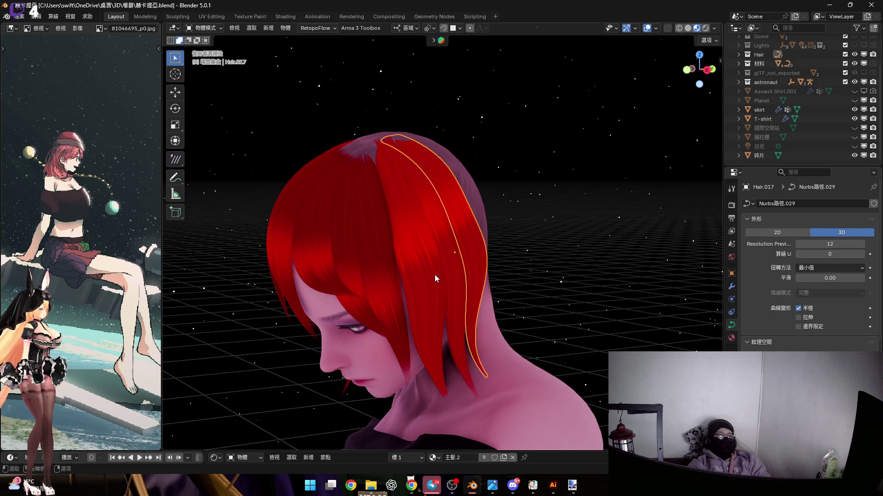
Frame a neighbouring hair card, then the newly shaped lock, to compare them.
click(436, 278)
key(KP_Decimal)
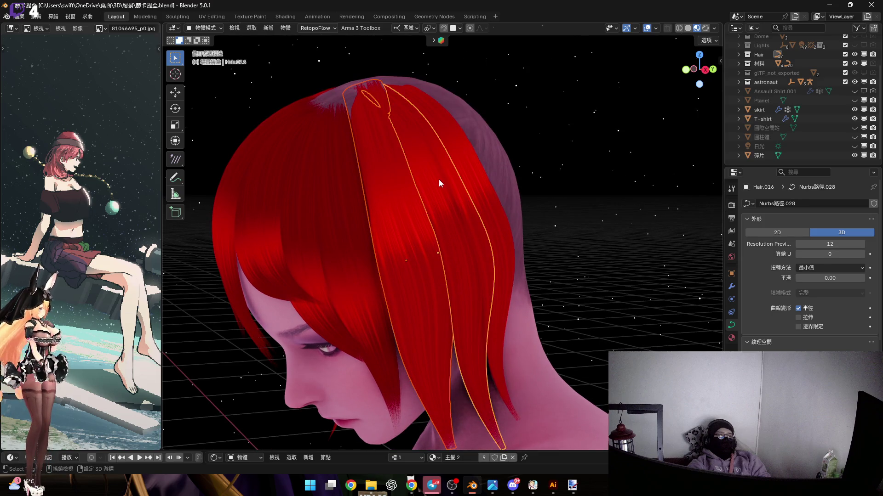
click(438, 180)
key(KP_Decimal)
mouse_move(417, 266)
middle_down()
mouse_move(473, 265)
mouse_move(408, 262)
mouse_move(379, 282)
mouse_move(443, 302)
mouse_move(388, 293)
mouse_move(385, 306)
mouse_move(429, 302)
mouse_move(425, 287)
middle_up()
scroll(427, 287, down, 5)
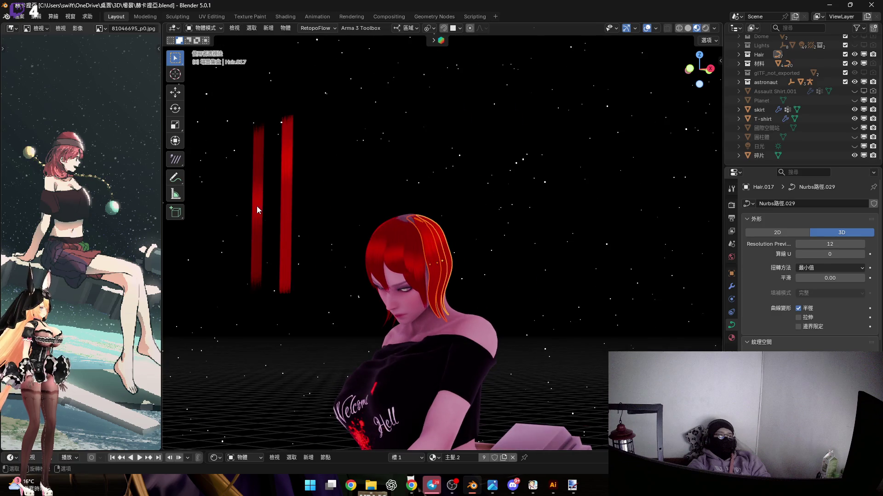
Place the new hair card above the head and nudge it slightly right in front view.
scroll(423, 259, up, 6)
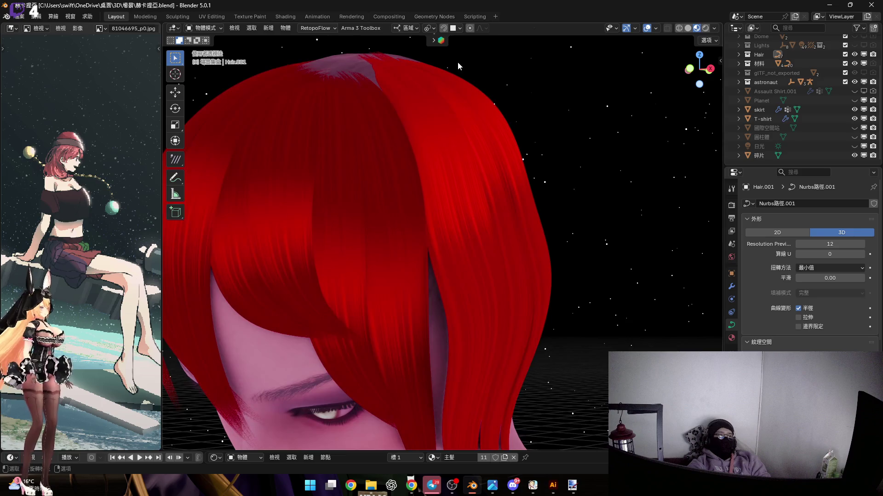
click(444, 186)
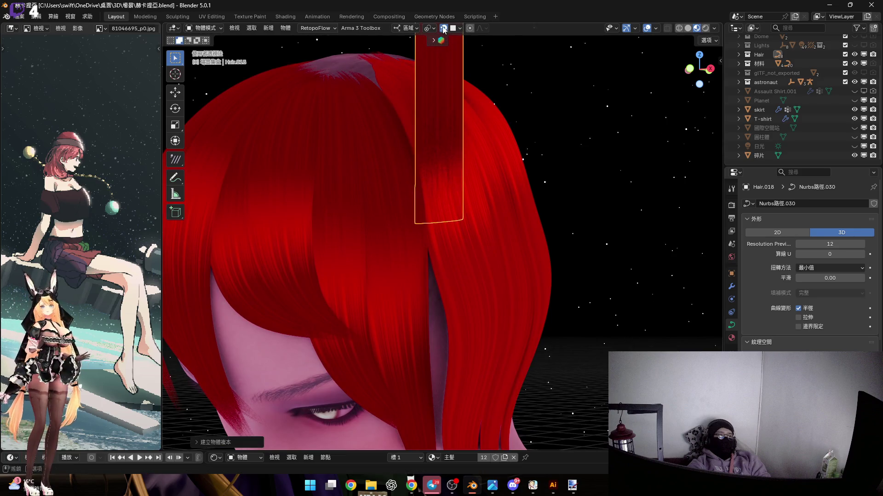
scroll(455, 170, down, 3)
middle_drag(423, 189, 465, 180)
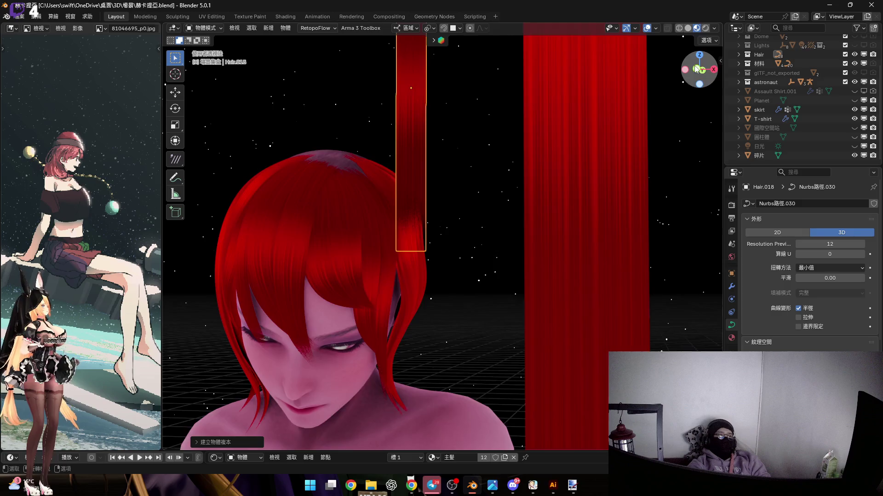
click(696, 69)
scroll(448, 271, down, 3)
scroll(459, 257, up, 3)
key(g)
key(x)
key(x)
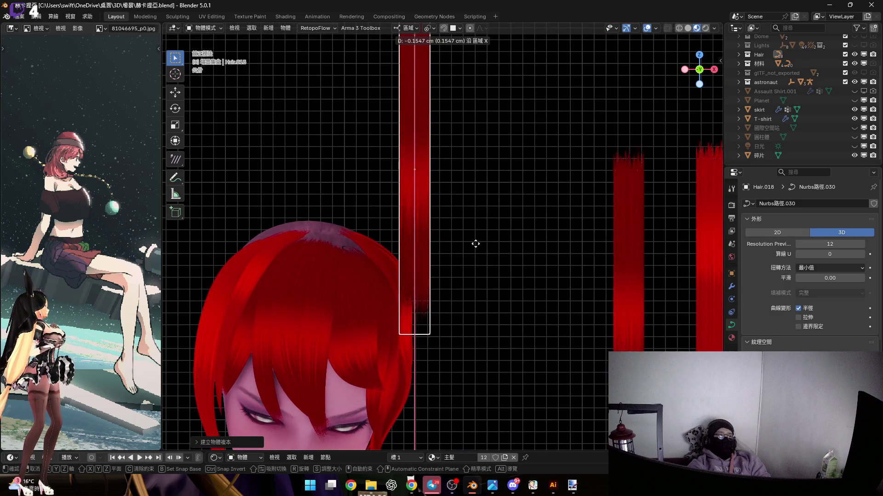
click(485, 249)
key(g)
key(z)
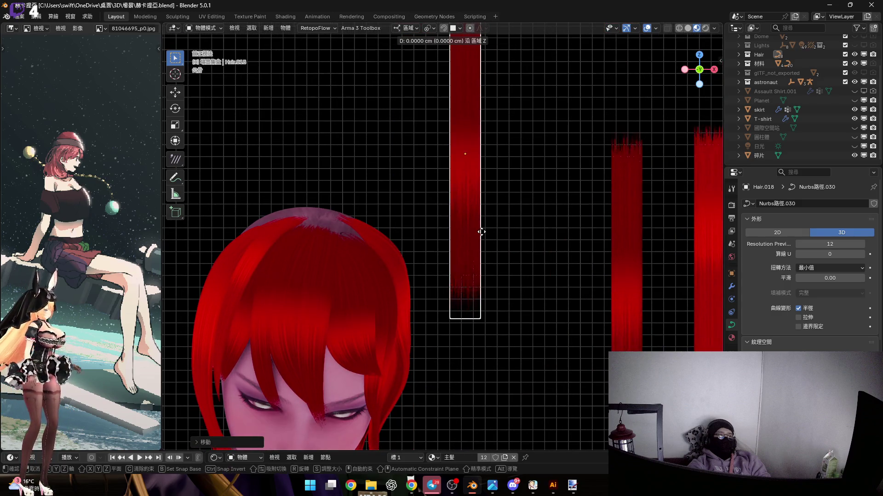
key(x)
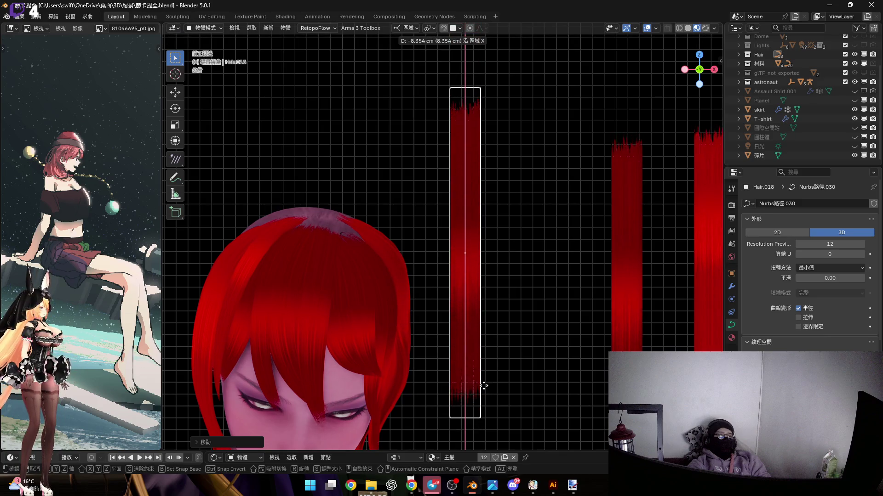
click(460, 321)
Thin the strand's radius with Alt+S, add a mid-curve control point and scale the points.
key(Tab)
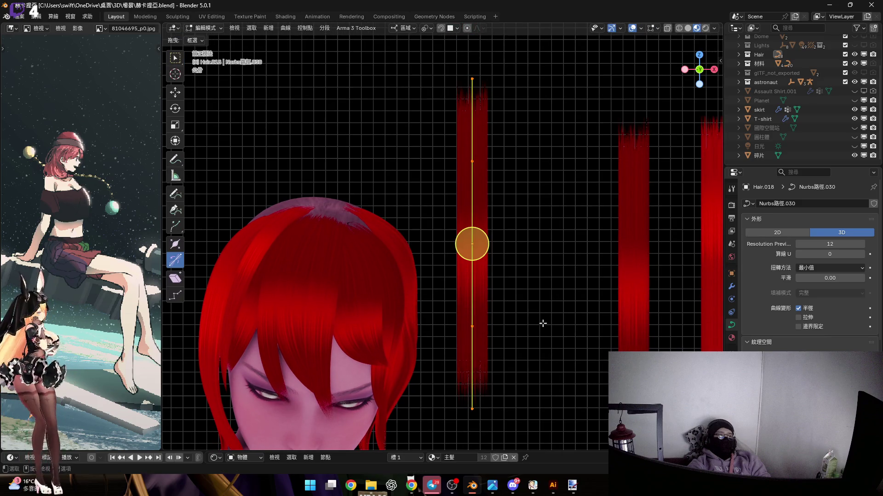
key(alt+s)
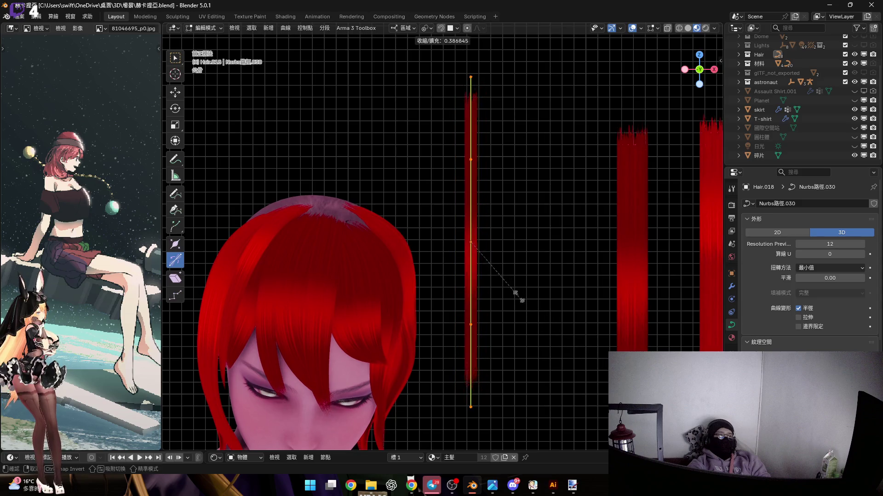
click(469, 272)
scroll(469, 257, up, 4)
key(s)
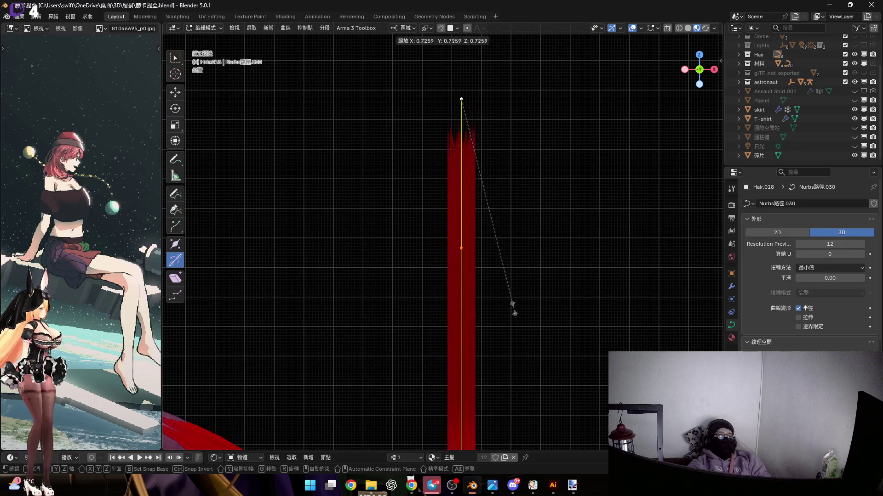
key(Escape)
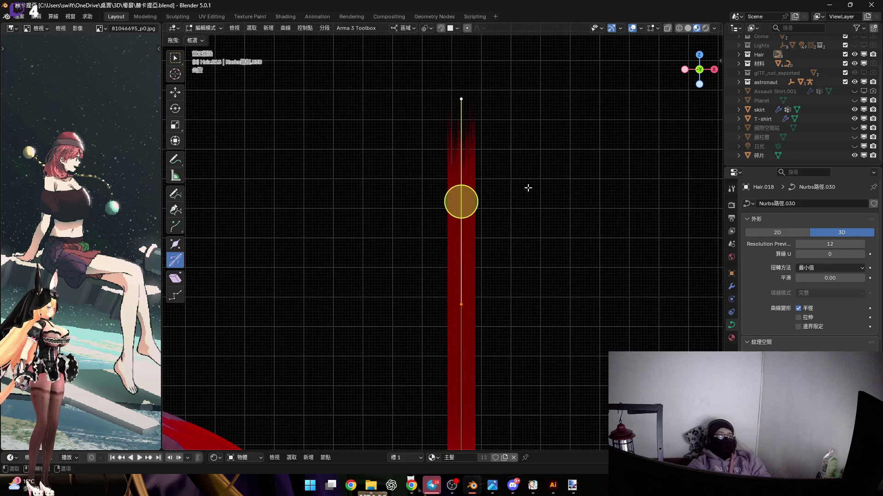
right_click(591, 168)
click(552, 169)
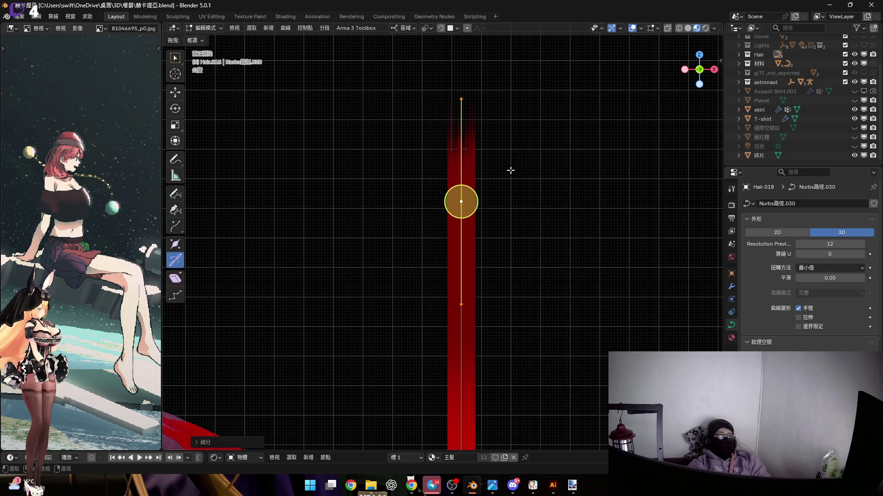
key(s)
click(510, 266)
Further thin and resize the radius at the strand's middle points.
mouse_move(510, 266)
shift+middle_down()
mouse_move(490, 343)
mouse_move(451, 235)
mouse_move(446, 299)
shift+middle_up()
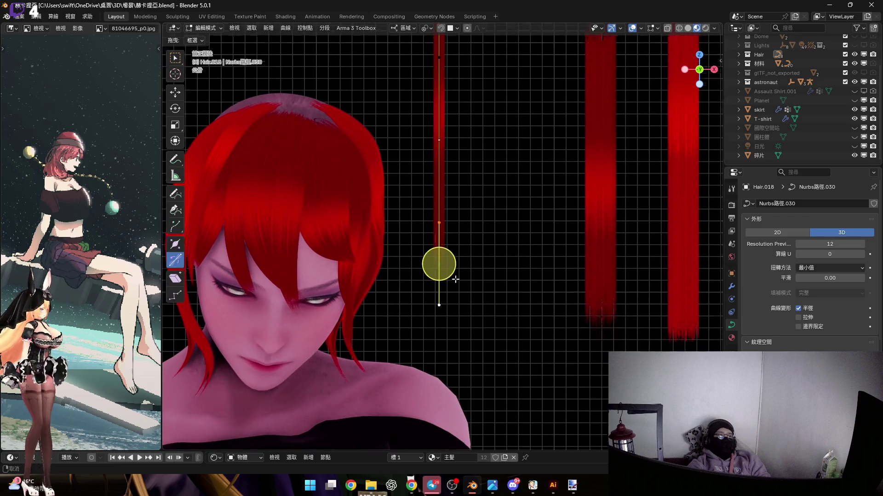
scroll(454, 275, up, 3)
right_click(466, 272)
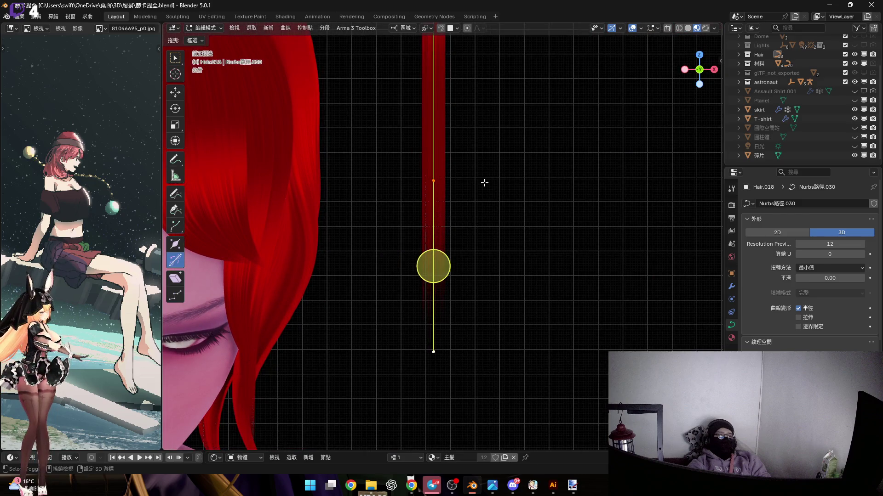
scroll(465, 195, down, 5)
scroll(462, 237, up, 4)
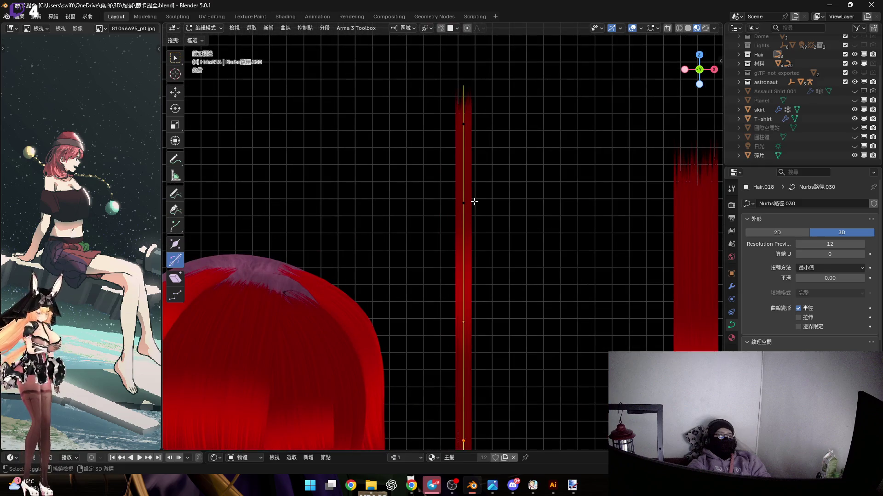
scroll(474, 201, up, 3)
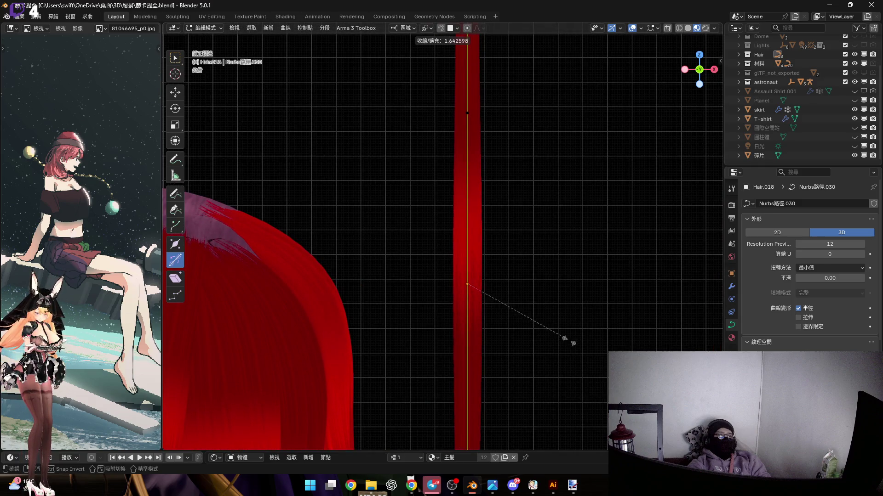
click(575, 343)
scroll(477, 258, up, 3)
scroll(455, 272, up, 3)
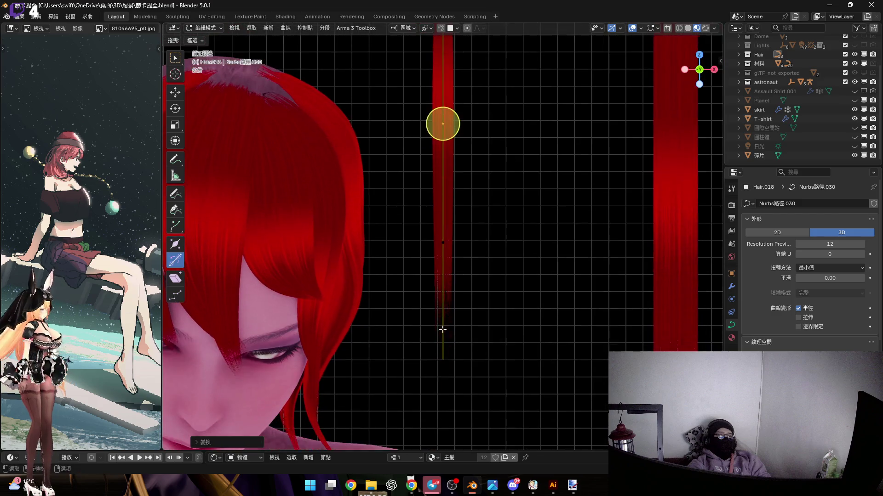
click(480, 366)
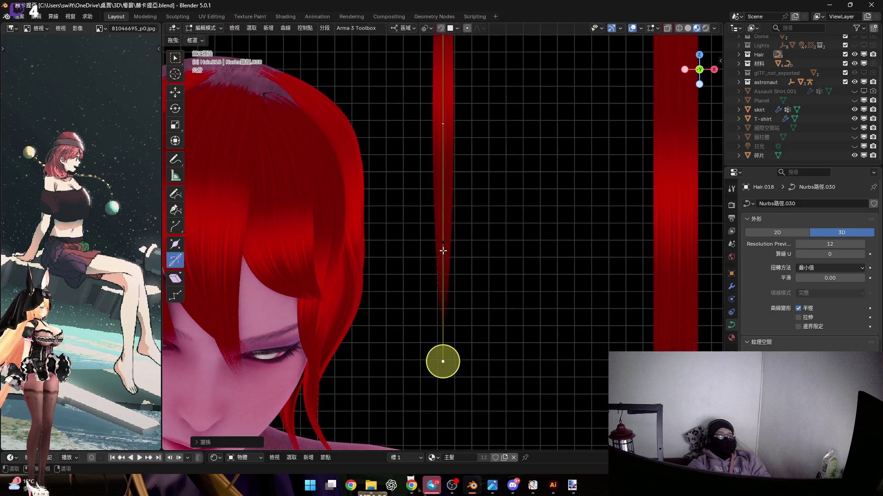
right_click(483, 330)
click(468, 317)
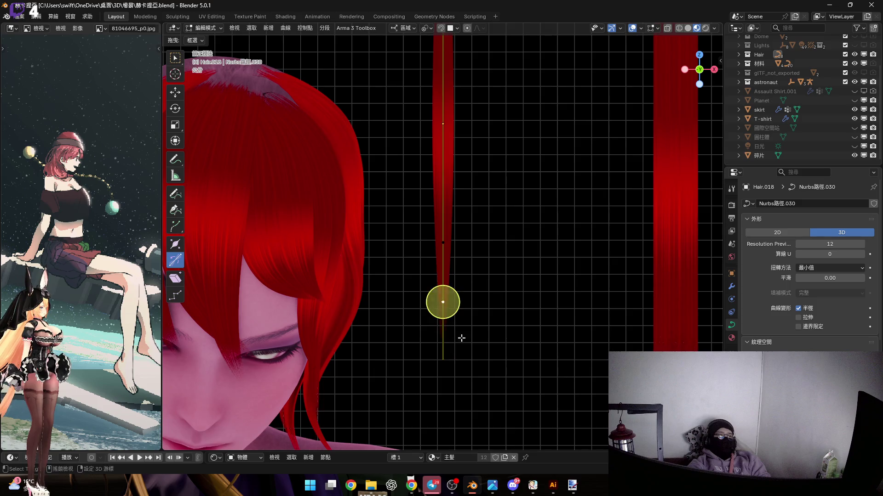
click(550, 192)
scroll(506, 241, down, 5)
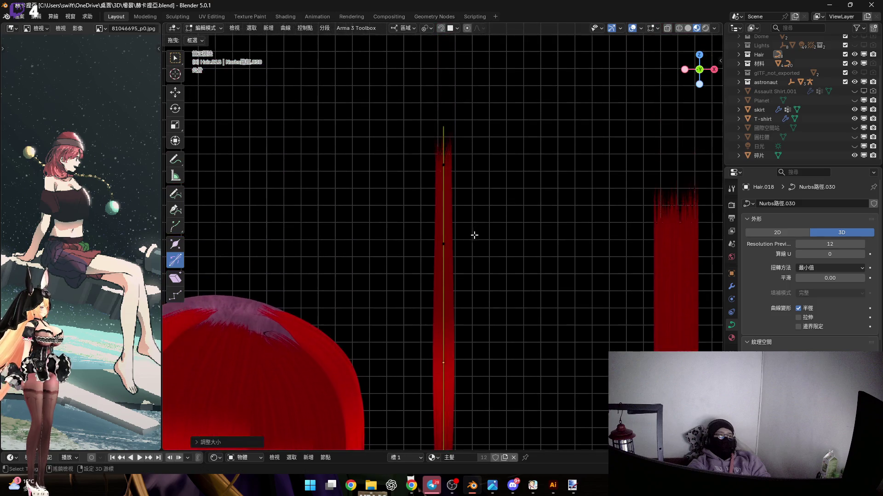
scroll(450, 196, up, 2)
Shrink the radius at the top and bottom points to fine tips, then return to Object Mode.
drag(437, 109, 488, 175)
key(alt+s)
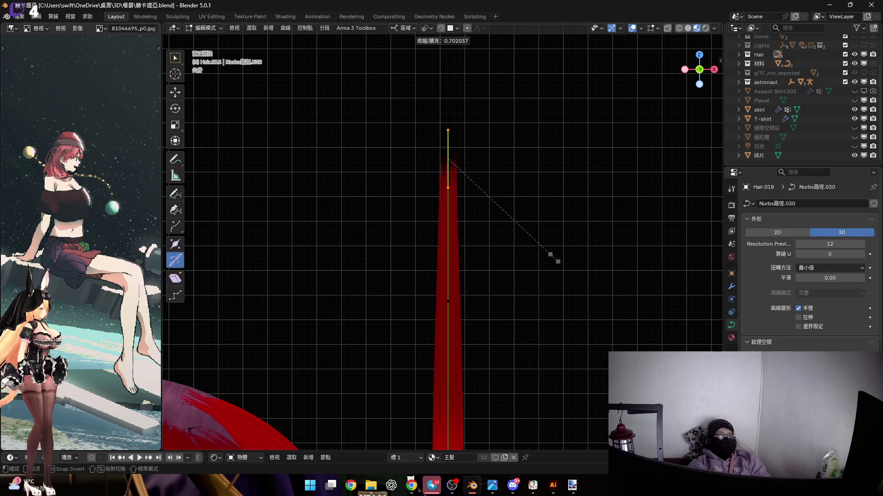
click(495, 203)
scroll(484, 183, up, 4)
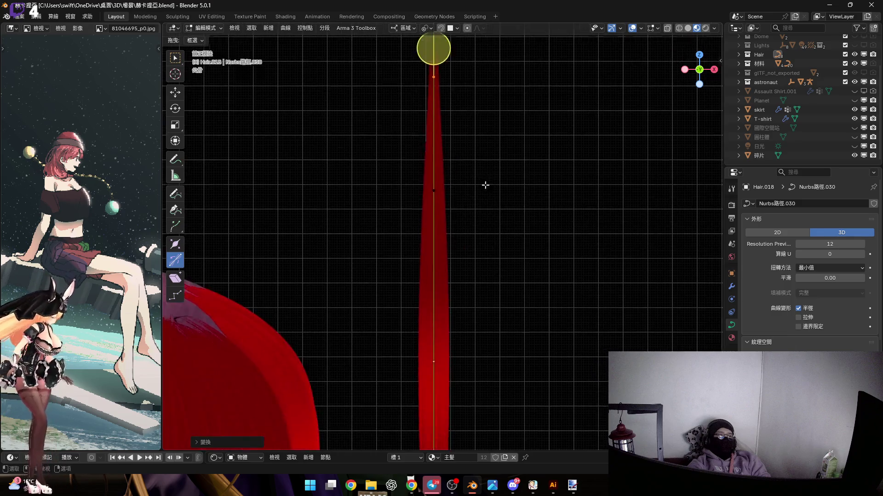
drag(485, 346, 486, 346)
scroll(478, 331, up, 1)
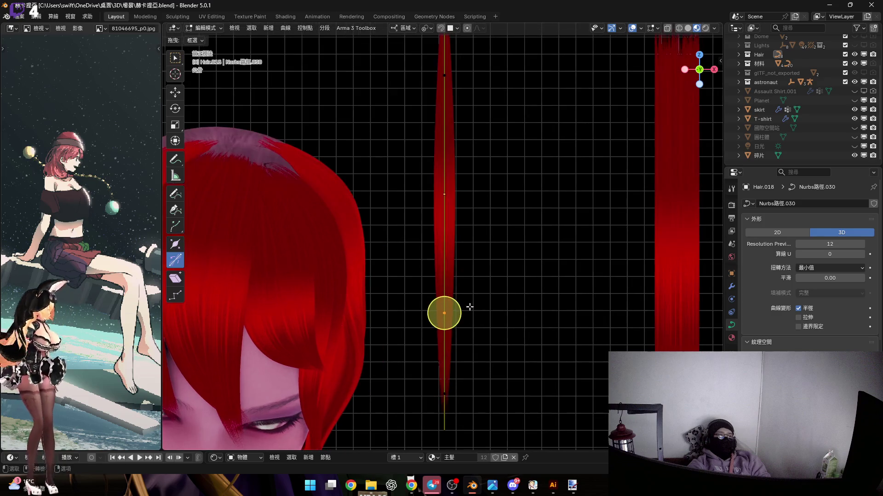
shift+scroll(497, 286, down, 1)
key(alt+s)
click(547, 341)
middle_drag(547, 341, 418, 236)
key(Tab)
Move the tapered strand to a new position using a Z-axis constraint.
scroll(419, 227, down, 4)
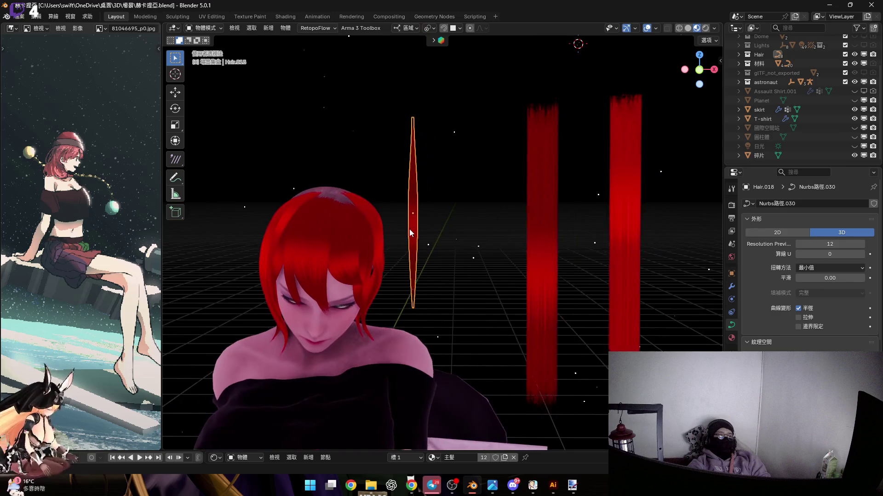
mouse_move(528, 225)
middle_down()
mouse_move(546, 225)
mouse_move(473, 217)
mouse_move(509, 241)
middle_up()
key(g)
key(y)
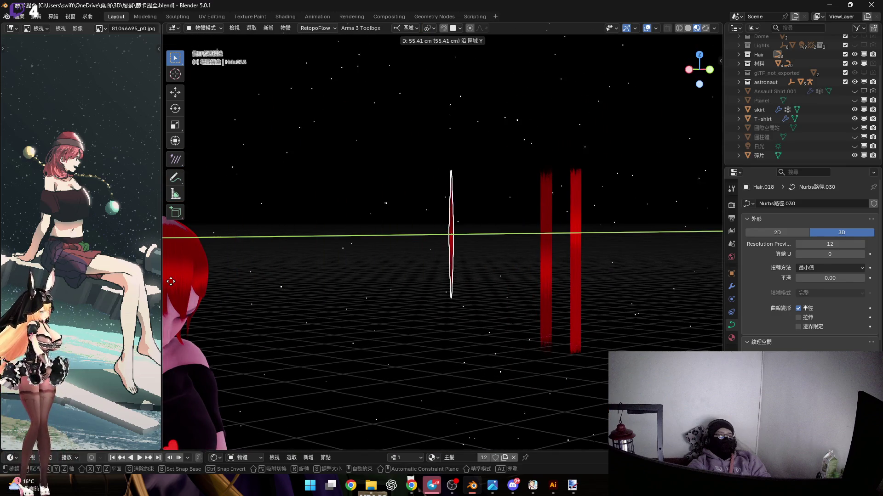
right_click(171, 282)
middle_drag(485, 266, 487, 268)
key(g)
key(x)
key(y)
key(z)
key(z)
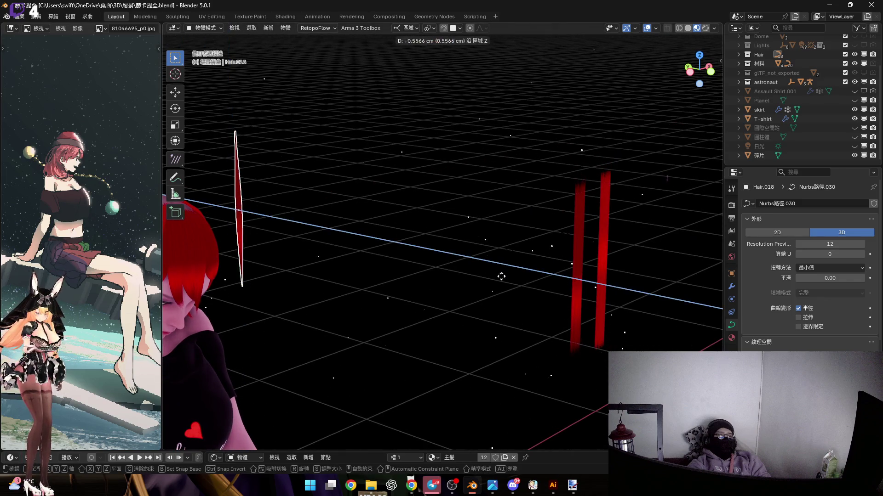
click(387, 294)
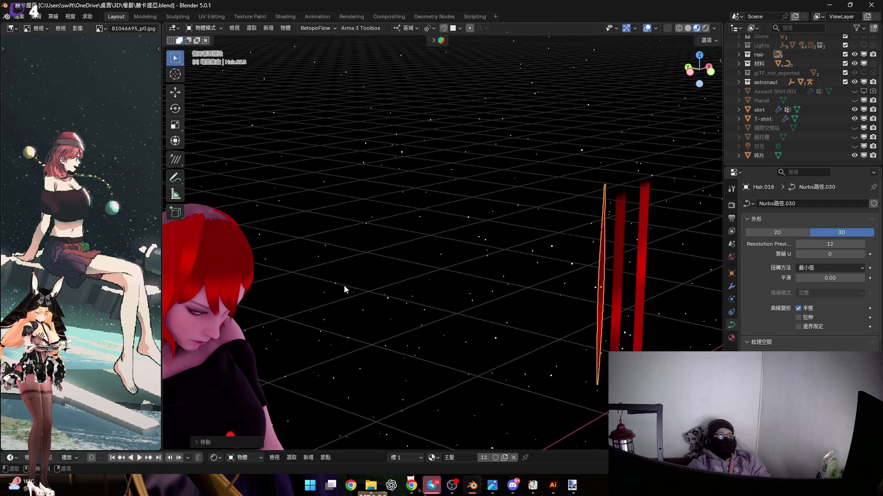
scroll(343, 285, up, 10)
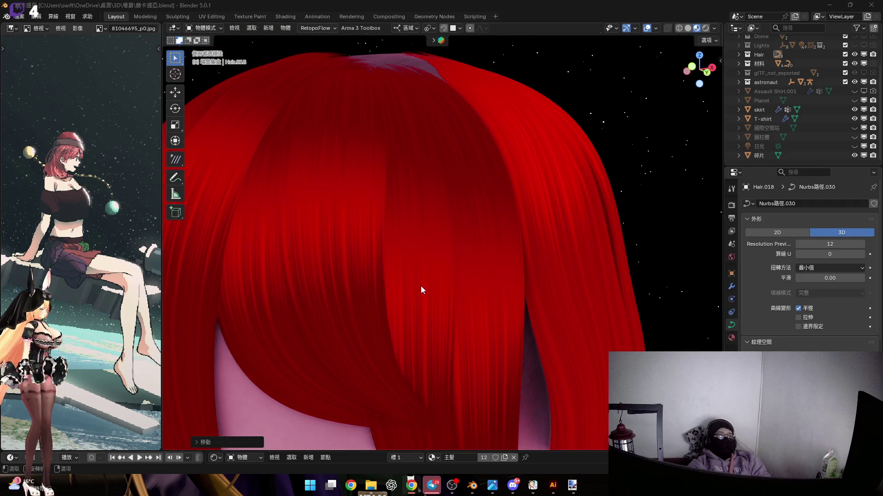
scroll(375, 216, down, 6)
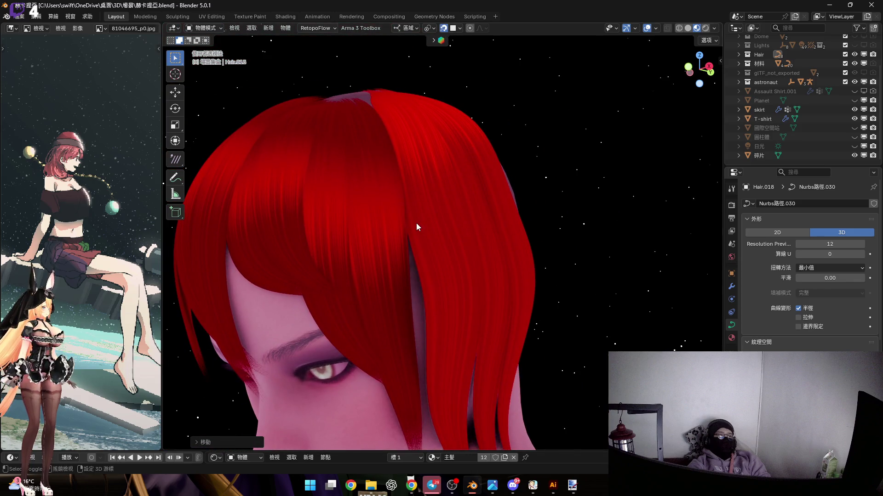
Duplicate the strand as Hair.019 and drop the copy in place.
key(shift+d)
click(462, 141)
mouse_move(462, 142)
middle_down()
mouse_move(432, 186)
mouse_move(676, 80)
mouse_move(637, 102)
middle_up()
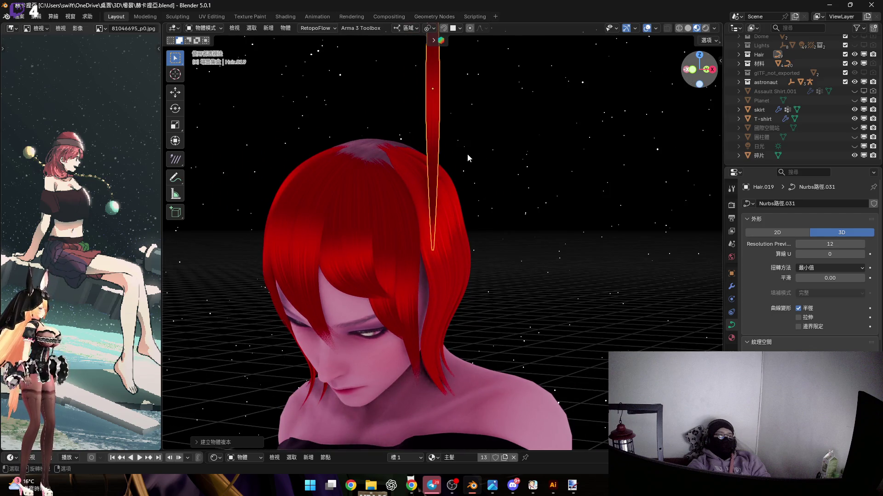
In front view, lower Hair.019 13.03 cm along Z onto the side of the head.
key(KP_1)
scroll(463, 175, up, 5)
key(g)
key(z)
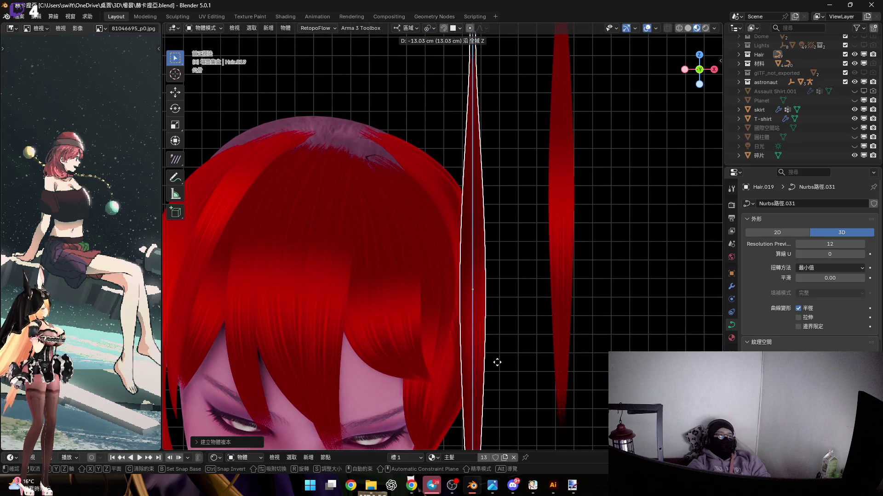
click(466, 254)
middle_drag(466, 254, 514, 270)
key(r)
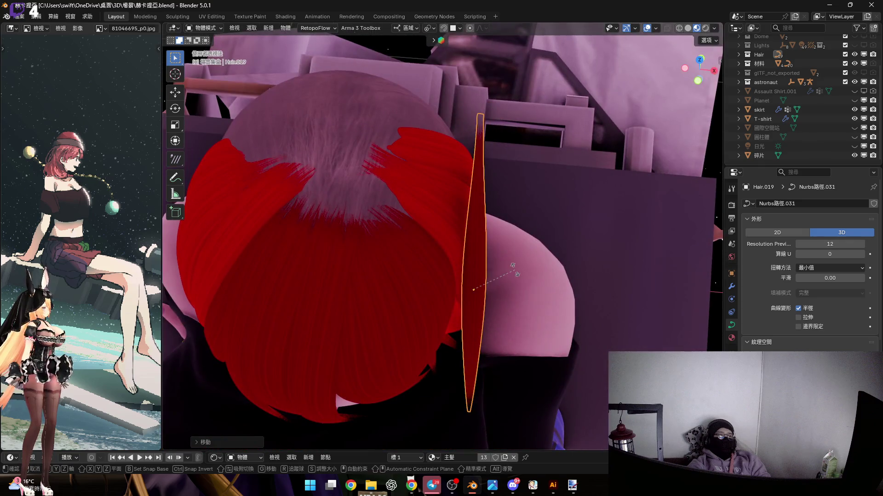
key(x)
key(x)
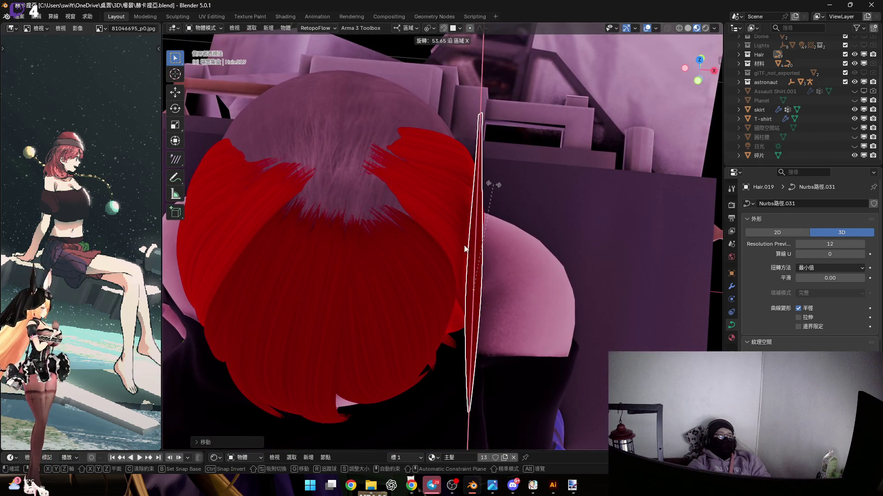
key(Escape)
middle_drag(468, 250, 465, 211)
In Edit Mode, rotate the top point about Y so the curve runs down past the eye.
key(Tab)
middle_drag(490, 154, 547, 187)
key(r)
key(y)
key(y)
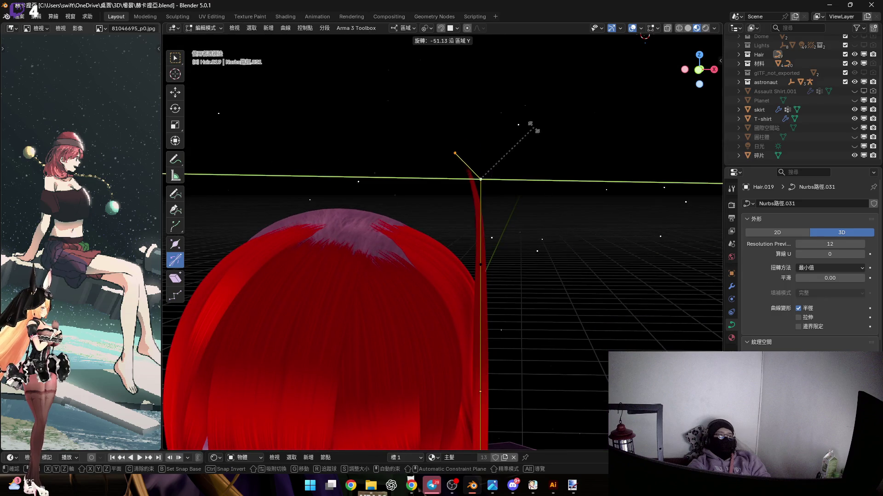
click(465, 167)
key(Escape)
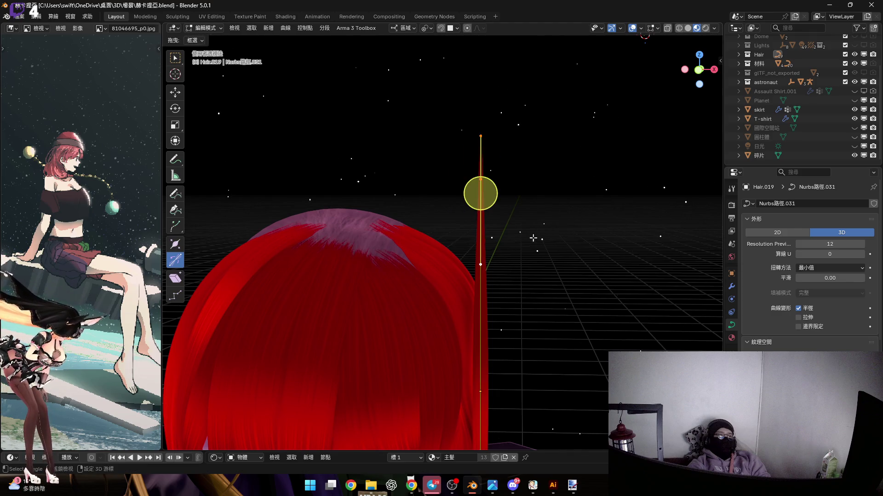
key(y)
key(y)
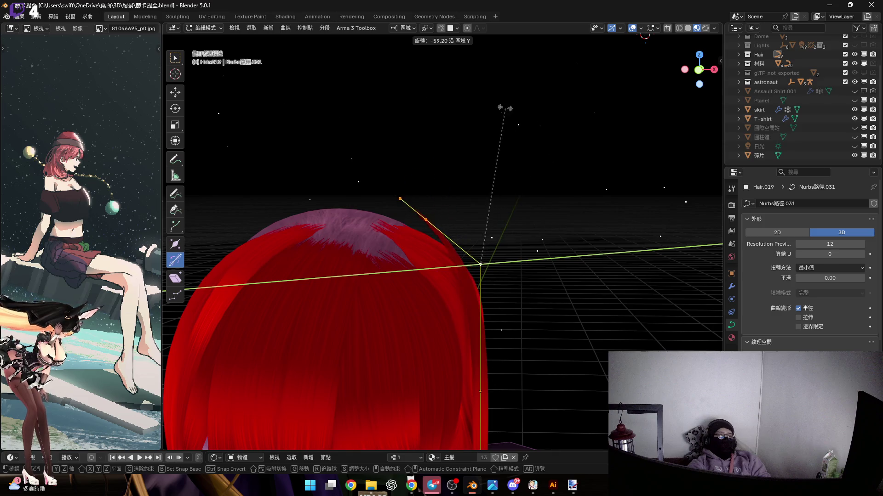
click(485, 90)
mouse_move(430, 228)
middle_down()
mouse_move(449, 197)
mouse_move(444, 193)
mouse_move(455, 298)
mouse_move(401, 222)
mouse_move(434, 283)
mouse_move(437, 267)
mouse_move(410, 263)
mouse_move(434, 278)
mouse_move(405, 271)
mouse_move(455, 252)
mouse_move(412, 323)
middle_up()
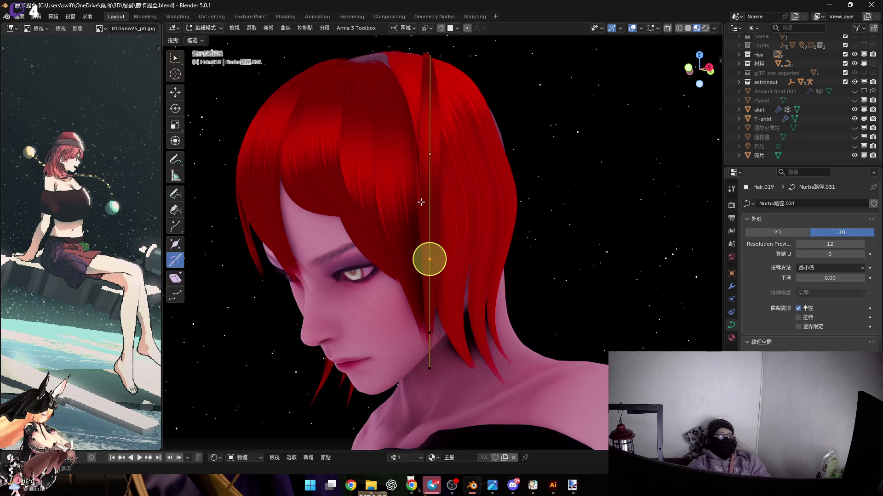
Rotate the whole Hair.019 strand about the Z axis in Object Mode.
key(Tab)
middle_drag(432, 143, 431, 223)
key(r)
key(z)
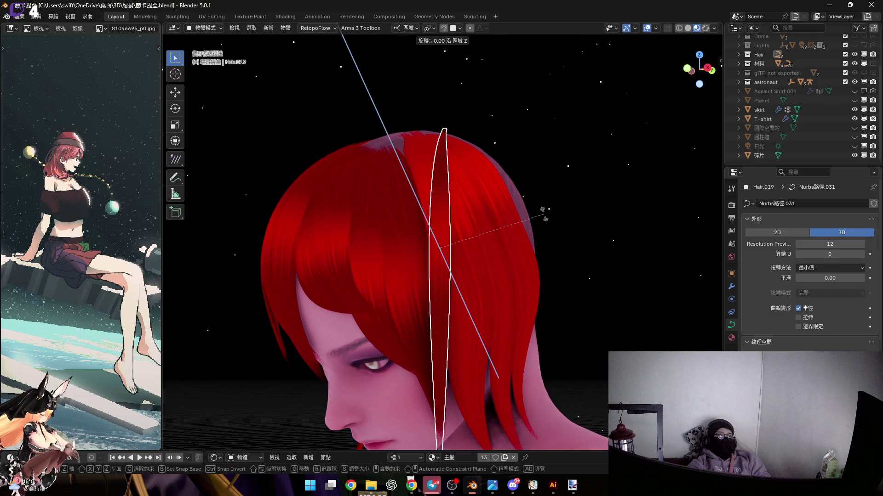
click(450, 199)
mouse_move(451, 198)
middle_down()
mouse_move(481, 217)
mouse_move(439, 217)
mouse_move(414, 167)
mouse_move(479, 206)
middle_up()
key(g)
key(z)
key(z)
key(Escape)
In Edit Mode, select all the strand's curve points and rotate them about Y.
key(Tab)
drag(434, 198, 592, 328)
middle_drag(505, 239, 496, 218)
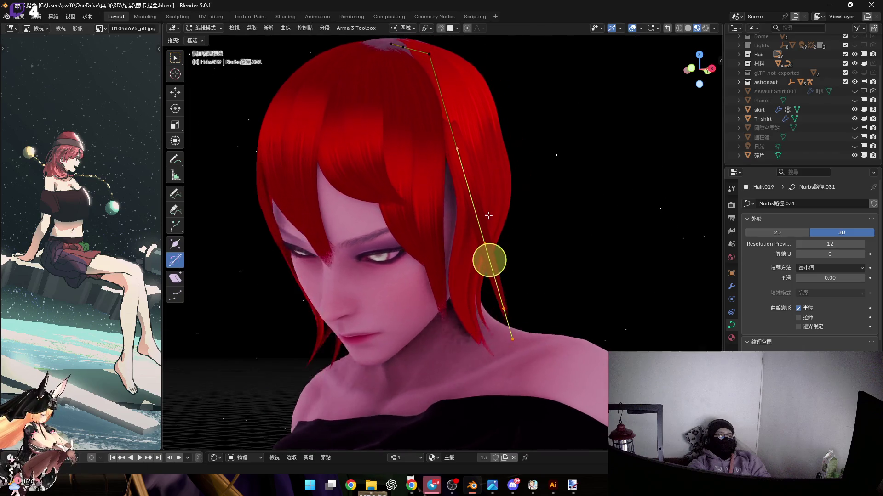
scroll(495, 218, up, 2)
key(r)
key(y)
click(532, 283)
Move the selected curve points along the Z axis so the strand sits lower.
middle_drag(532, 283, 568, 234)
key(r)
key(Escape)
key(r)
key(Escape)
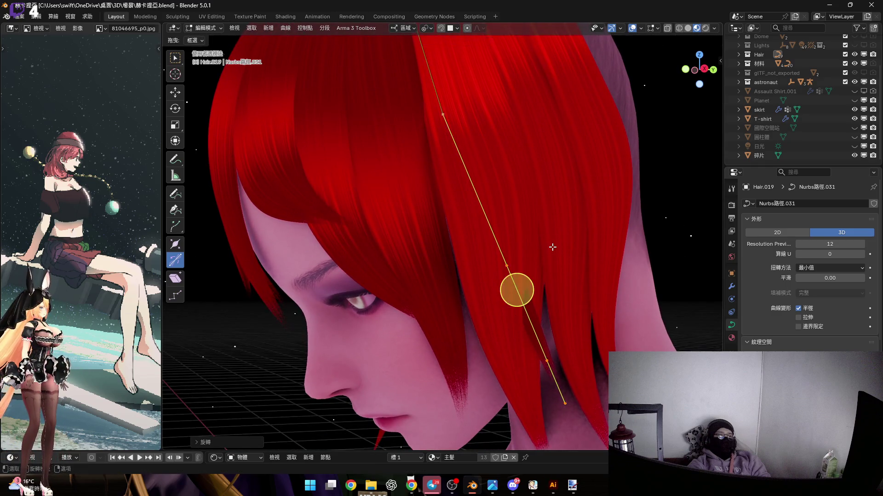
middle_drag(537, 243, 556, 262)
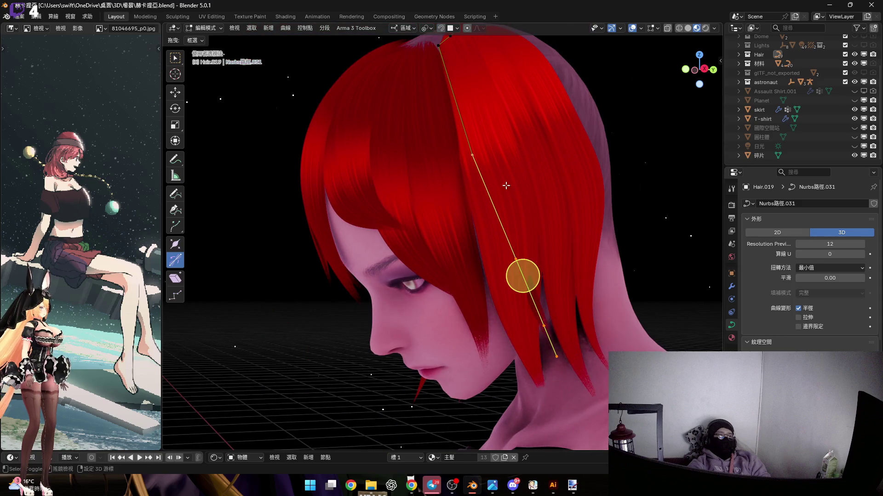
key(r)
key(Escape)
mouse_move(549, 269)
middle_down()
mouse_move(446, 266)
mouse_move(453, 276)
middle_up()
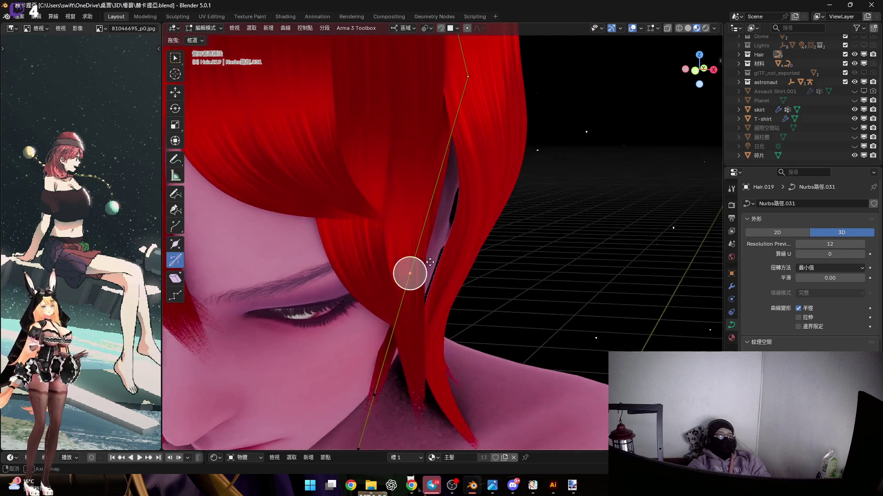
key(g)
key(z)
key(z)
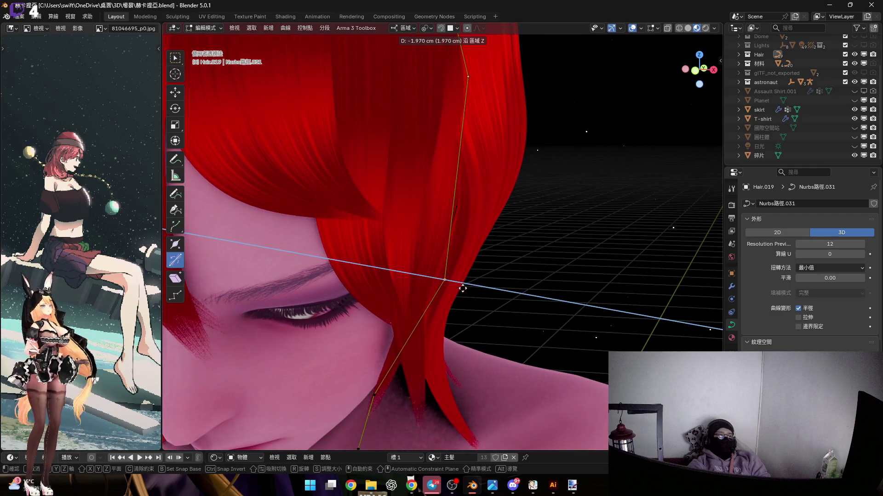
middle_drag(450, 279, 456, 391)
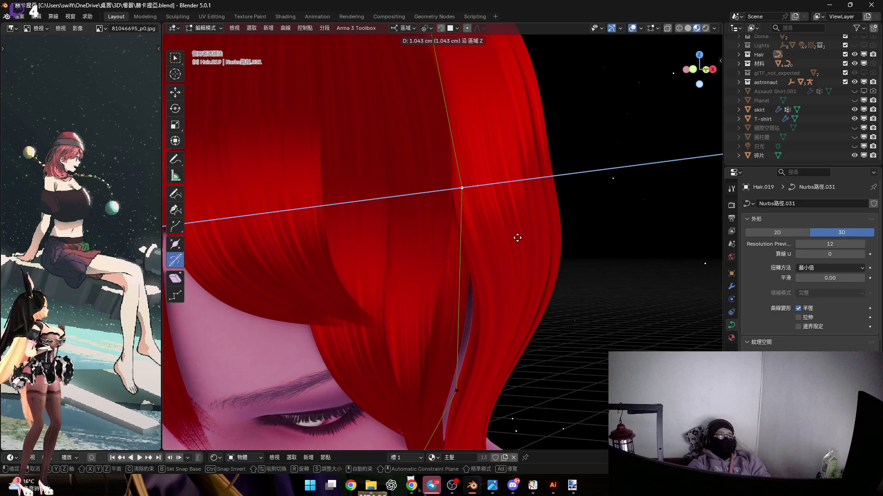
mouse_move(522, 240)
middle_down()
mouse_move(483, 59)
mouse_move(402, 325)
middle_up()
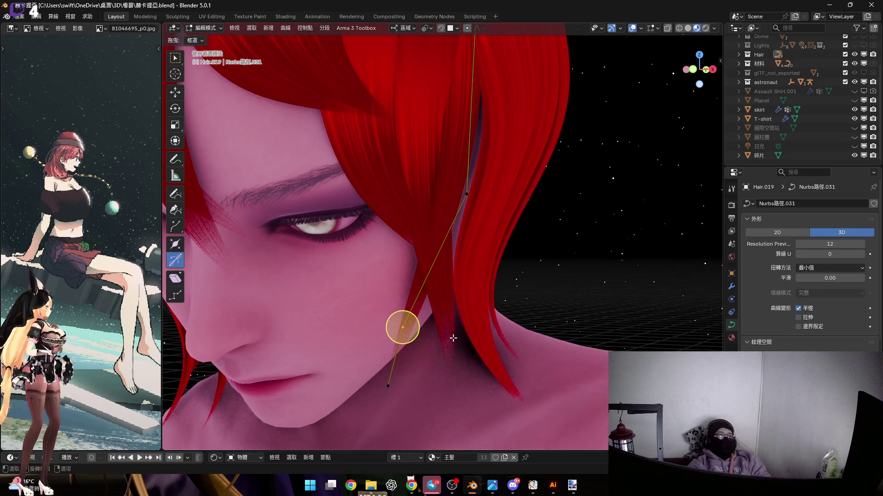
click(468, 344)
Shift the strand's middle point along local Y, then along local Z, to bend it beside the eye.
mouse_move(467, 344)
middle_down()
mouse_move(507, 207)
mouse_move(489, 256)
middle_up()
drag(519, 247, 518, 247)
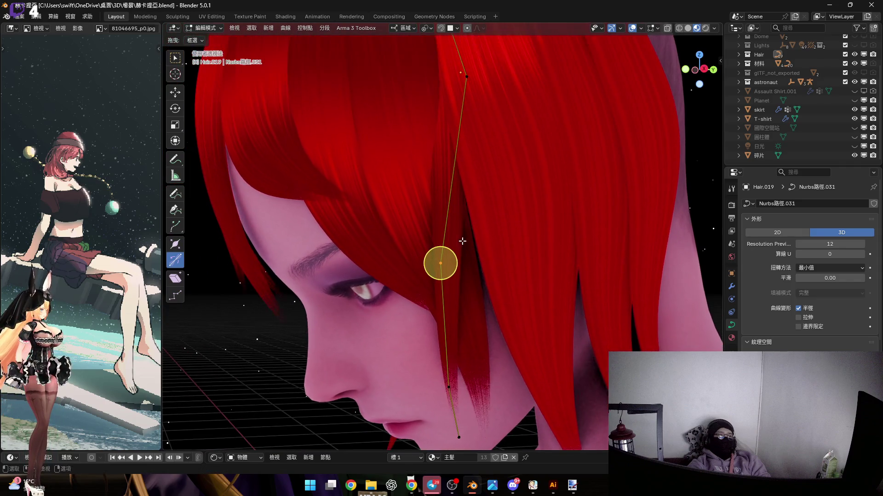
key(g)
key(y)
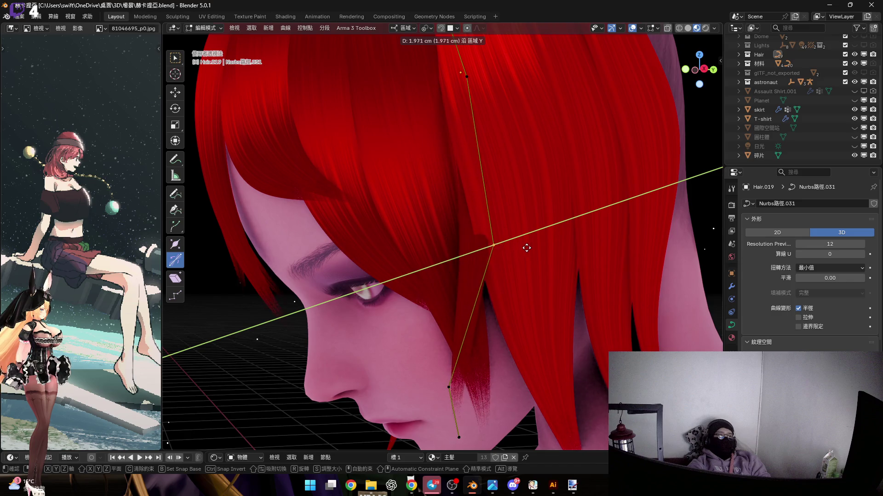
click(531, 248)
mouse_move(531, 248)
middle_down()
mouse_move(524, 241)
mouse_move(527, 249)
mouse_move(455, 263)
mouse_move(527, 271)
middle_up()
key(g)
key(z)
click(490, 230)
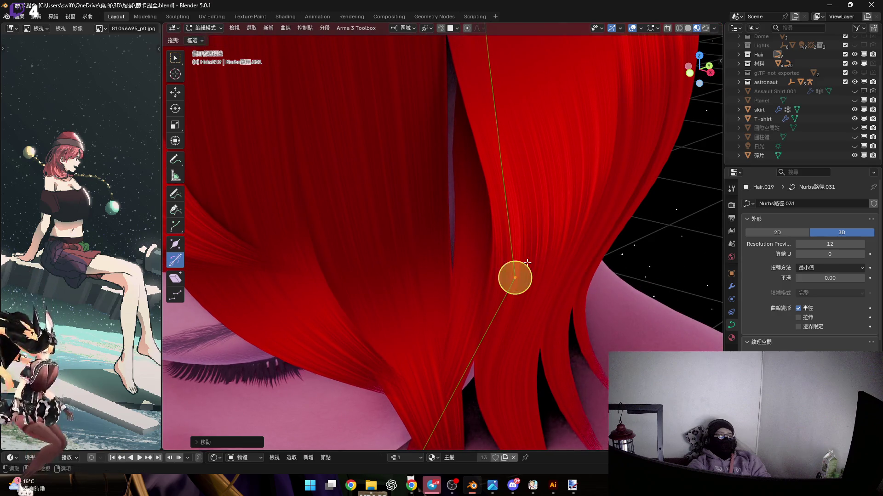
Twist the strand at the current point by about 32 degrees.
scroll(539, 258, down, 3)
scroll(431, 351, up, 3)
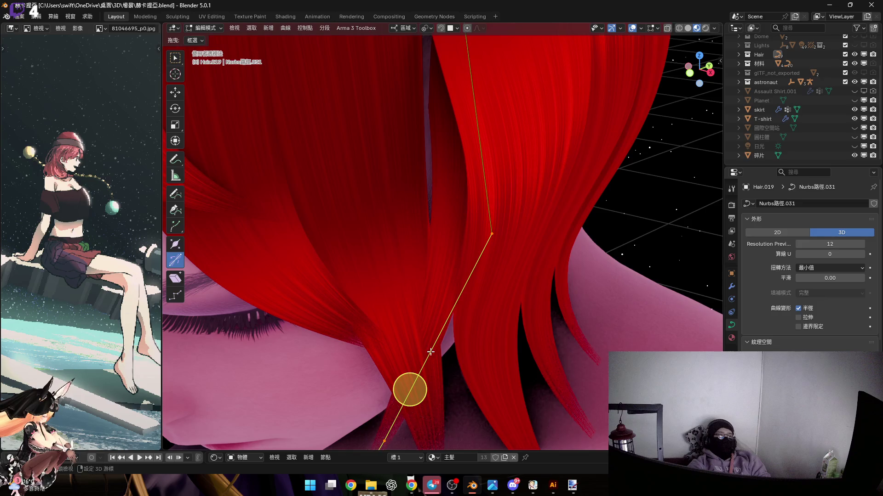
middle_drag(431, 351, 437, 383)
drag(450, 368, 420, 375)
scroll(473, 213, up, 5)
Select a control point and move it along the local Y axis.
mouse_move(455, 117)
mouse_down()
mouse_move(545, 199)
mouse_move(505, 215)
mouse_up()
scroll(504, 216, up, 1)
scroll(504, 216, down, 5)
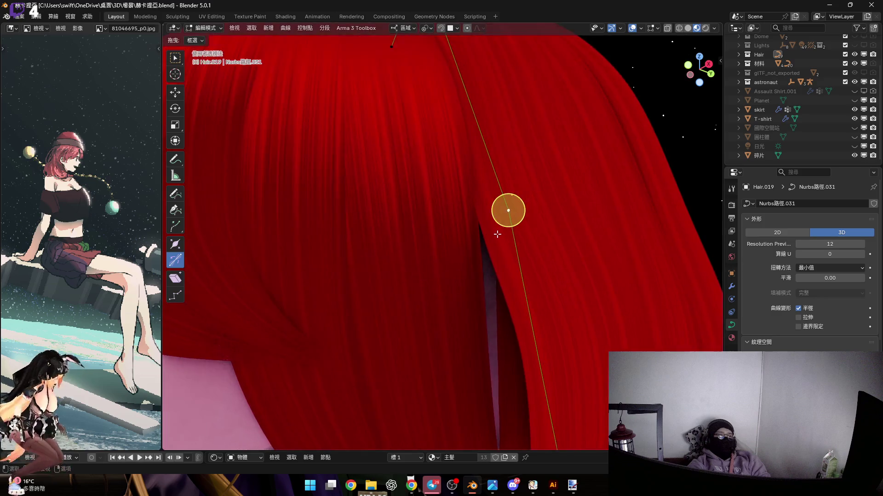
key(g)
key(y)
key(y)
mouse_move(496, 242)
middle_down()
mouse_move(484, 233)
mouse_move(512, 230)
mouse_move(480, 213)
middle_up()
key(z)
key(z)
key(z)
key(z)
key(z)
key(y)
key(x)
key(y)
key(y)
key(y)
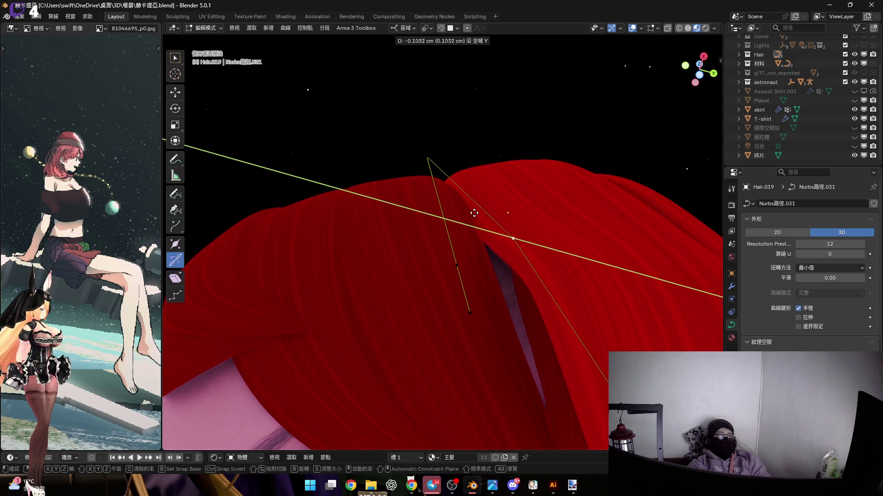
click(432, 212)
Rotate and reposition the strand's lower points so the tip lies along the cheek.
mouse_move(428, 209)
middle_down()
mouse_move(446, 209)
mouse_move(471, 311)
mouse_move(459, 285)
middle_up()
click(404, 375)
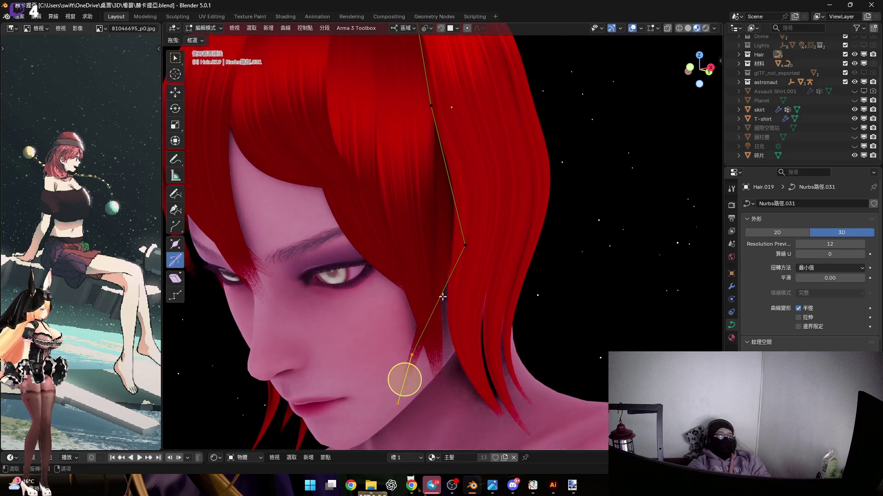
mouse_move(422, 335)
middle_down()
mouse_move(456, 273)
mouse_move(426, 190)
middle_up()
key(r)
click(456, 271)
key(g)
click(500, 266)
mouse_move(500, 266)
middle_down()
mouse_move(473, 177)
mouse_move(473, 138)
mouse_move(394, 354)
mouse_move(366, 343)
middle_up()
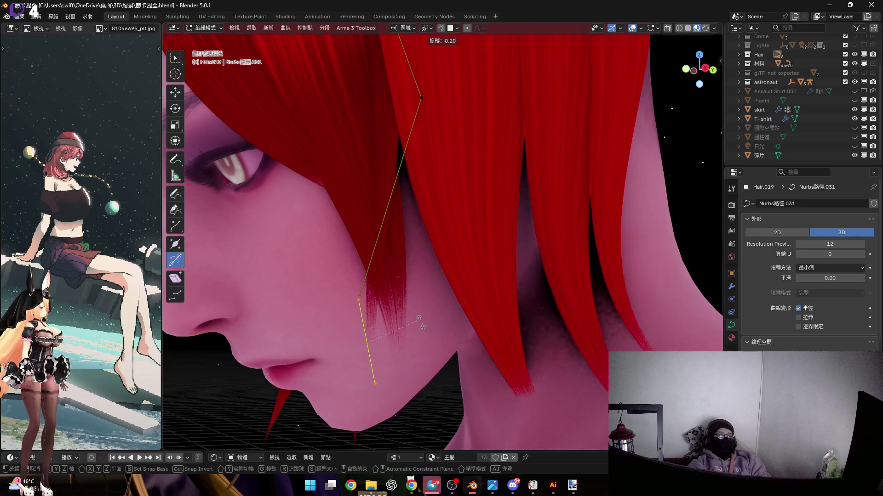
key(r)
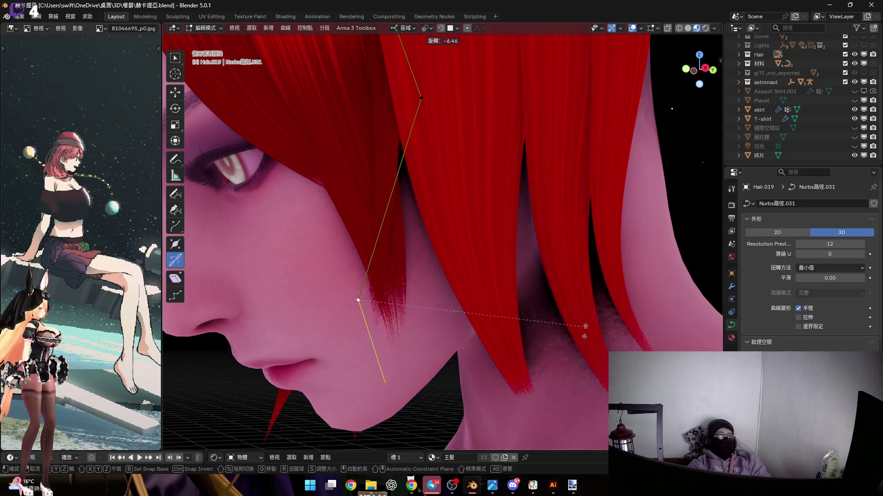
click(570, 361)
shift+middle_drag(481, 294, 552, 258)
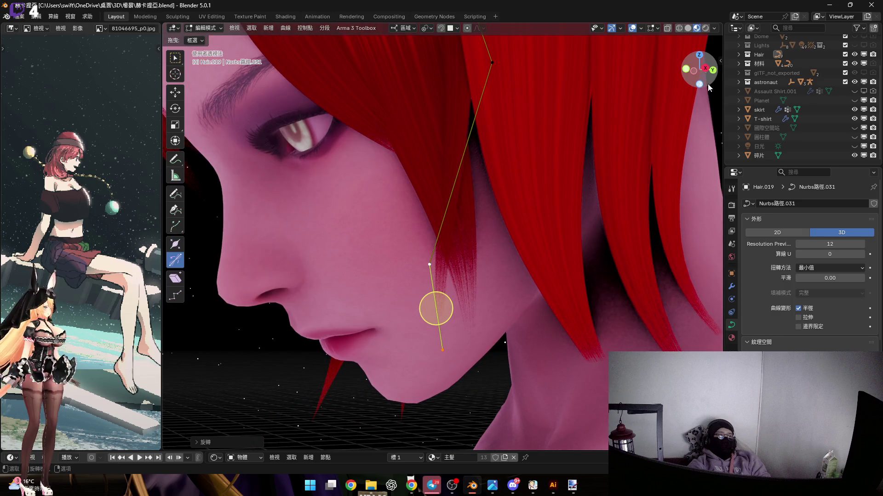
Scale the selected strand points while viewing the lock from the side.
click(704, 68)
scroll(473, 258, up, 3)
key(s)
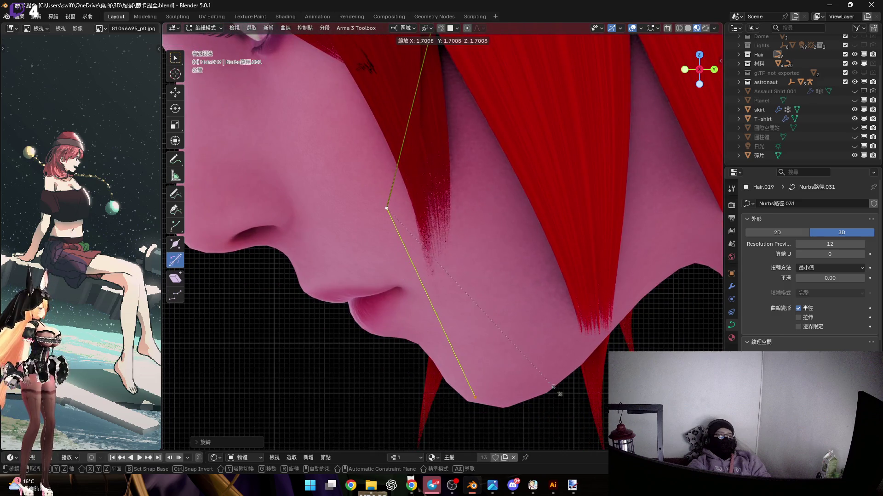
click(563, 370)
mouse_move(423, 296)
middle_down()
mouse_move(437, 388)
mouse_move(445, 360)
mouse_move(452, 411)
middle_up()
mouse_move(438, 202)
middle_down()
mouse_move(437, 222)
mouse_move(409, 244)
mouse_move(464, 202)
mouse_move(477, 221)
mouse_move(445, 213)
mouse_move(446, 241)
mouse_move(437, 241)
mouse_move(374, 200)
mouse_move(451, 228)
mouse_move(662, 94)
middle_up()
Move the selected control point while viewing from the front.
click(701, 71)
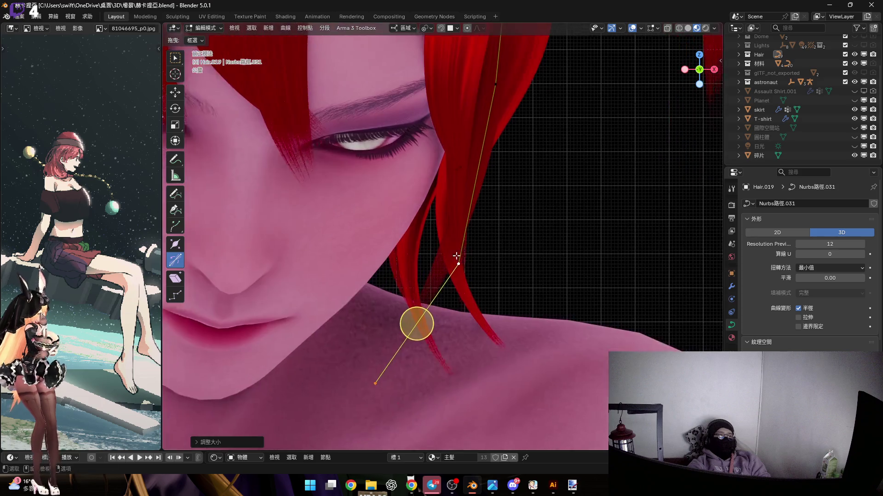
scroll(457, 271, up, 3)
key(g)
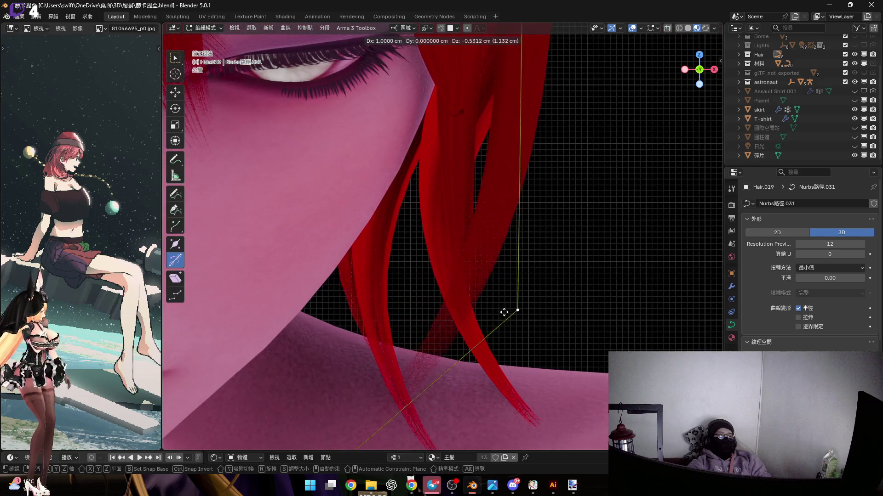
click(511, 321)
mouse_move(511, 320)
shift+middle_down()
mouse_move(414, 313)
mouse_move(406, 270)
shift+middle_up()
Select a mid-strand control point, change the strand's width there and move the point.
drag(457, 191, 507, 250)
scroll(454, 257, up, 4)
middle_drag(454, 258, 542, 285)
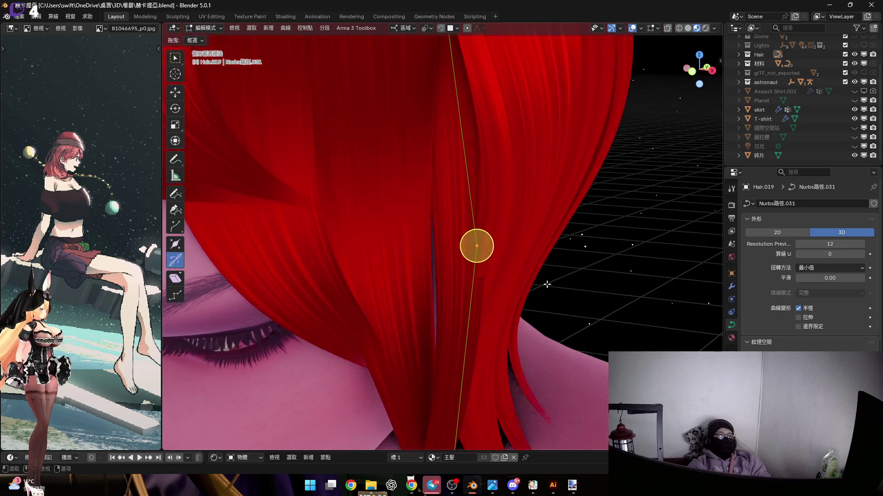
click(527, 275)
scroll(498, 262, up, 3)
key(g)
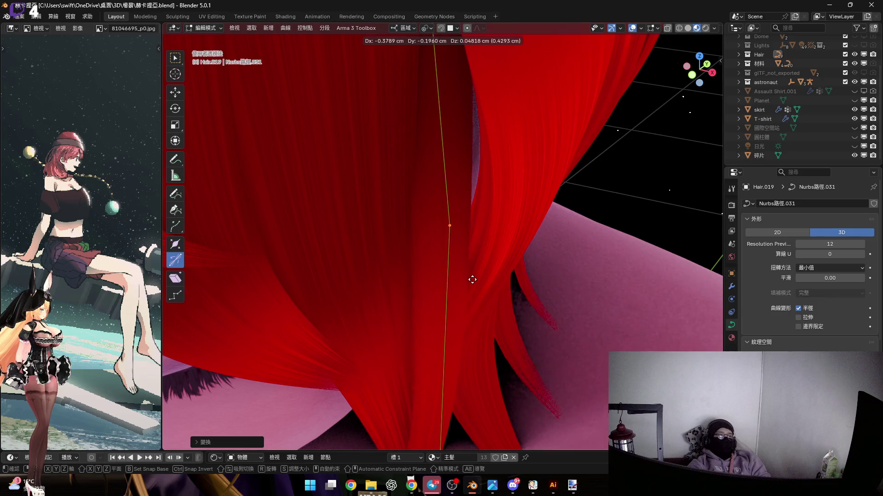
click(475, 279)
mouse_move(476, 279)
middle_down()
mouse_move(469, 201)
mouse_move(453, 193)
mouse_move(458, 240)
middle_up()
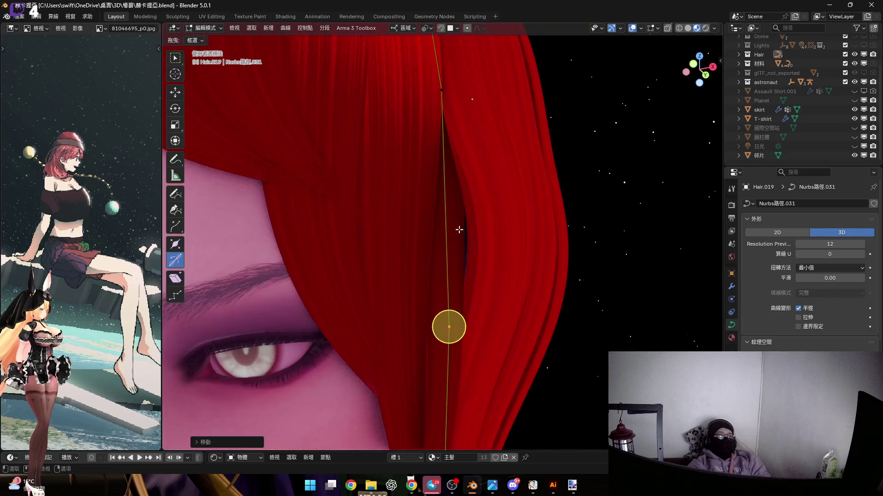
right_click(481, 213)
key(Escape)
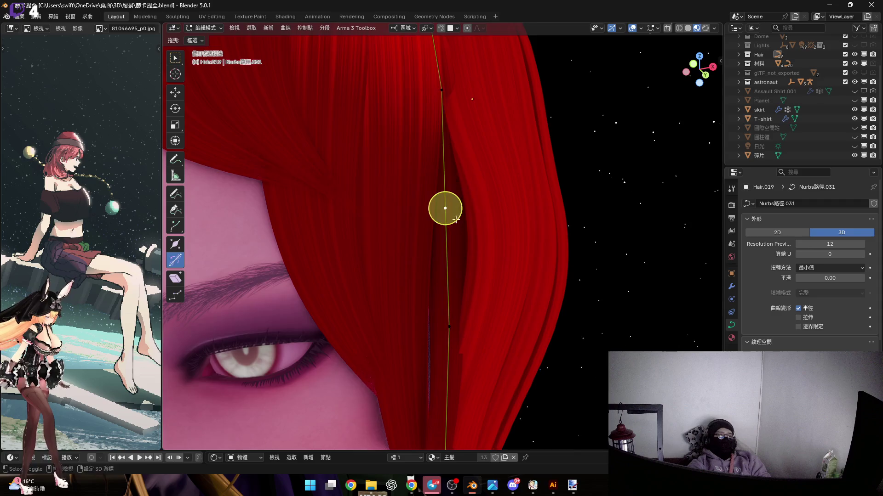
Move the control point along the Z axis, then along the local Y axis.
scroll(464, 233, up, 2)
scroll(473, 187, down, 3)
mouse_move(474, 188)
middle_down()
mouse_move(465, 271)
mouse_move(473, 280)
mouse_move(453, 230)
mouse_move(463, 253)
mouse_move(424, 286)
mouse_move(443, 287)
mouse_move(467, 238)
mouse_move(463, 226)
mouse_move(467, 321)
mouse_move(469, 278)
mouse_move(454, 290)
middle_up()
scroll(474, 279, up, 2)
key(g)
key(z)
click(497, 305)
key(g)
key(y)
click(432, 302)
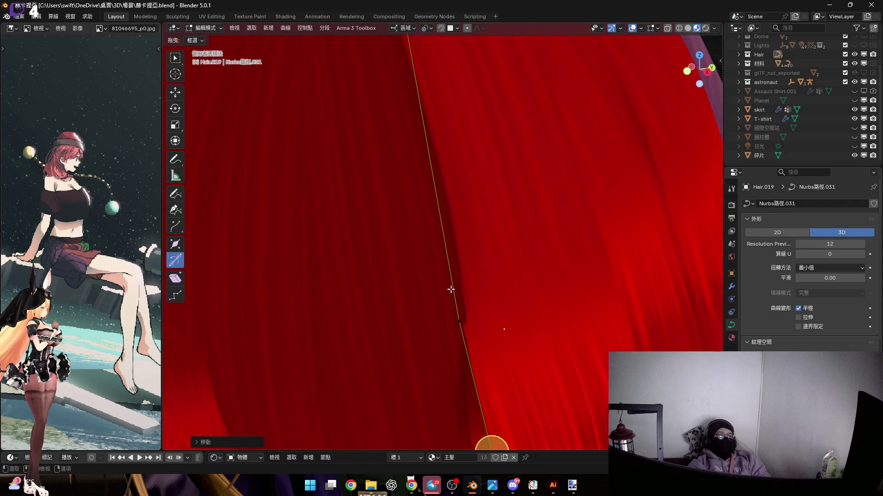
Scale the selected strand points to narrow the lock.
scroll(473, 301, down, 5)
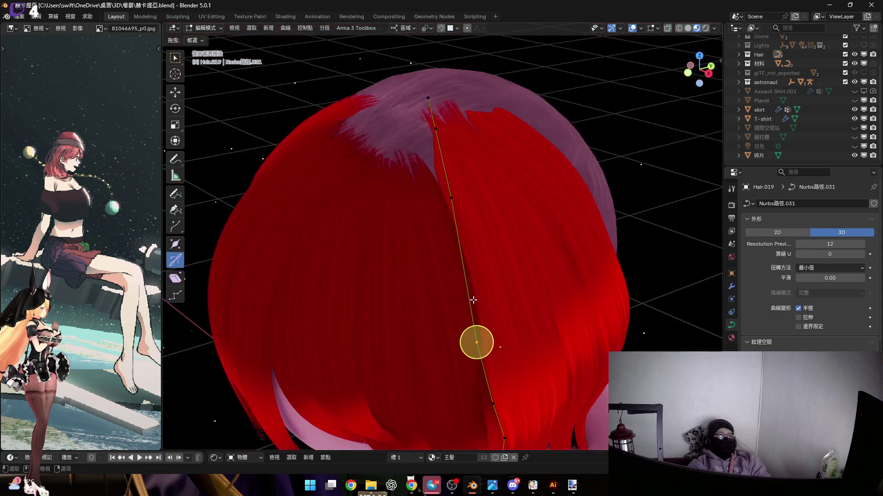
middle_drag(469, 314, 498, 354)
key(s)
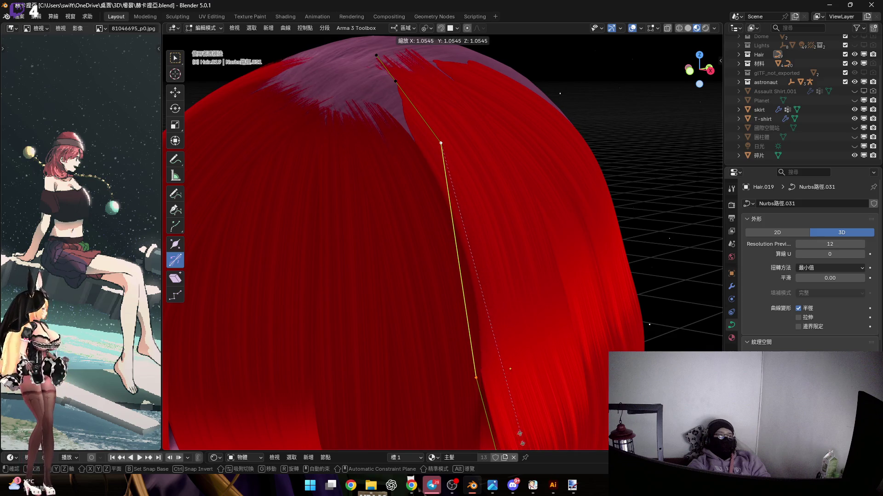
key(Return)
scroll(473, 165, up, 6)
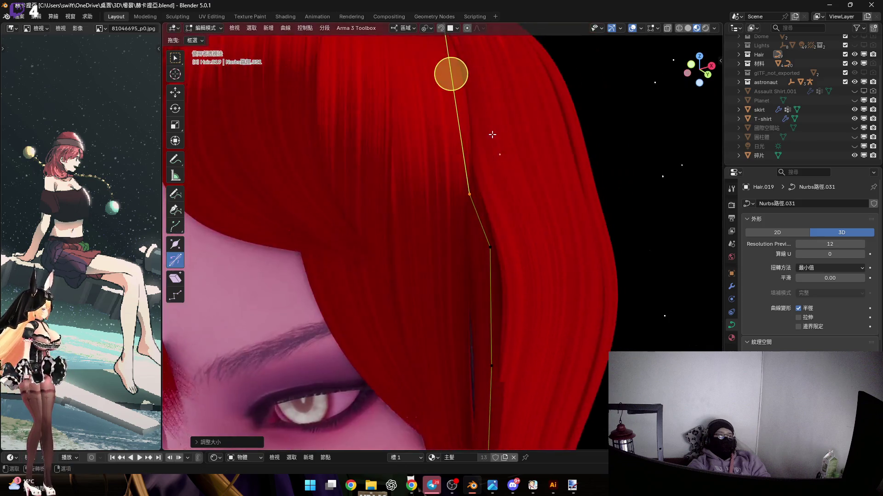
mouse_move(474, 165)
middle_down()
mouse_move(498, 172)
mouse_move(453, 208)
mouse_move(420, 103)
mouse_move(478, 184)
mouse_move(488, 216)
middle_up()
Reposition one curve vertex, cancel a trial twist, and return to Object Mode.
key(g)
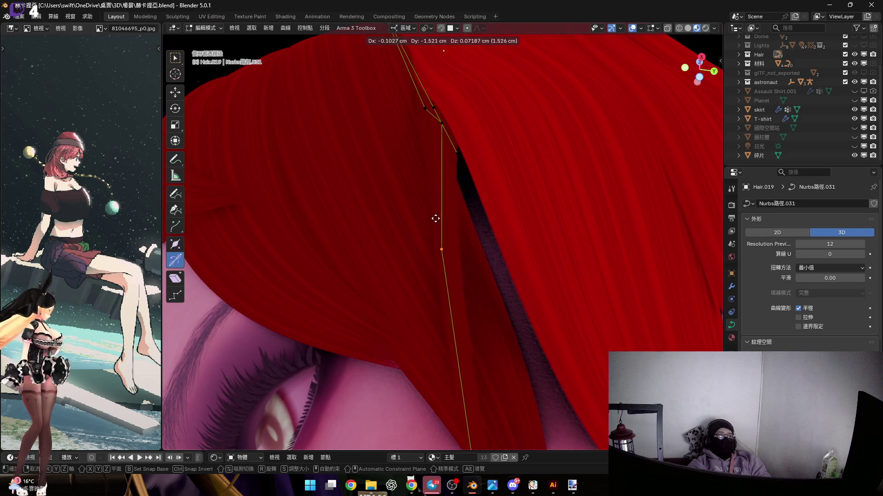
click(524, 256)
mouse_move(524, 256)
middle_down()
mouse_move(511, 272)
mouse_move(520, 299)
middle_up()
drag(531, 302, 534, 317)
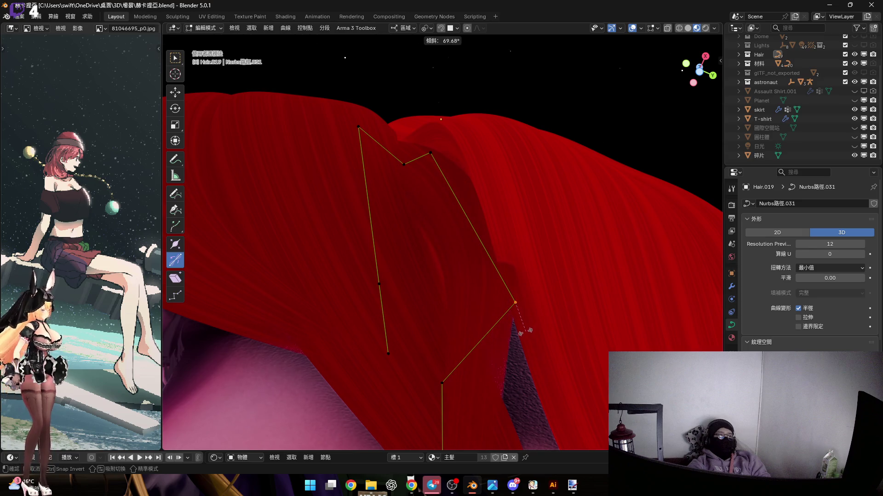
right_click(525, 332)
mouse_move(522, 302)
middle_down()
mouse_move(528, 288)
mouse_move(487, 268)
mouse_move(489, 257)
mouse_move(460, 258)
mouse_move(436, 233)
mouse_move(443, 213)
mouse_move(433, 251)
mouse_move(419, 206)
mouse_move(456, 214)
middle_up()
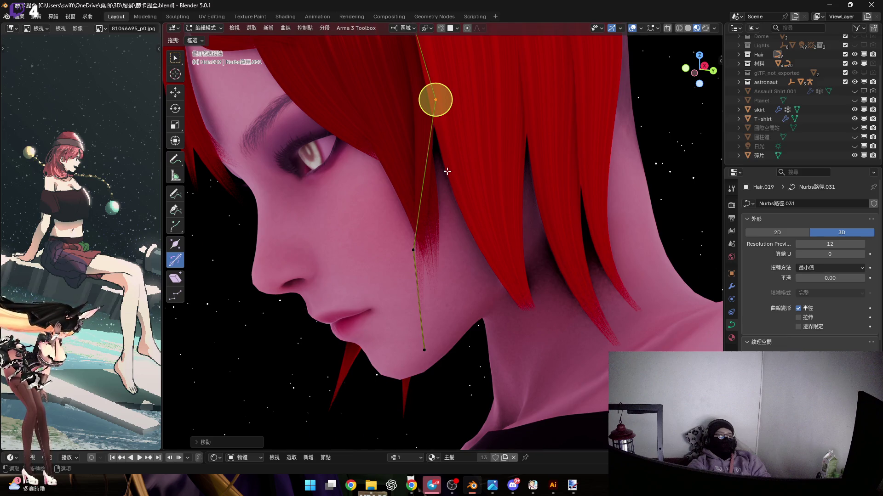
key(Tab)
Duplicate the side lock as Hair.020 and shift the copy along the Z axis.
key(shift+d)
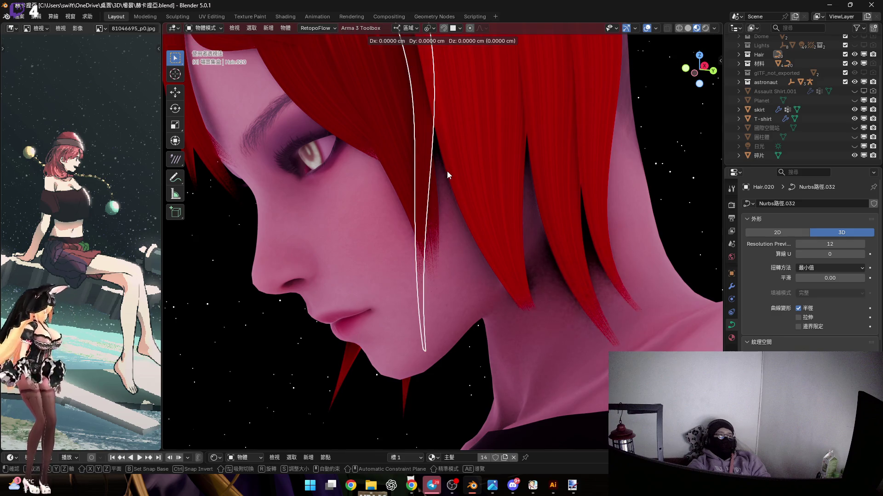
middle_drag(452, 209, 437, 181)
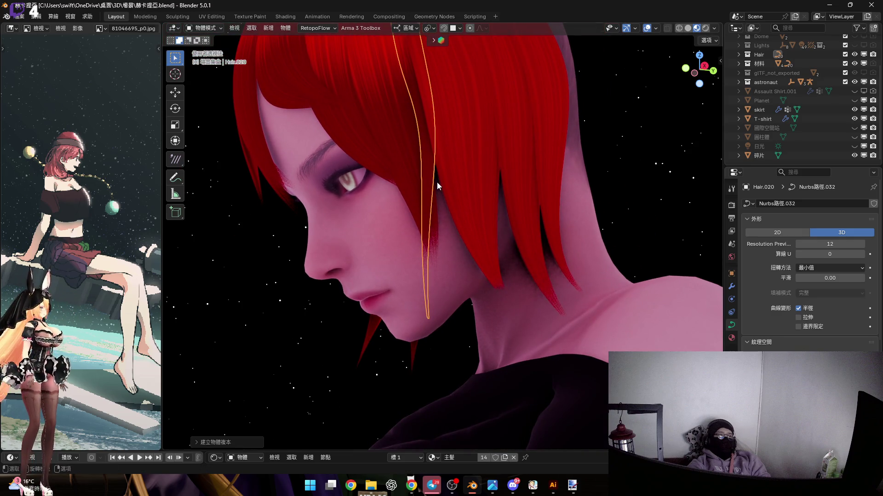
key(g)
key(z)
key(z)
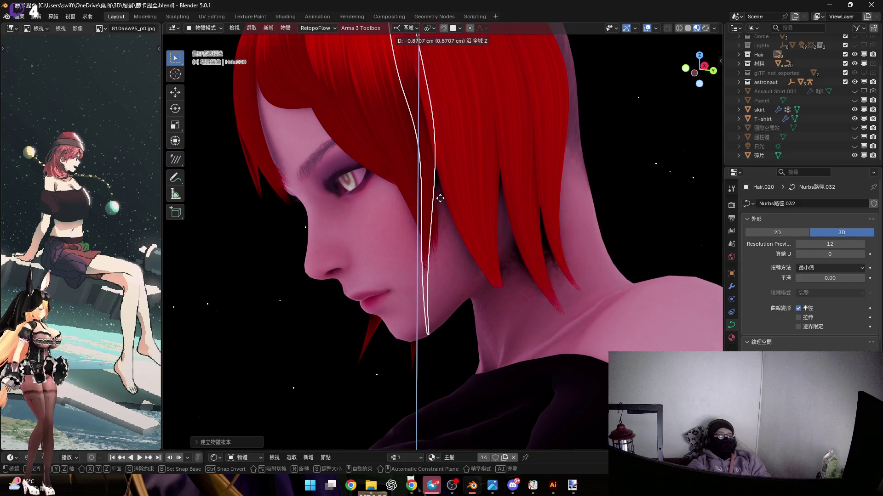
click(440, 198)
mouse_move(441, 200)
middle_down()
mouse_move(447, 152)
mouse_move(435, 171)
mouse_move(448, 152)
mouse_move(436, 151)
middle_up()
key(g)
key(y)
key(y)
key(Escape)
In Edit Mode, rotate and twist Hair.020's points so it hangs past the cheek.
key(Tab)
mouse_move(432, 184)
middle_down()
mouse_move(458, 124)
mouse_move(434, 270)
mouse_move(473, 258)
mouse_move(473, 205)
middle_up()
scroll(473, 205, up, 2)
key(r)
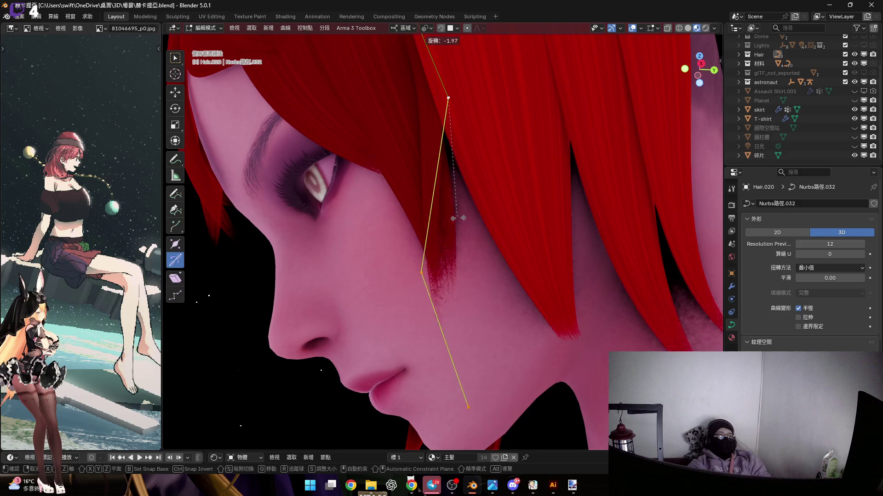
click(474, 223)
scroll(478, 251, up, 3)
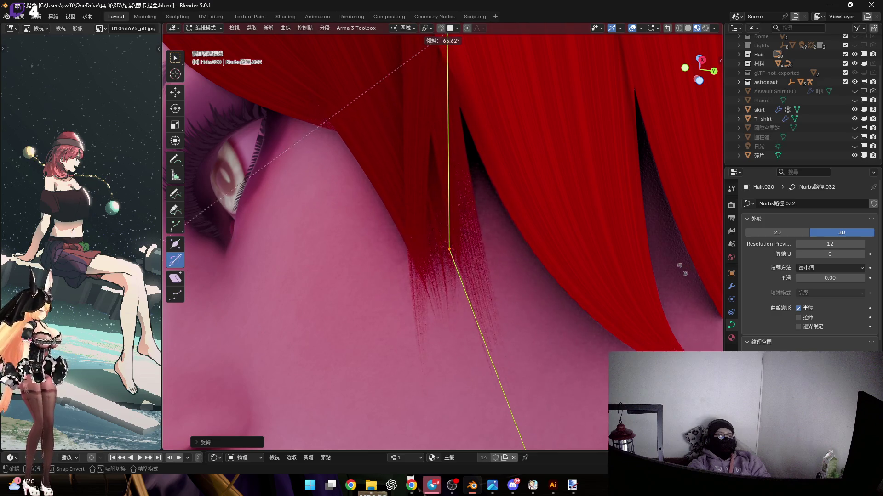
click(481, 252)
scroll(478, 235, down, 3)
middle_drag(473, 217, 478, 211)
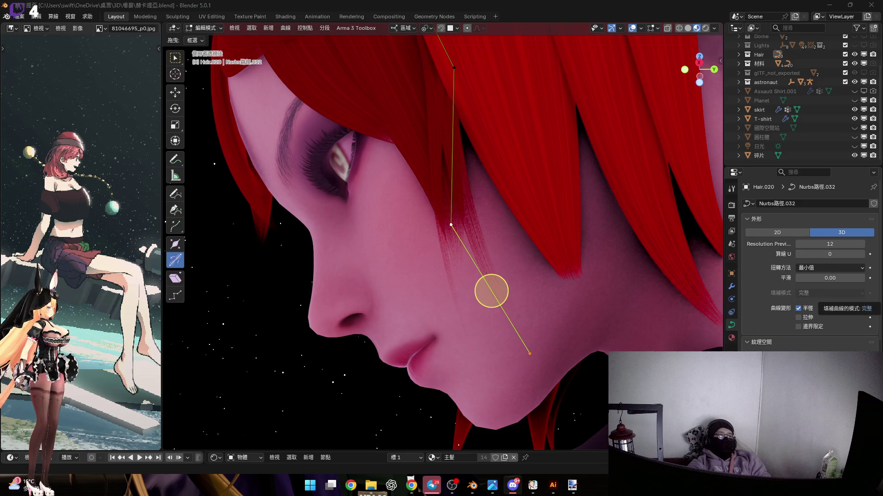
middle_drag(521, 281, 492, 295)
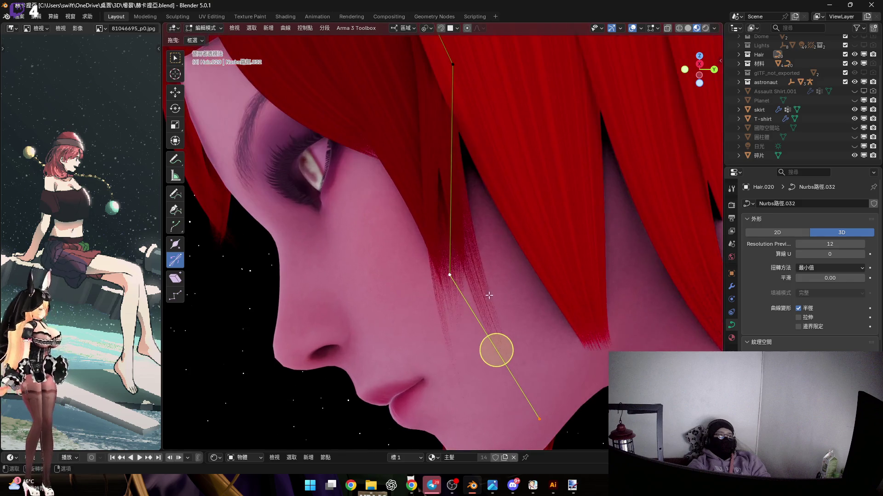
scroll(468, 256, up, 2)
mouse_move(468, 256)
middle_down()
mouse_move(465, 240)
mouse_move(483, 258)
mouse_move(477, 263)
mouse_move(509, 203)
middle_up()
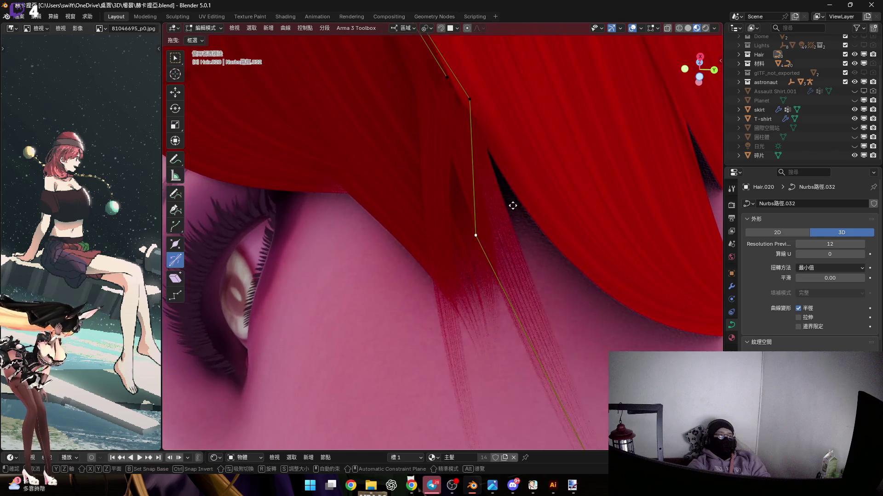
Move a control point of Hair.020 along local Z and rotate the lock's lower part.
key(g)
key(z)
key(z)
click(570, 317)
mouse_move(552, 313)
middle_down()
mouse_move(507, 292)
mouse_move(533, 333)
middle_up()
middle_drag(498, 254, 528, 299)
key(r)
click(551, 340)
middle_drag(550, 340, 563, 269)
Narrow the lock by scaling down the radius of several of its control points.
key(r)
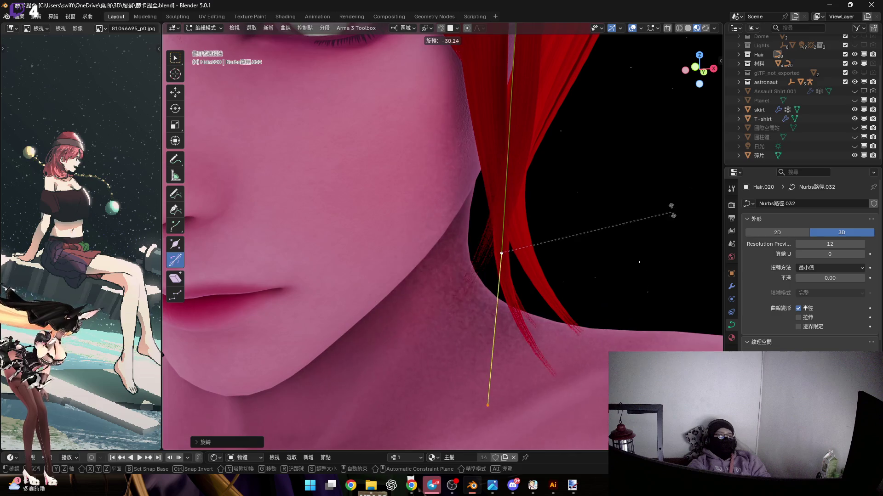
key(s)
middle_drag(524, 298, 525, 301)
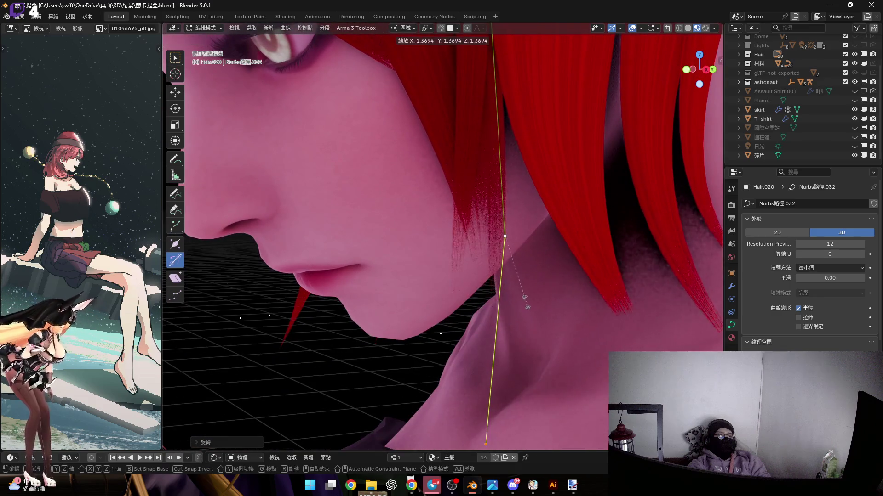
click(553, 279)
scroll(505, 207, down, 3)
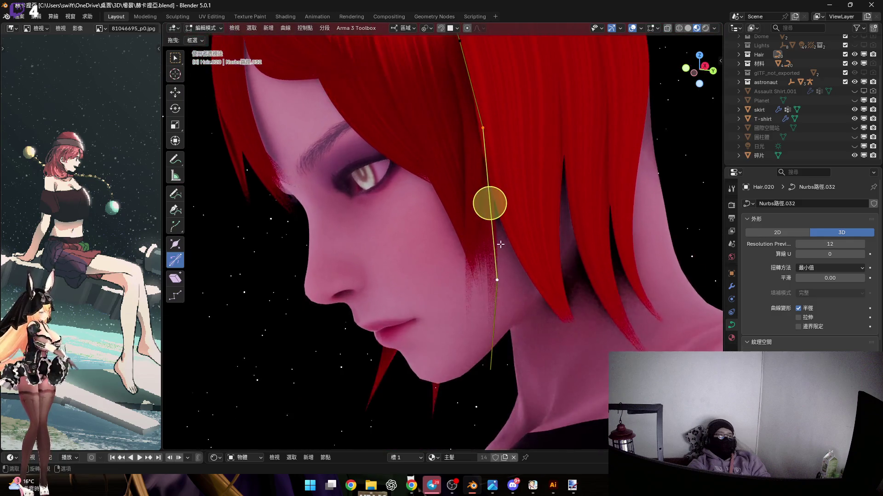
scroll(499, 217, up, 5)
scroll(537, 166, down, 3)
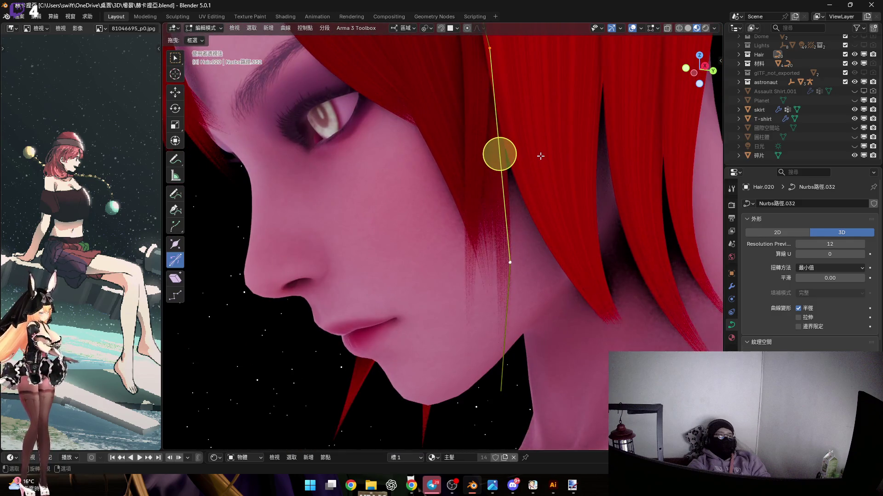
key(s)
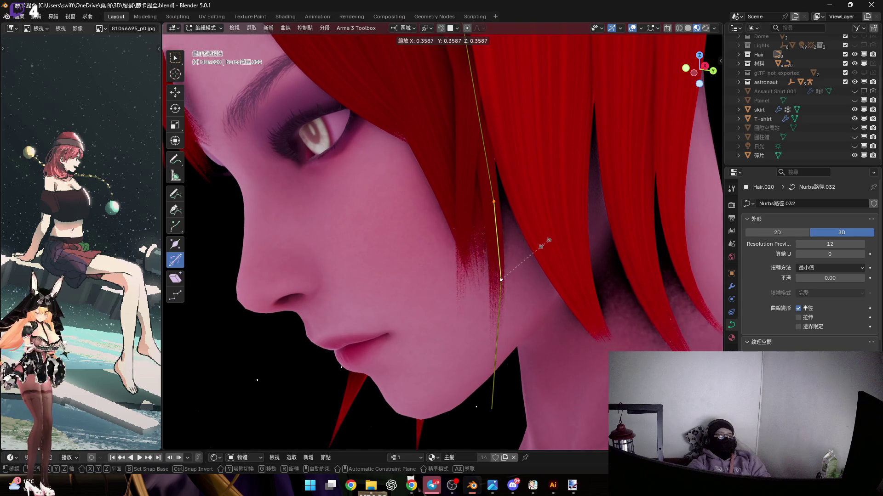
click(548, 240)
shift+scroll(488, 354, down, 2)
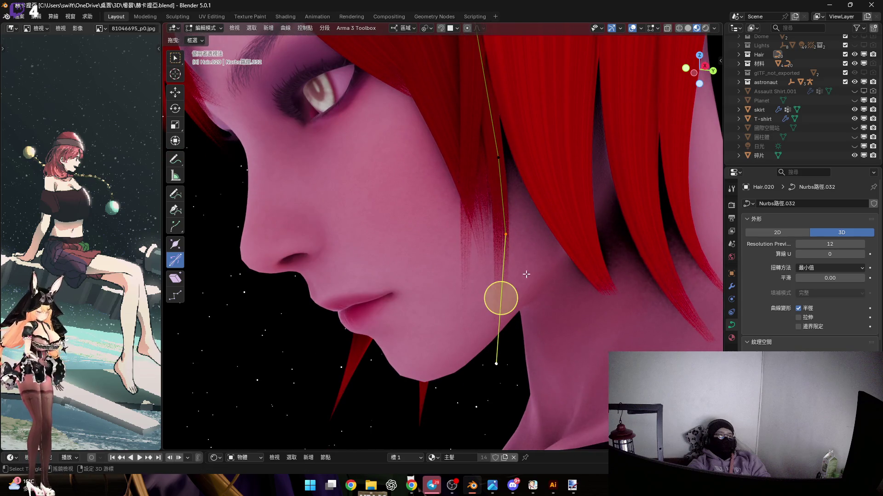
key(s)
click(561, 284)
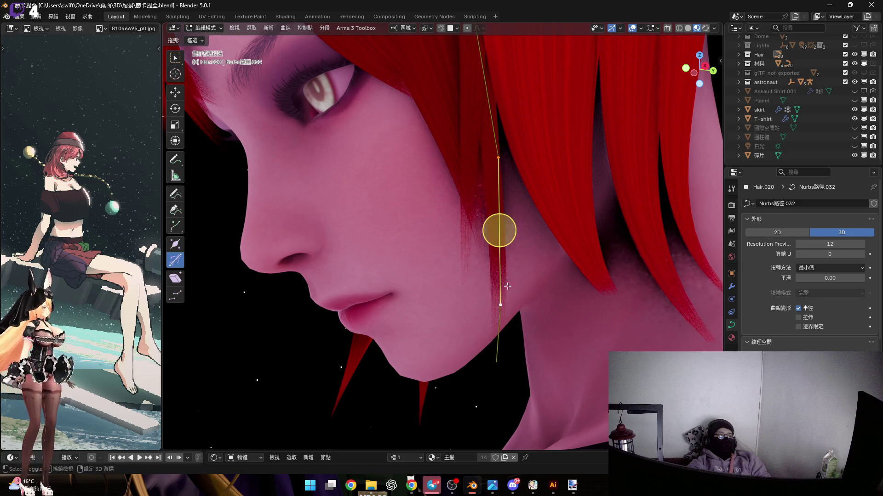
middle_drag(502, 299, 494, 169)
click(543, 220)
mouse_move(543, 220)
middle_down()
mouse_move(493, 180)
mouse_move(486, 250)
mouse_move(489, 180)
mouse_move(512, 184)
middle_up()
Reposition a lower control point and tilt it to twist the lock.
key(g)
click(597, 311)
key(ctrl+t)
click(612, 301)
mouse_move(613, 301)
middle_down()
mouse_move(473, 201)
mouse_move(457, 151)
mouse_move(443, 191)
mouse_move(425, 116)
middle_up()
Scale the upper control point, shift it along local Z, and return to Object Mode.
click(425, 116)
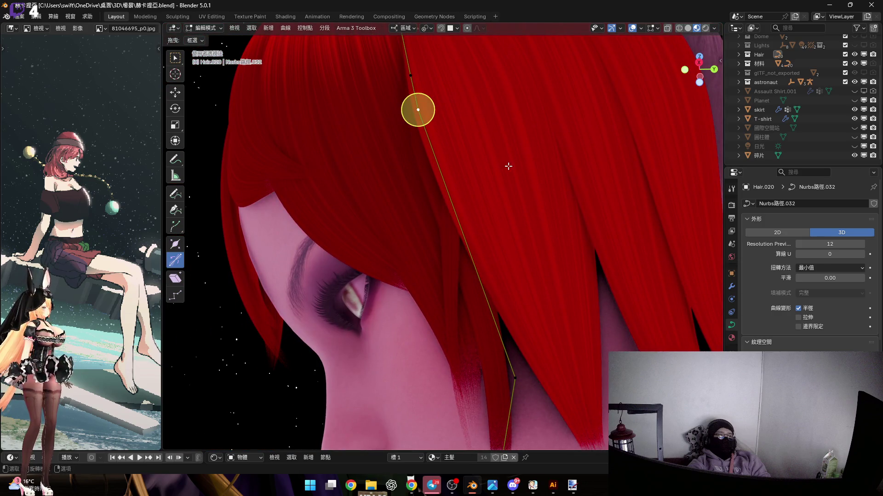
key(s)
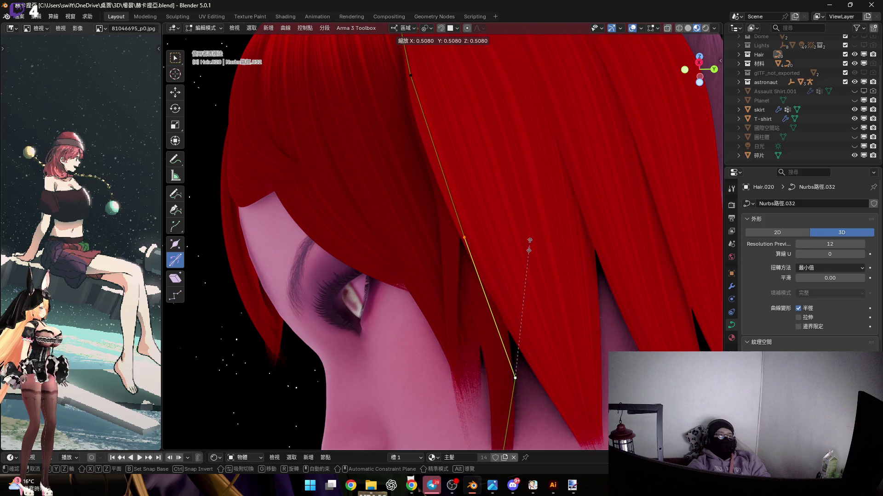
click(533, 225)
mouse_move(532, 225)
middle_down()
mouse_move(487, 239)
mouse_move(456, 154)
middle_up()
key(g)
key(z)
key(z)
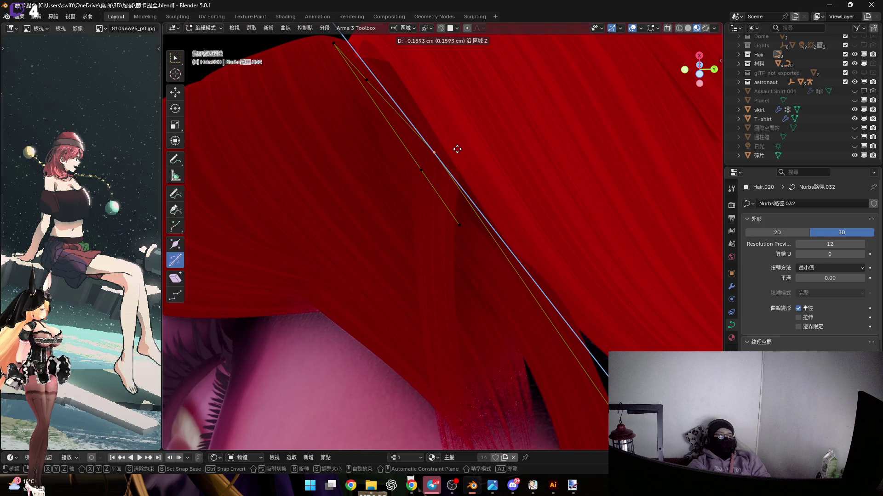
click(466, 173)
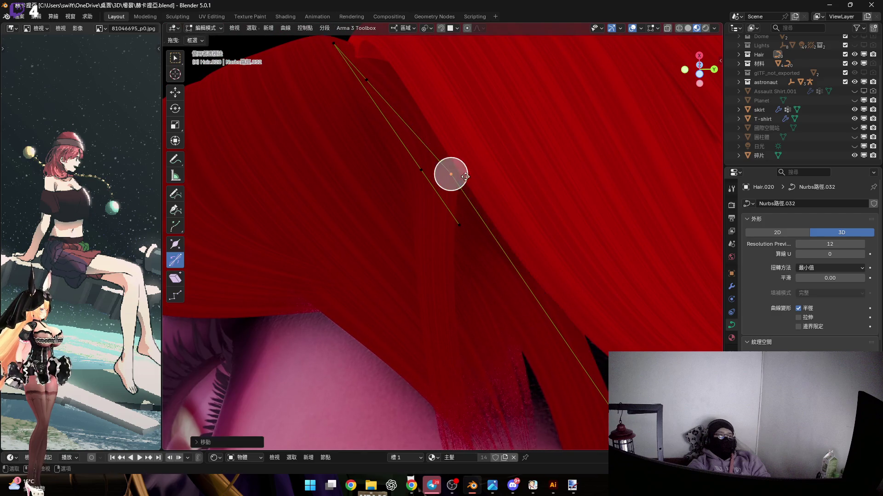
drag(468, 176, 475, 186)
mouse_move(475, 187)
middle_down()
mouse_move(475, 228)
mouse_move(459, 225)
mouse_move(486, 187)
mouse_move(445, 187)
mouse_move(468, 225)
mouse_move(509, 211)
mouse_move(469, 214)
mouse_move(454, 204)
mouse_move(478, 216)
middle_up()
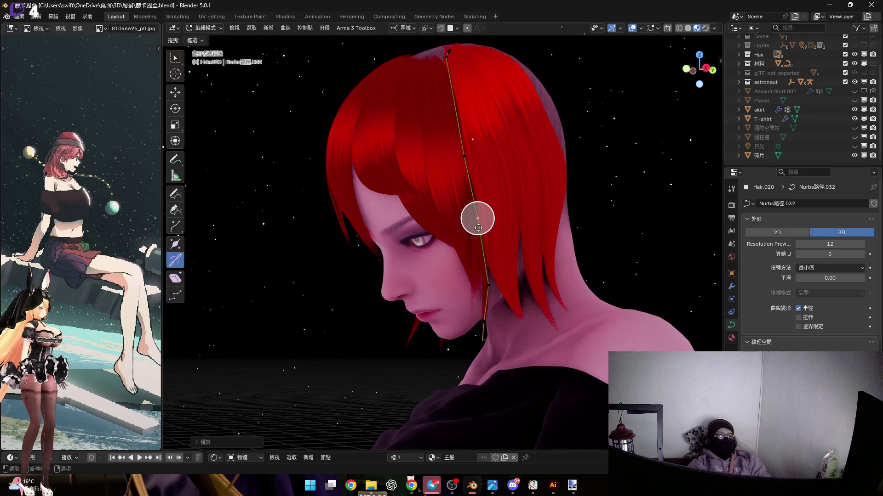
key(Tab)
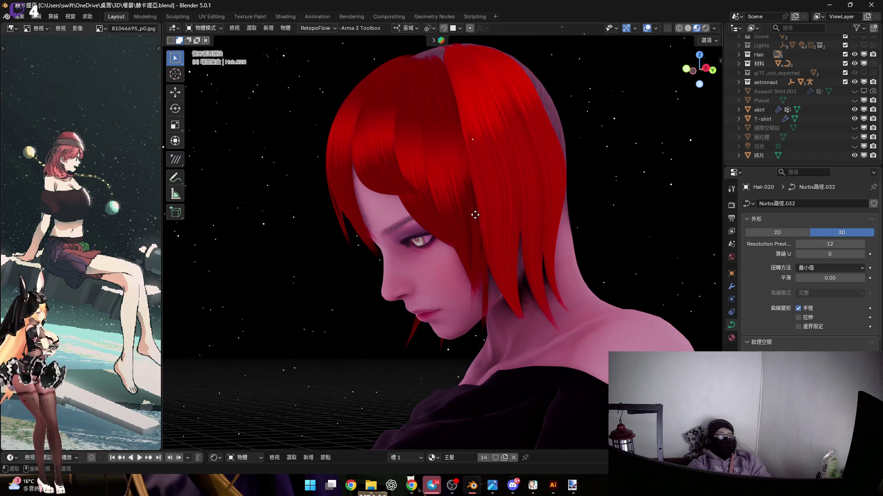
Select Hair.019, duplicate it in place as Hair.021, and enter its Edit Mode.
scroll(475, 214, up, 3)
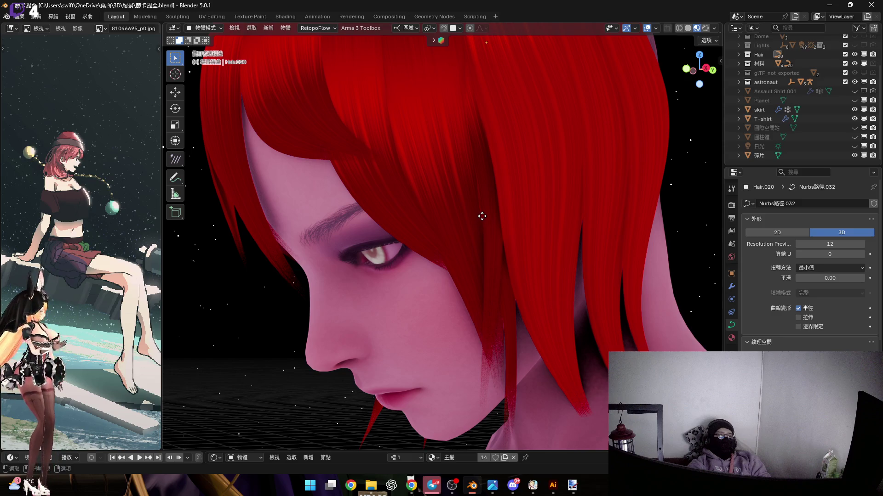
scroll(498, 216, down, 5)
mouse_move(499, 221)
middle_down()
mouse_move(516, 189)
mouse_move(522, 205)
mouse_move(511, 187)
mouse_move(490, 197)
mouse_move(495, 233)
mouse_move(477, 234)
mouse_move(470, 220)
mouse_move(501, 207)
mouse_move(470, 194)
middle_up()
scroll(490, 202, up, 6)
click(520, 271)
key(shift+d)
right_click(493, 208)
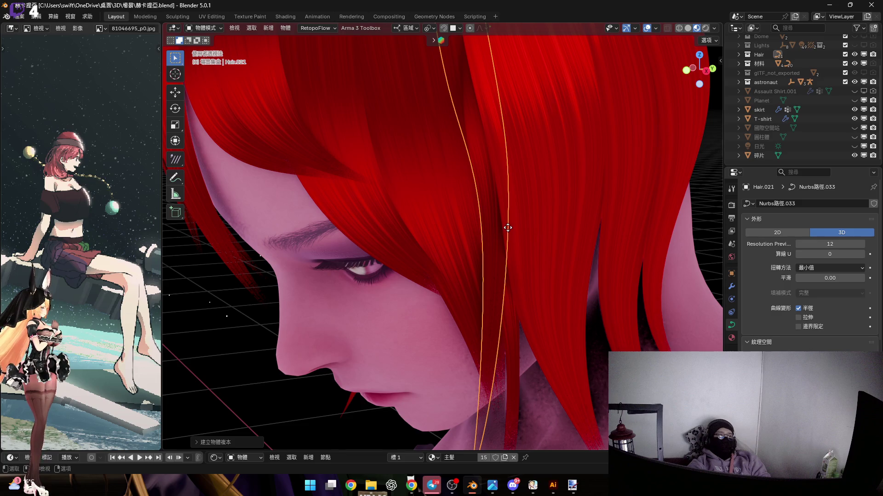
key(Tab)
Shrink two of Hair.021's control points to narrow the lock.
middle_drag(465, 285, 456, 205)
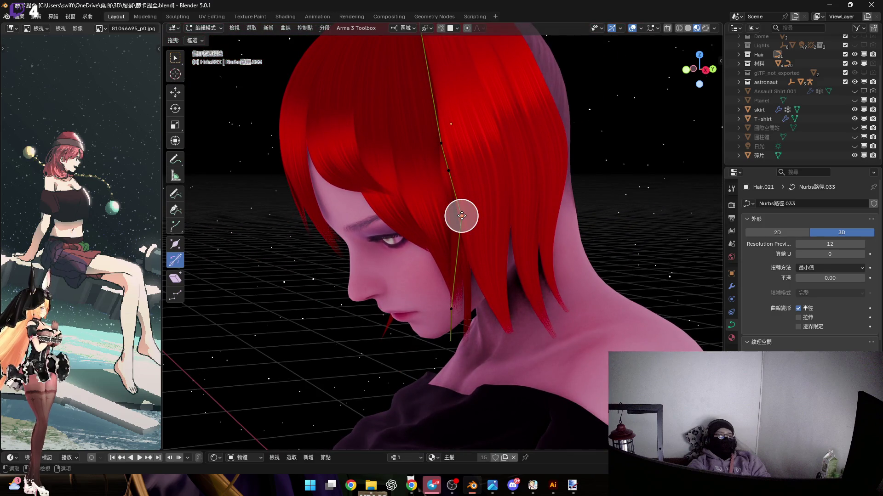
key(s)
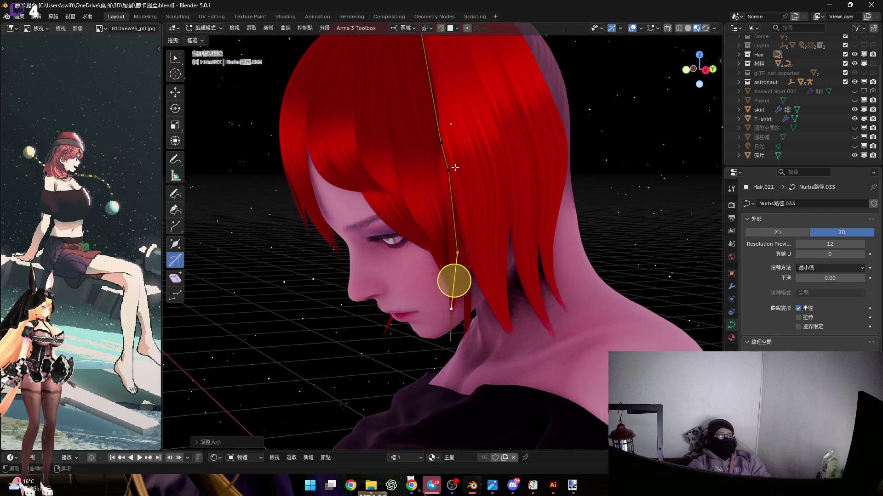
click(502, 154)
scroll(502, 154, up, 3)
mouse_move(447, 256)
middle_down()
mouse_move(437, 266)
mouse_move(427, 154)
mouse_move(471, 211)
mouse_move(424, 252)
mouse_move(440, 188)
middle_up()
key(s)
click(451, 214)
shift+click(440, 188)
scroll(441, 188, up, 2)
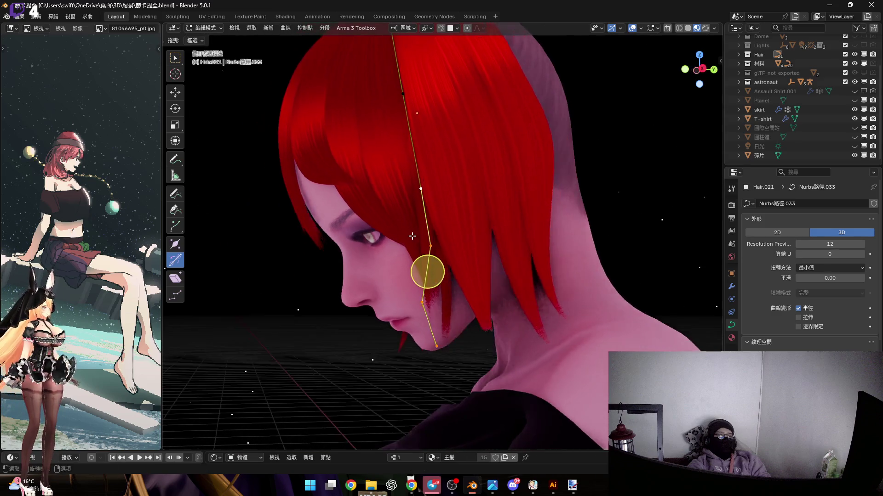
Rotate the lock's lower part and move the middle control point.
key(r)
click(604, 256)
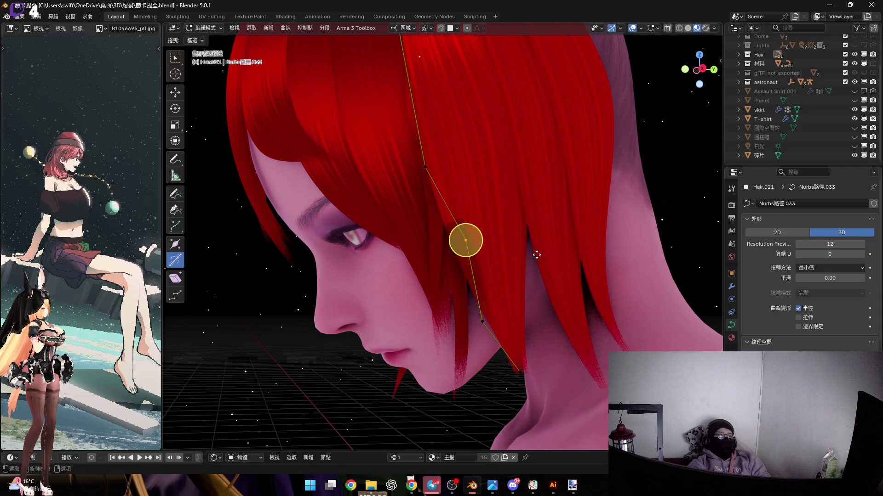
key(g)
click(498, 270)
scroll(436, 219, up, 8)
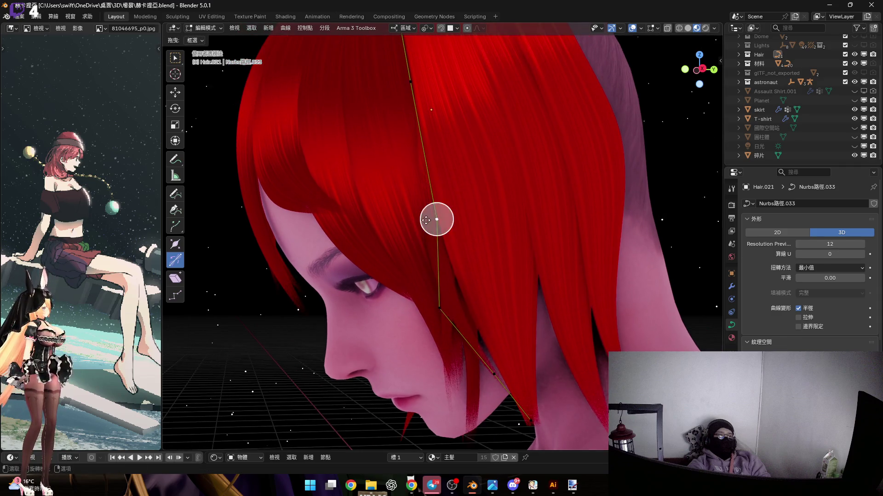
middle_drag(415, 209, 406, 179)
Move and twist another control point, then begin a local-Z move of about 0.50 cm.
key(g)
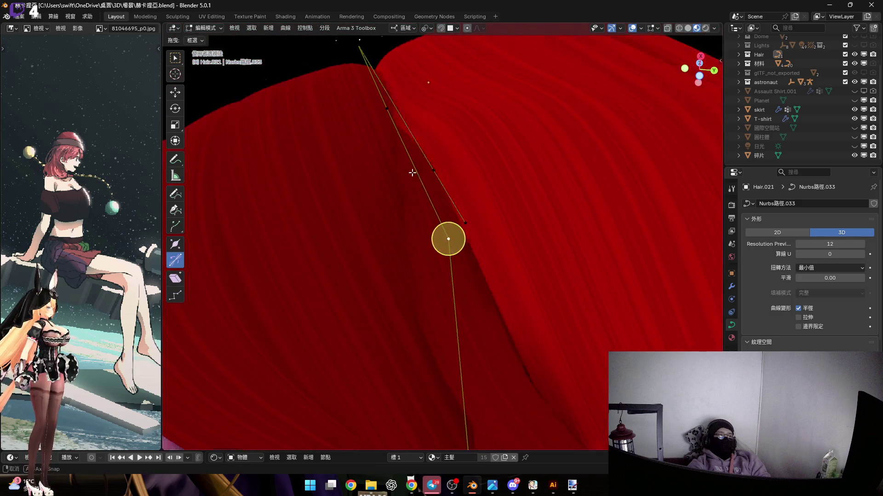
scroll(449, 238, down, 5)
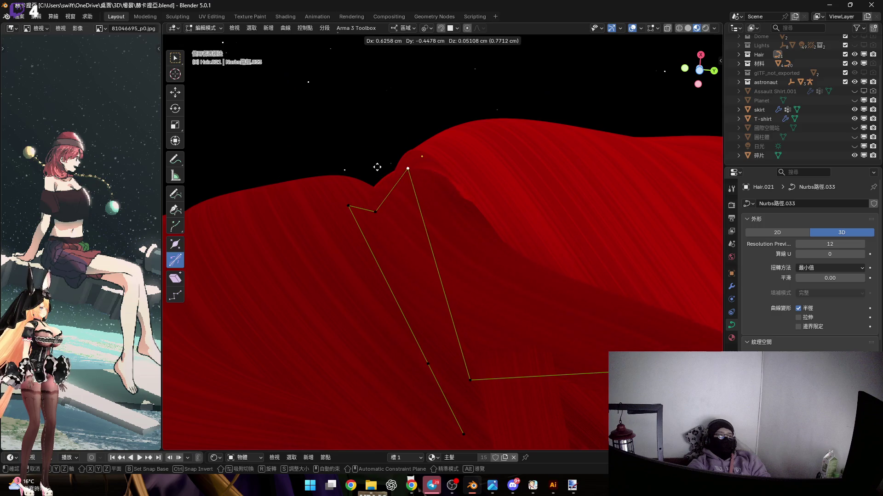
click(408, 166)
key(ctrl+t)
click(428, 173)
mouse_move(429, 174)
middle_down()
mouse_move(428, 253)
mouse_move(443, 271)
mouse_move(437, 312)
middle_up()
key(g)
key(z)
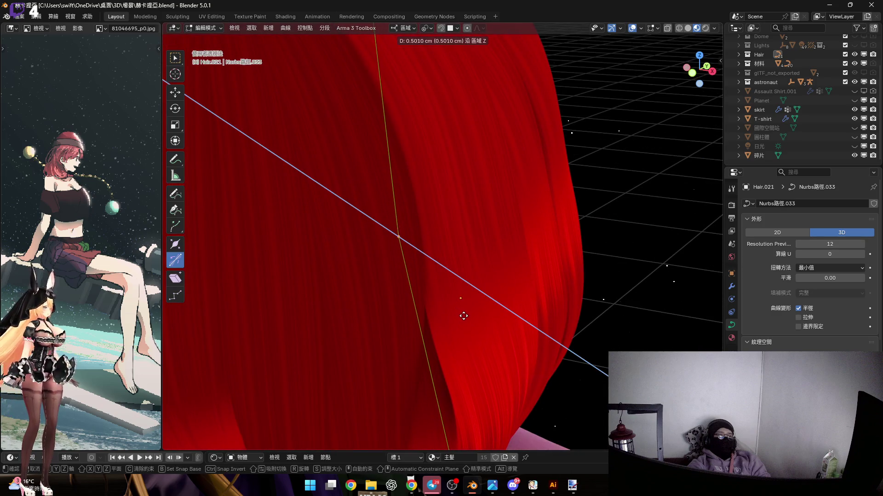
Finish the local-Z move, then shift the control point twice along local Y.
click(468, 319)
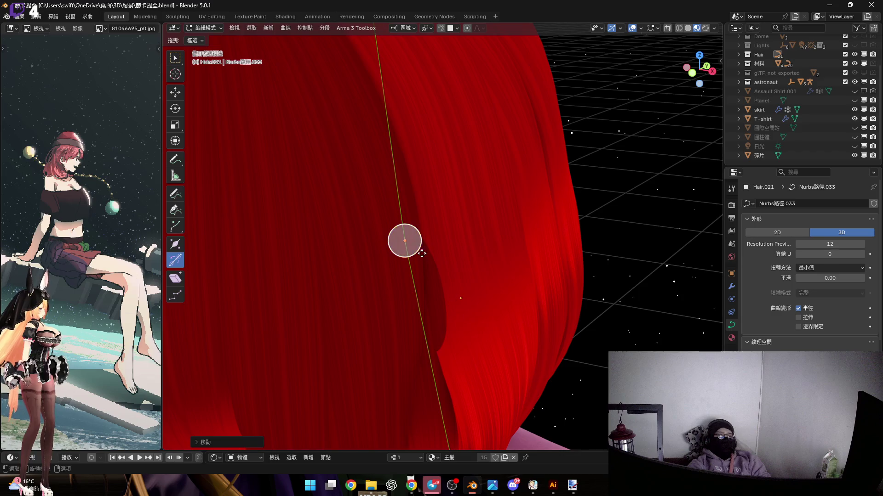
click(487, 313)
mouse_move(463, 368)
middle_down()
mouse_move(443, 271)
mouse_move(403, 223)
mouse_move(414, 209)
mouse_move(408, 240)
mouse_move(435, 239)
mouse_move(405, 240)
middle_up()
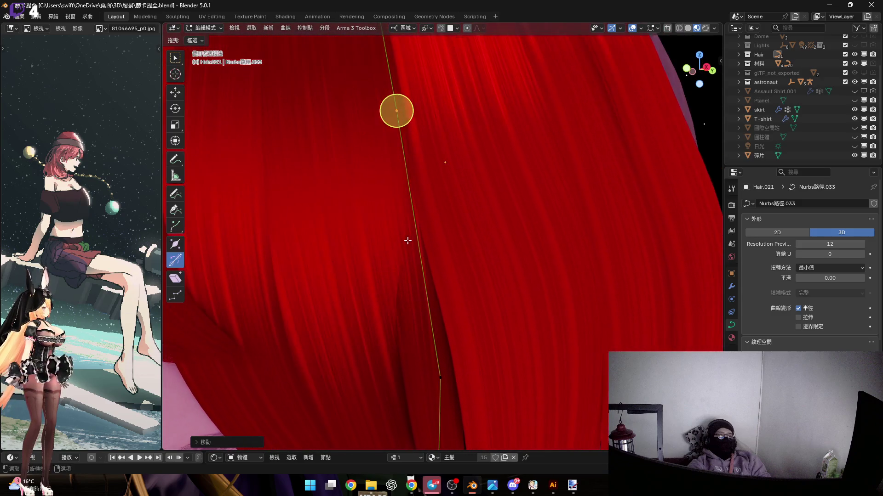
key(g)
key(y)
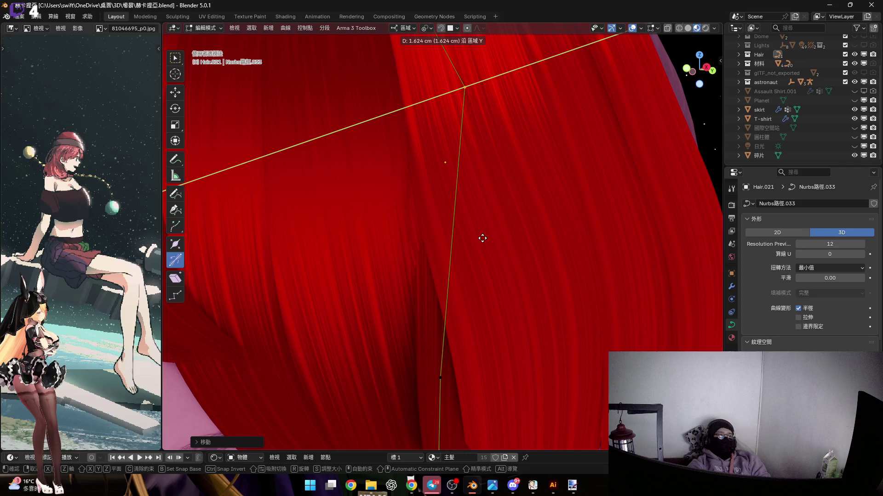
click(497, 236)
mouse_move(497, 237)
middle_down()
mouse_move(443, 181)
mouse_move(474, 267)
mouse_move(470, 289)
mouse_move(452, 291)
mouse_move(477, 234)
middle_up()
key(g)
key(y)
click(458, 289)
Swing the lower segment about its local X axis so the tip hangs beside the chin.
key(r)
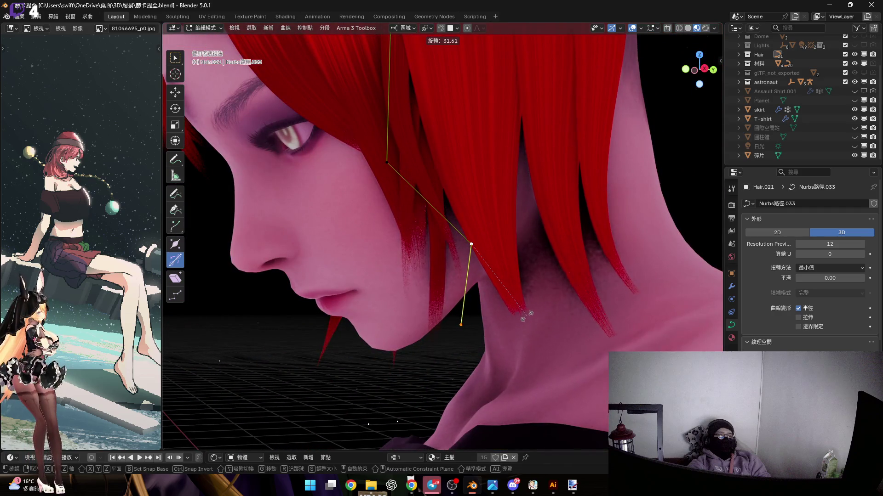
mouse_move(525, 315)
alt+middle_down()
mouse_move(506, 285)
mouse_move(524, 259)
alt+middle_up()
key(z)
key(z)
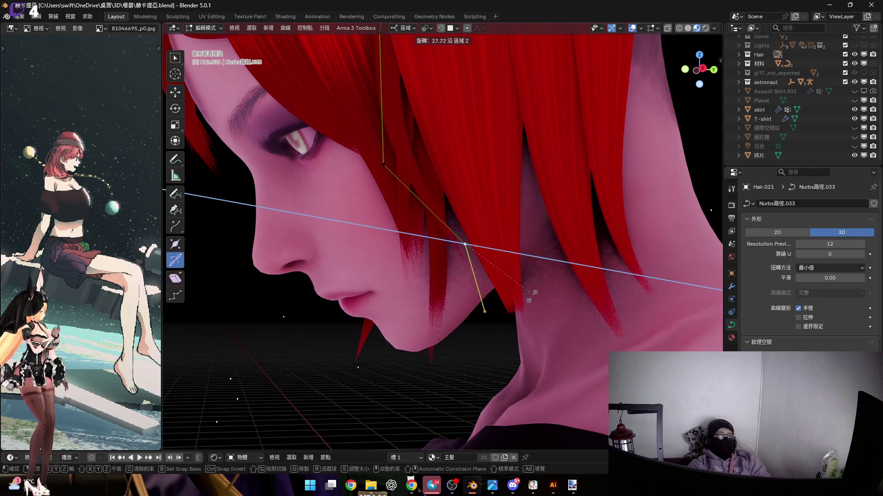
key(z)
mouse_move(520, 305)
alt+middle_down()
mouse_move(491, 310)
mouse_move(540, 235)
alt+middle_up()
key(x)
click(534, 276)
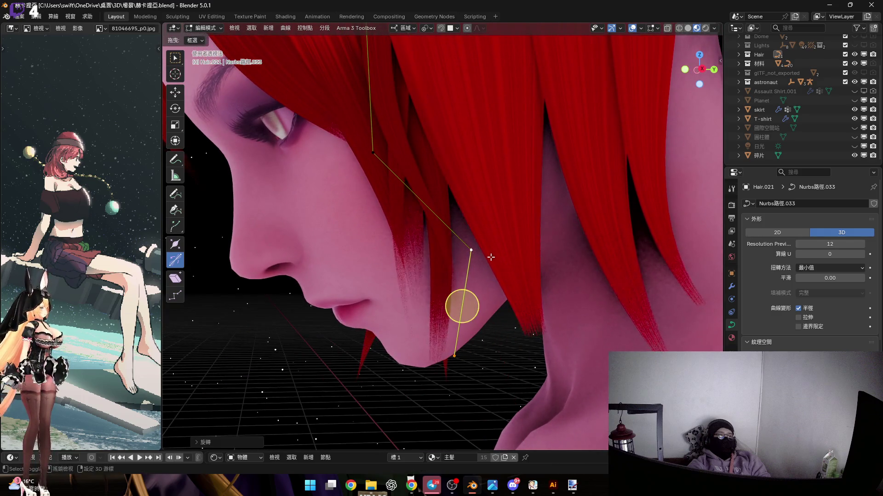